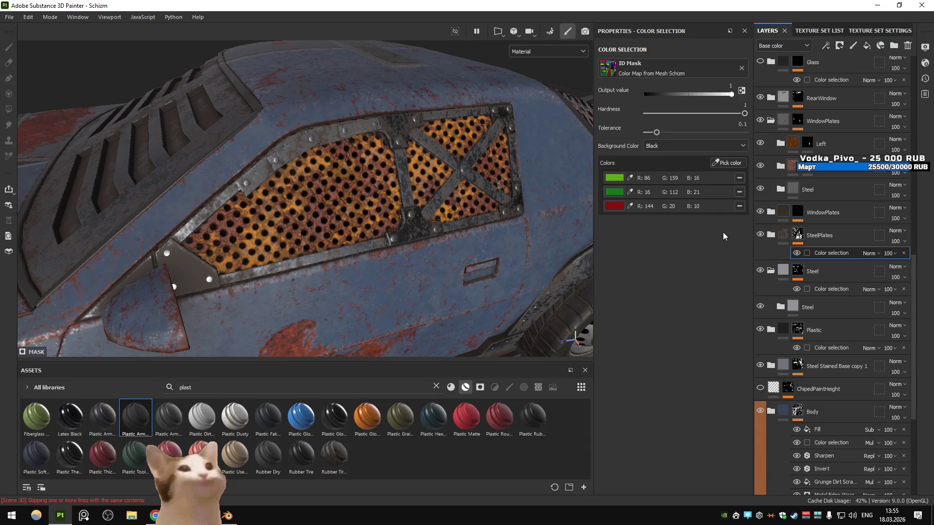
- Expand the WindowPlates folder and briefly preview the Metallic channel before returning to Material view
left_click_drag(520, 193, 448, 219)
left_click(768, 213)
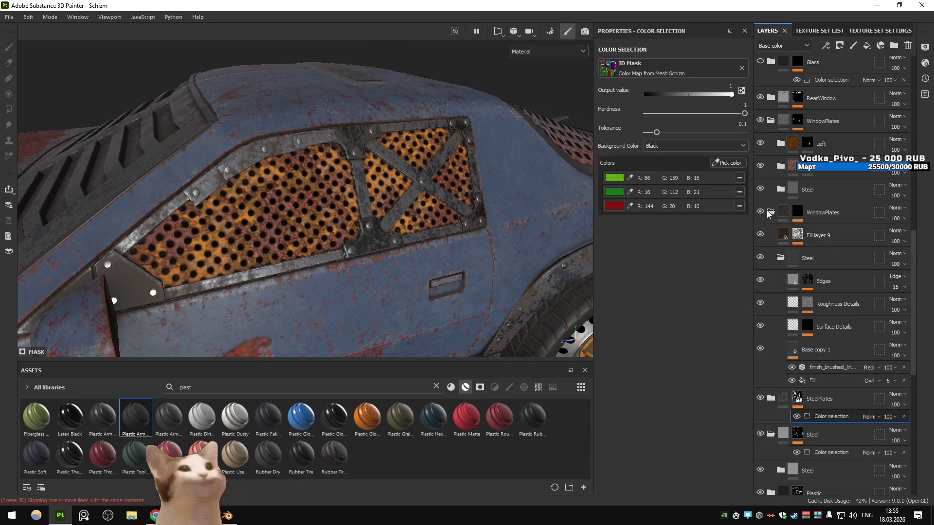
left_click_drag(487, 216, 500, 221)
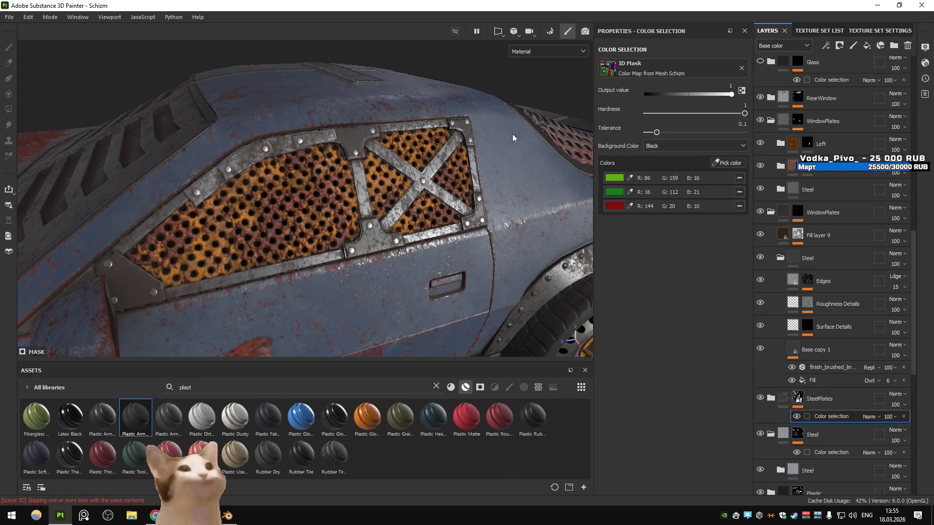
key("b")
left_click(535, 51)
left_click(543, 108)
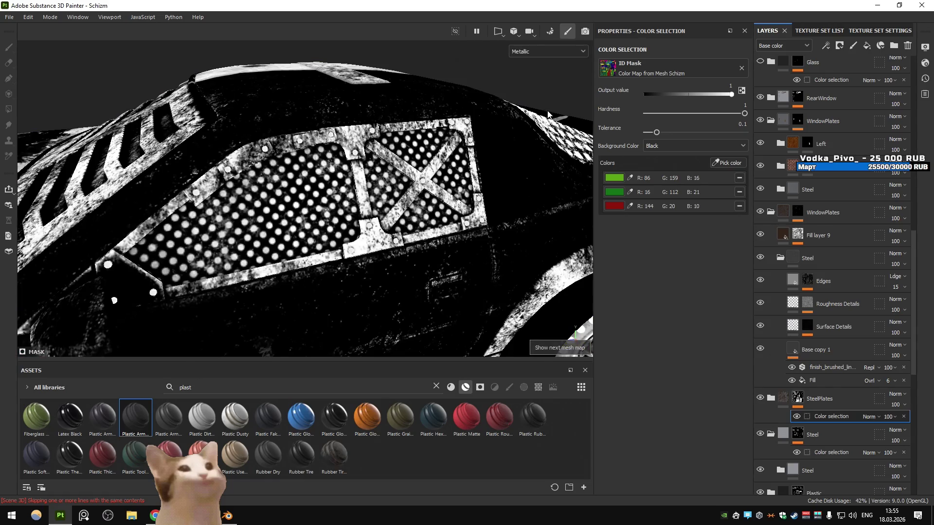
left_click(560, 52)
left_click(557, 72)
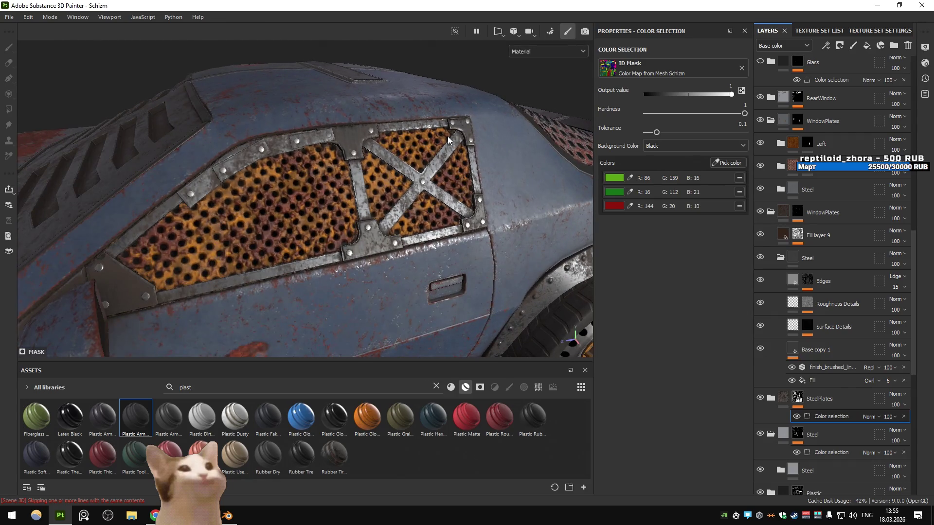
- Select the Base copy 1 fill and open its base colour picker, currently 424344
left_click_drag(447, 136, 477, 141)
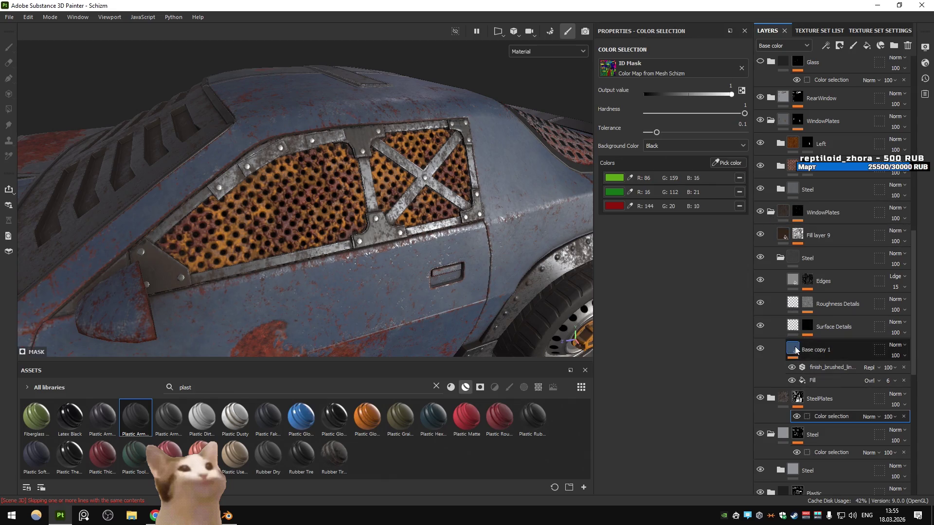
left_click(821, 351)
left_click(655, 317)
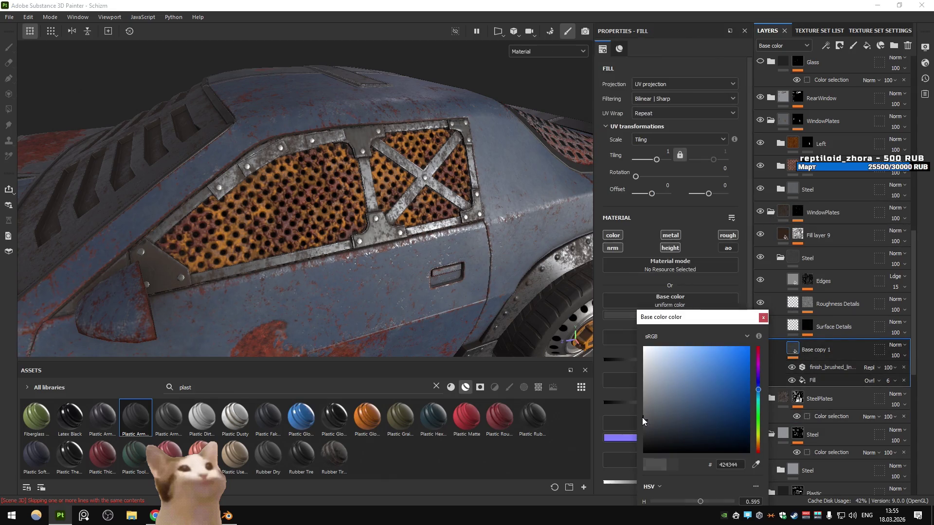
- Close the picker with Base copy 1 at 393939, then toggle PBR validation on and off
left_click_drag(534, 253, 486, 269)
scroll("up", 3)
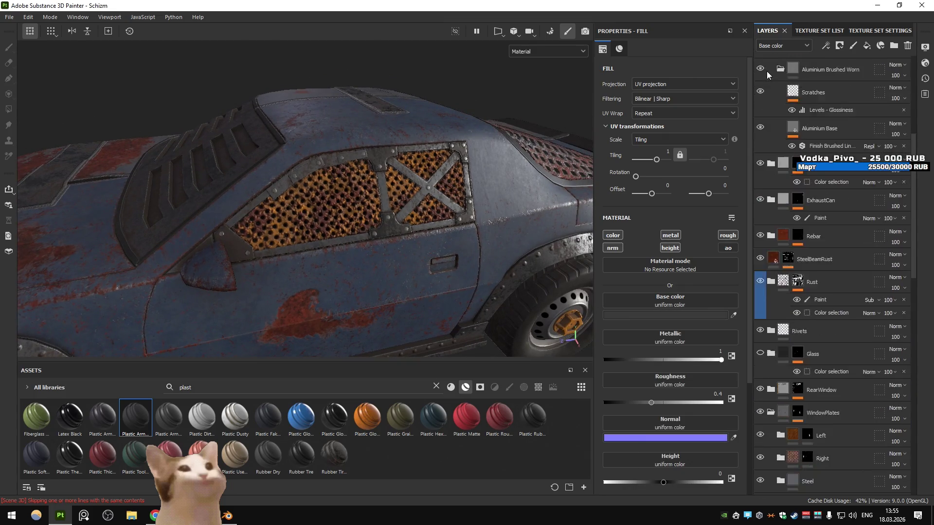
left_click(761, 66)
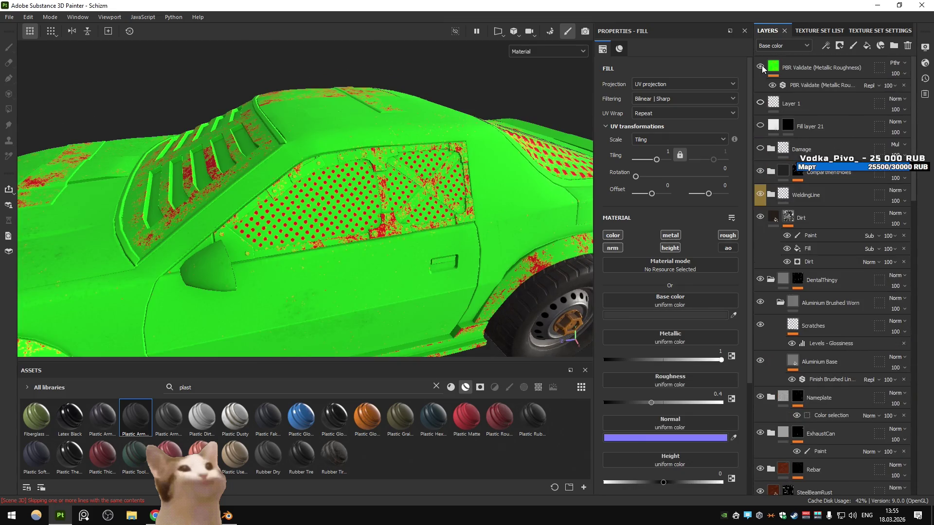
left_click(762, 65)
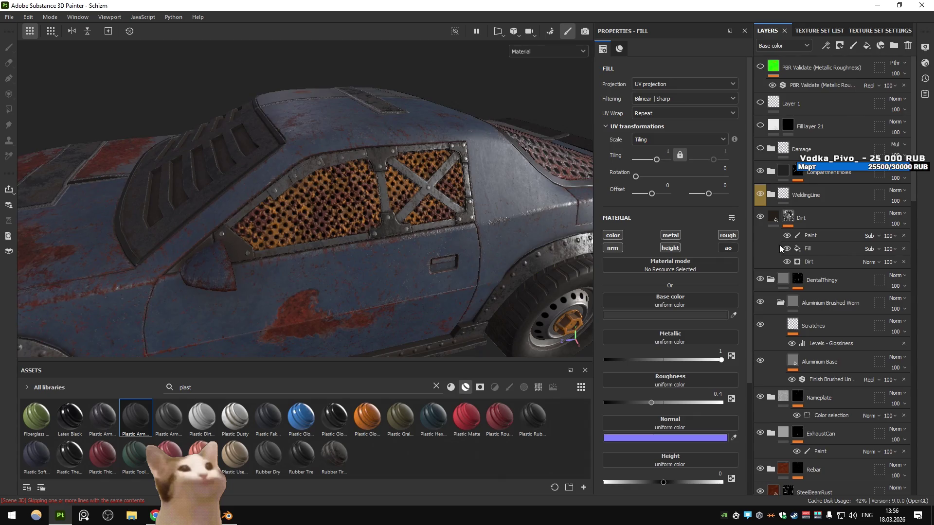
scroll("down", 3)
- Scroll the layer stack to WindowPlates and open its mask Paint effect
left_click_drag(389, 216, 418, 229)
scroll("up", 3)
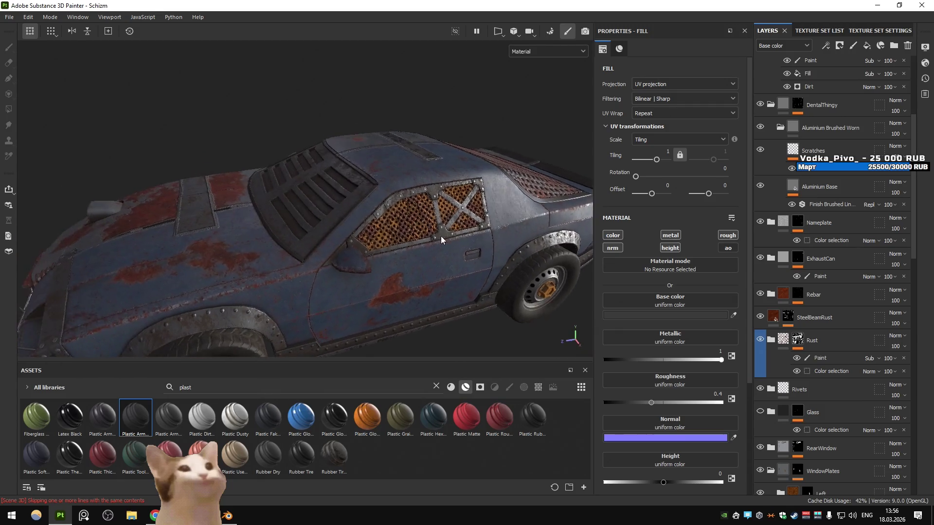
scroll("down", 3)
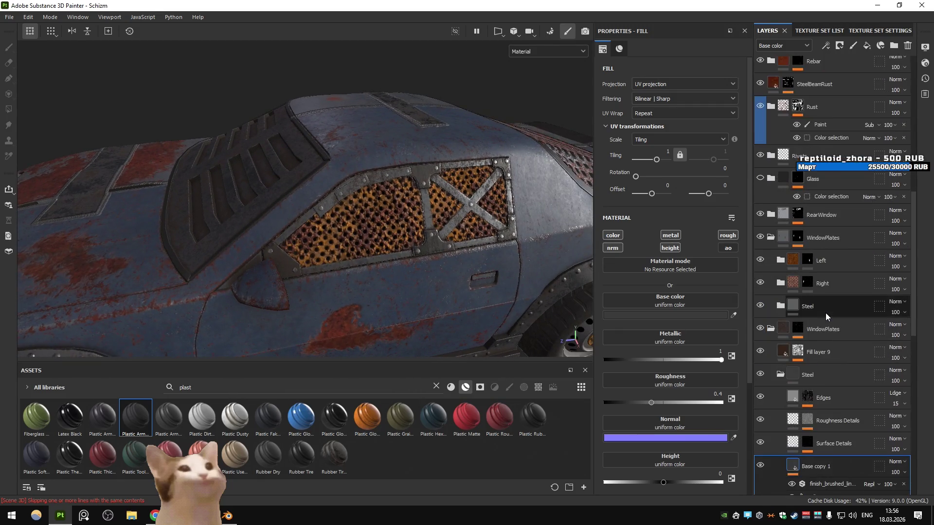
left_click(798, 154)
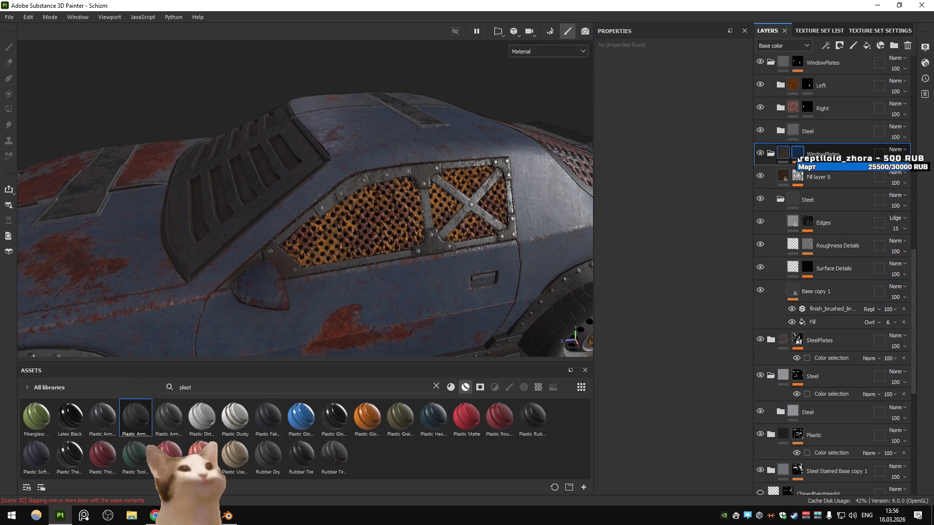
left_click(840, 174)
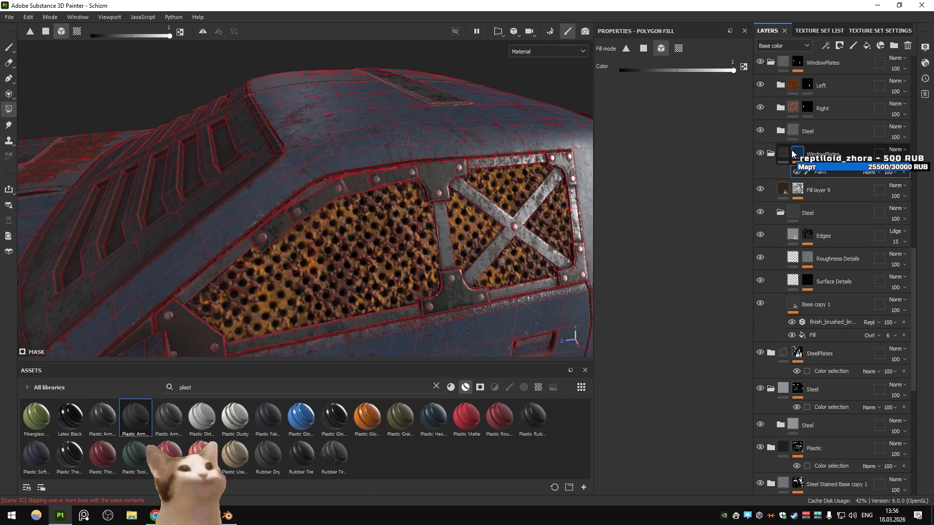
left_click(782, 154)
left_click_drag(399, 217, 430, 215)
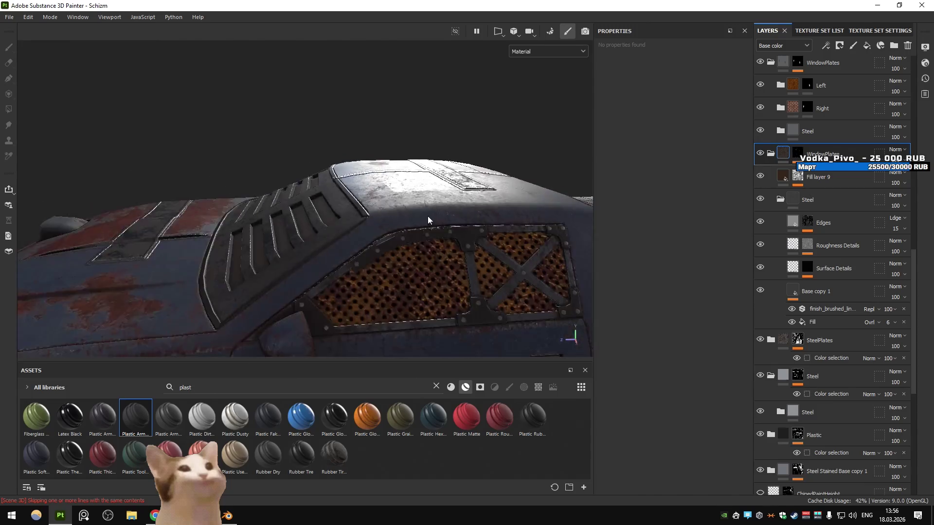
key("Tab")
left_click_drag(467, 304, 492, 281)
scroll("down", 3)
key("Tab")
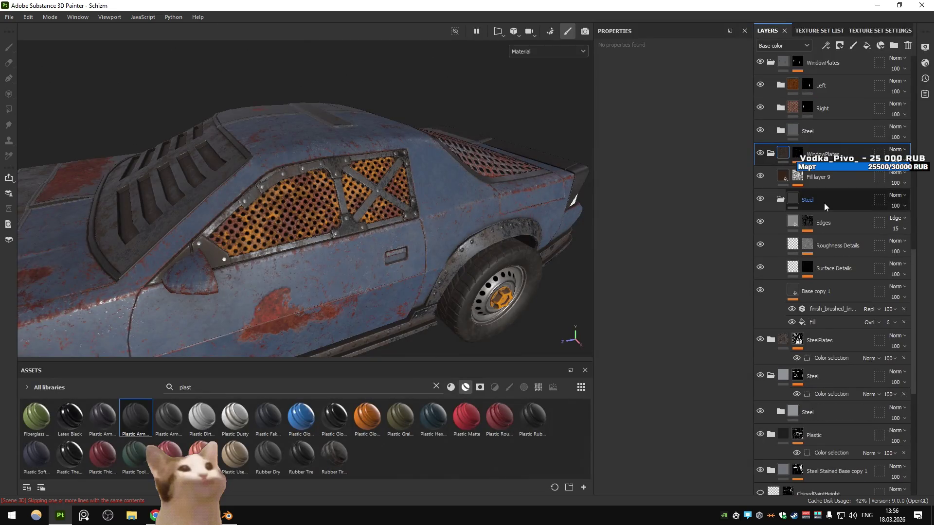
scroll("up", 3)
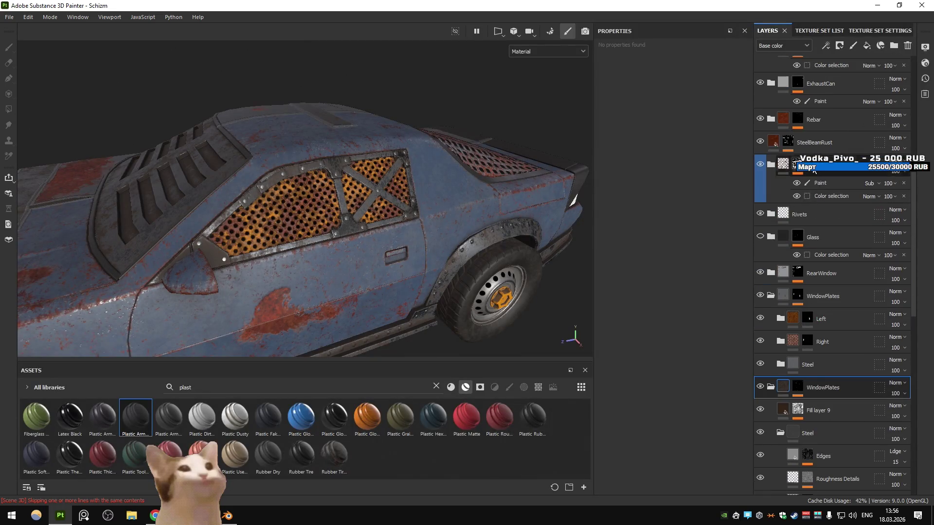
- Remove red from SteelBeamRust's colour selection so it keeps only yellow
left_click(787, 141)
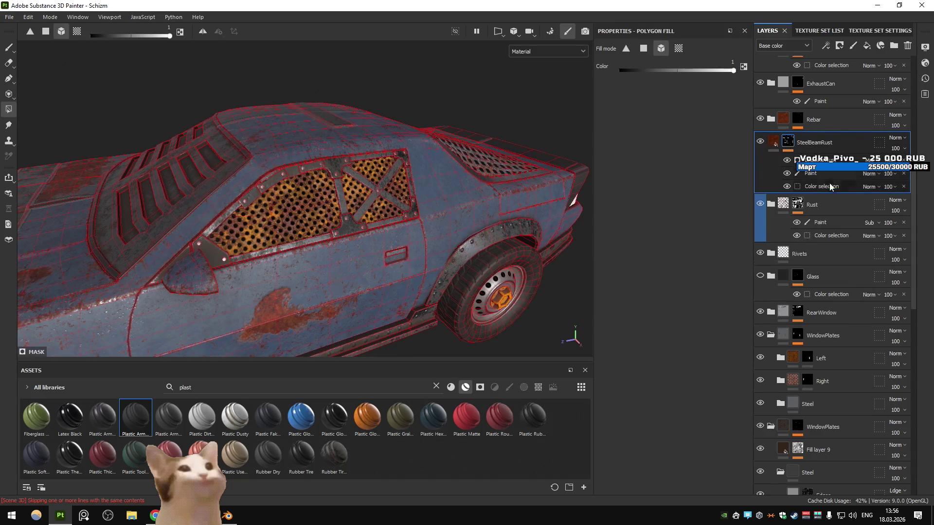
left_click(831, 186)
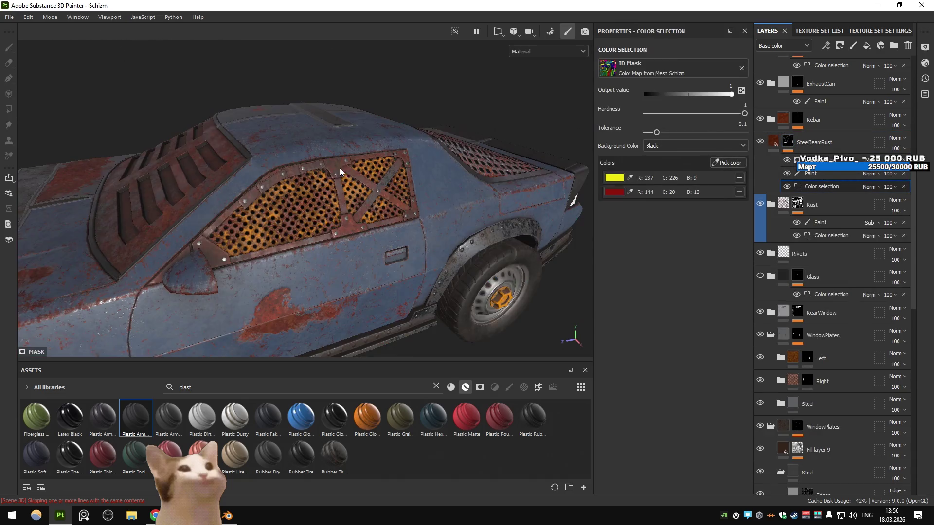
left_click_drag(395, 206, 246, 216)
left_click_drag(246, 216, 448, 240)
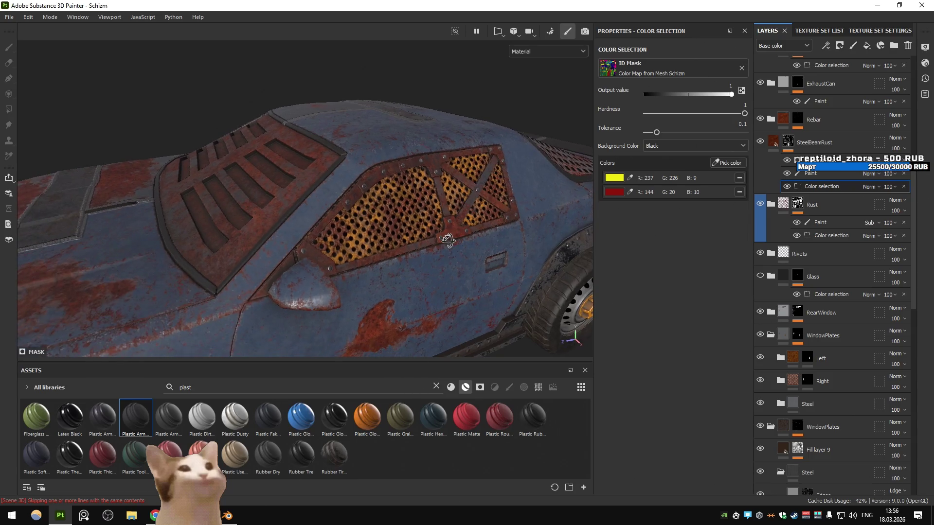
left_click_drag(448, 240, 316, 252)
left_click(739, 192)
- Duplicate SteelBeamRust, move the copy beneath WindowPlates and start renaming it
key("ctrl+d")
left_click_drag(831, 146, 874, 403)
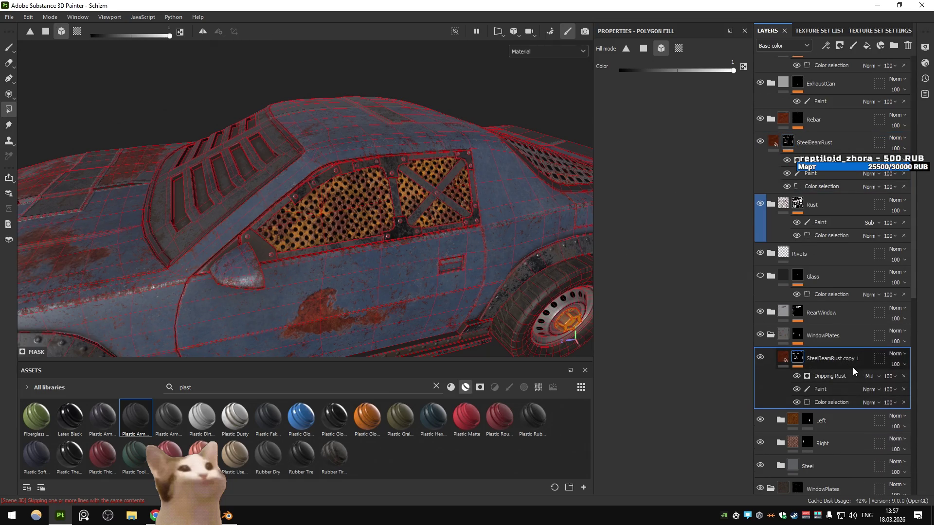
scroll("down", 3)
double_click(840, 329)
type("WindowRust")
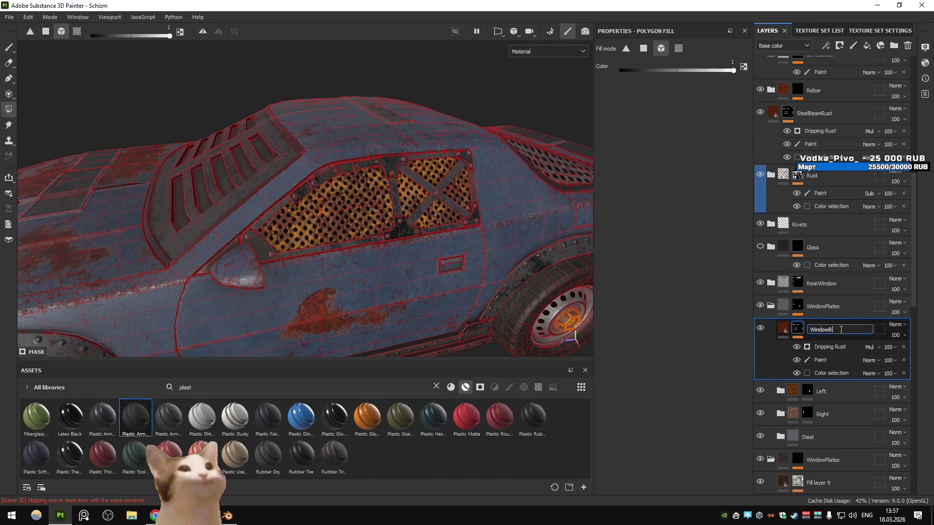
- Name the copy WindowRust and set its colour selection to the sampled dark red ID colour
left_click(844, 375)
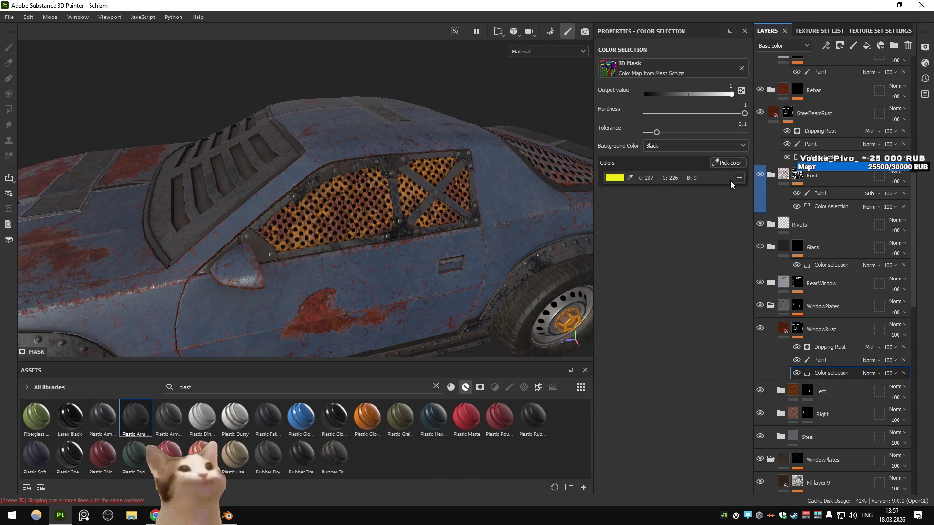
left_click(728, 163)
left_click(395, 165)
left_click(820, 155)
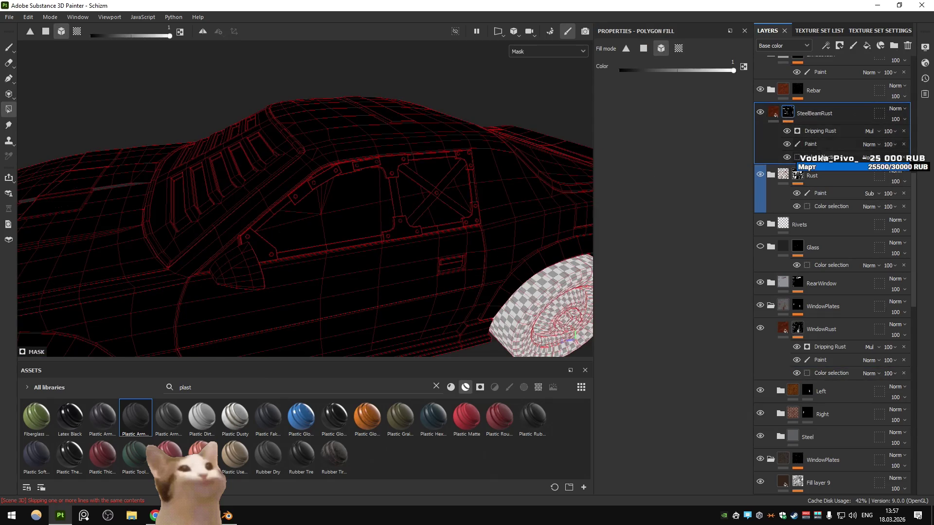
left_click(822, 157)
left_click(854, 377)
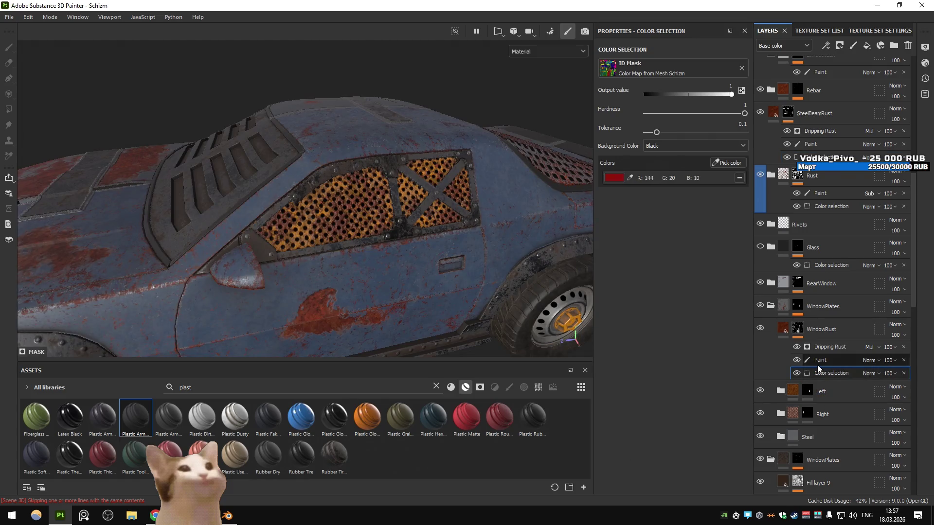
- Delete WindowRust's Paint mask effect and check its mask on the car
left_click(760, 329)
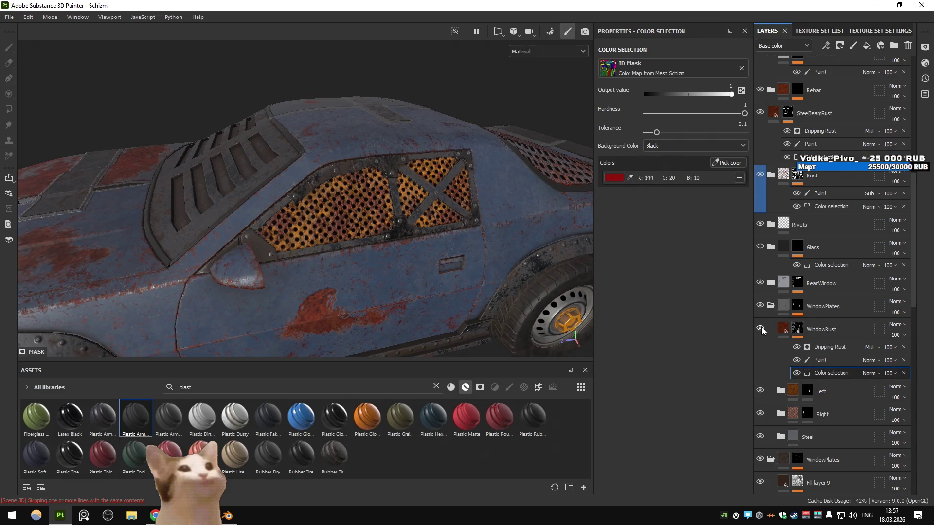
left_click(800, 362)
left_click(903, 361)
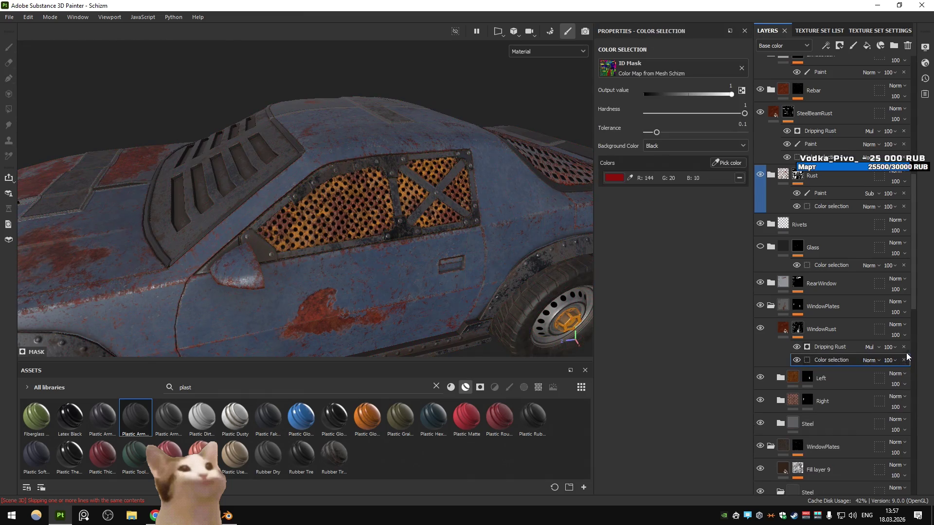
left_click(797, 329)
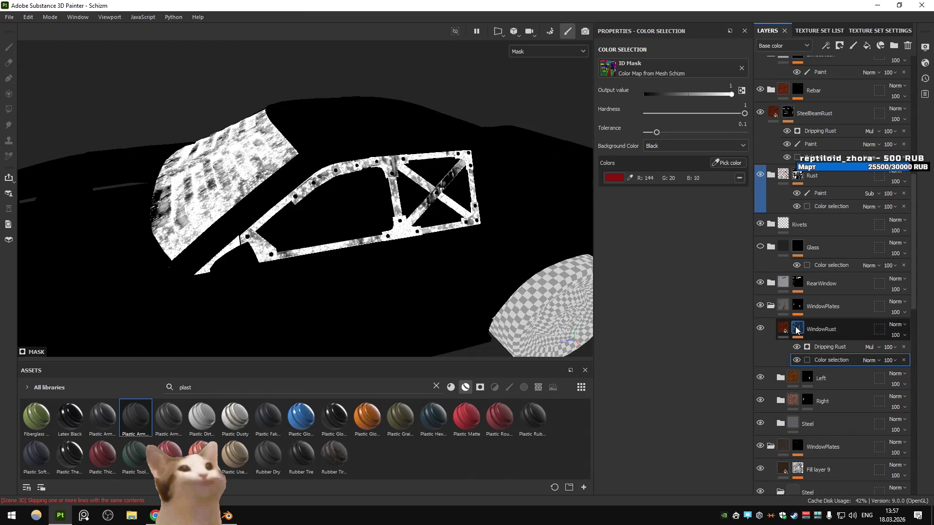
left_click(827, 346)
left_click(783, 331)
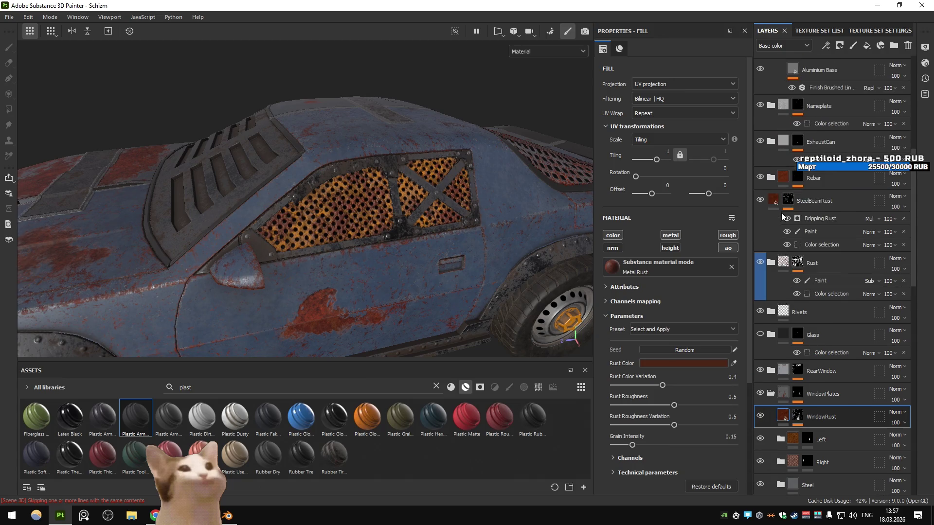
- Try placing WindowRust under the lower WindowPlates folder, toggling WindowPlates' visibility to compare
scroll("down", 3)
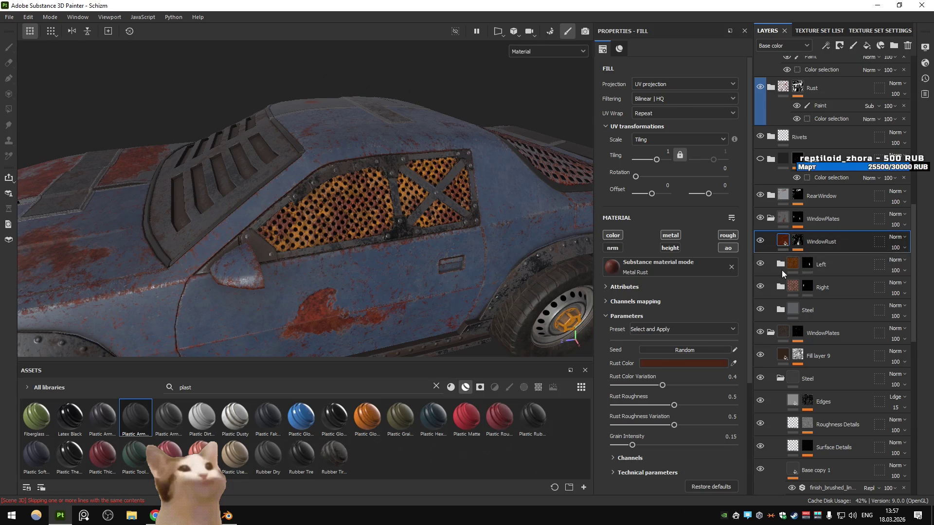
left_click_drag(782, 243, 788, 238)
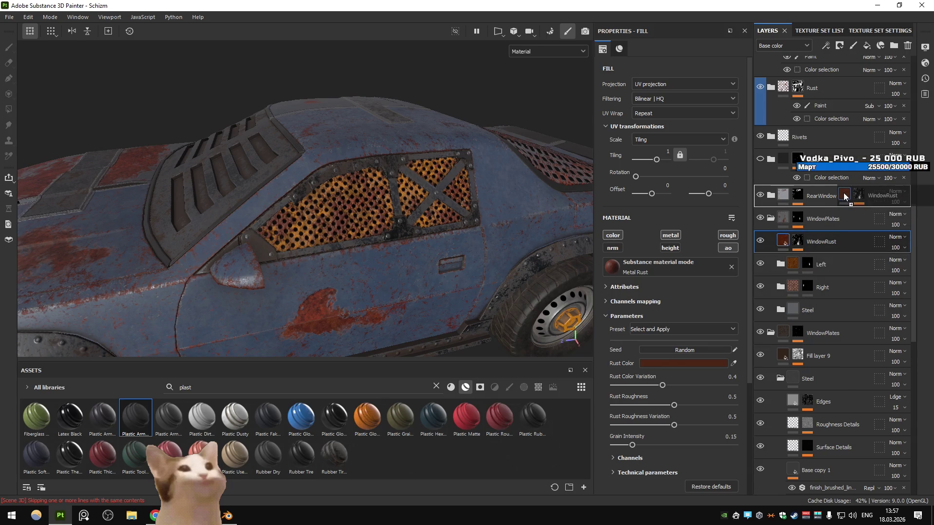
left_click(760, 218)
left_click(761, 218)
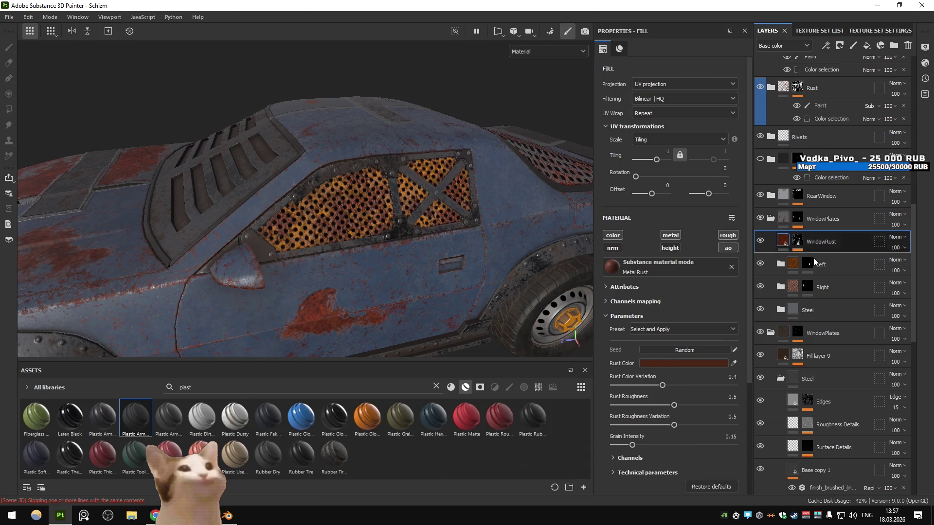
scroll("up", 3)
scroll("up", 3)
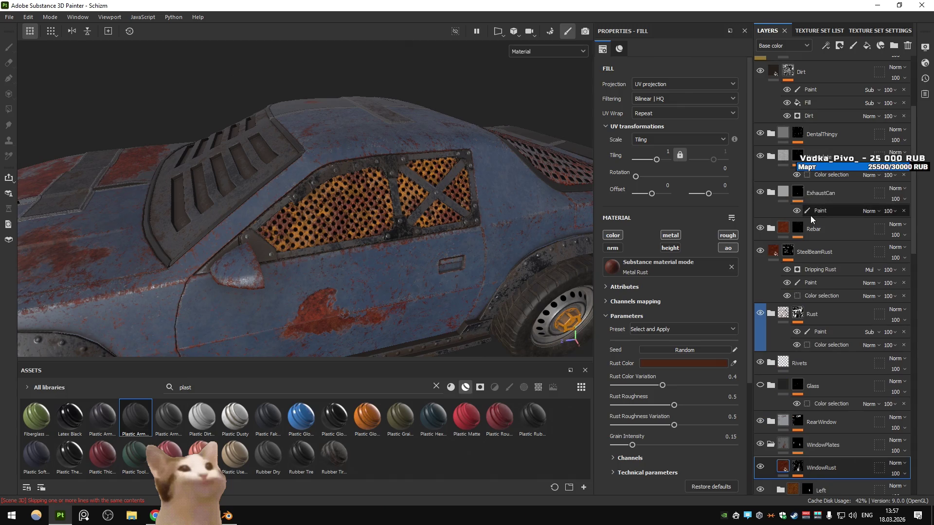
scroll("down", 3)
left_click_drag(821, 147, 853, 253)
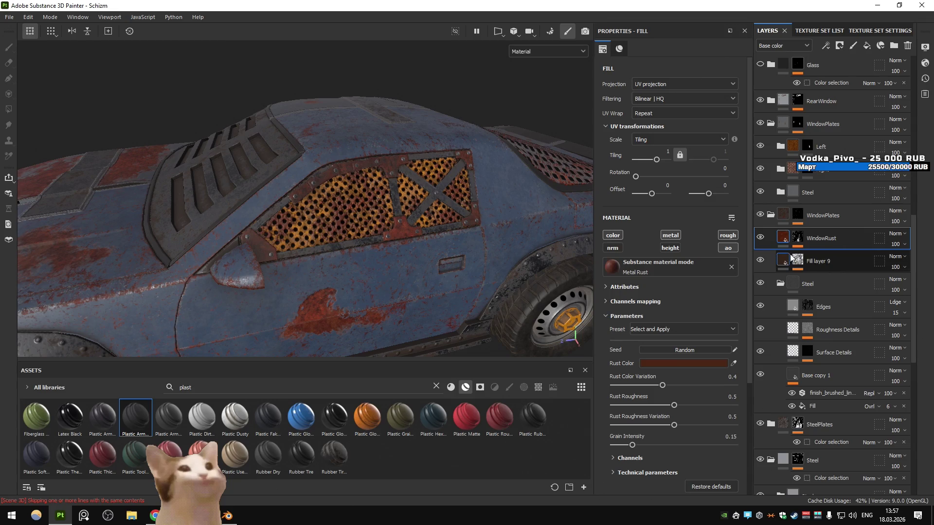
- Move WindowRust back beneath the upper WindowPlates folder, above Left and Right
scroll("up", 3)
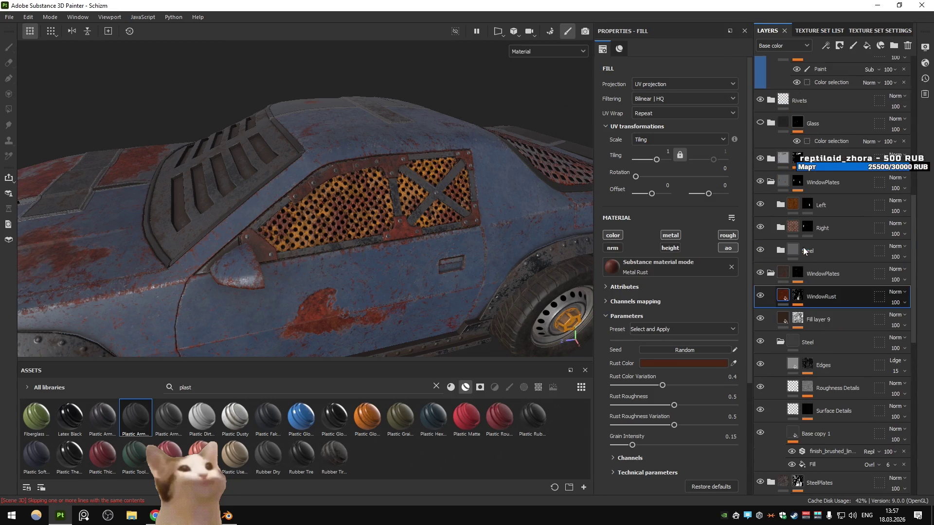
left_click(760, 272)
left_click(759, 273)
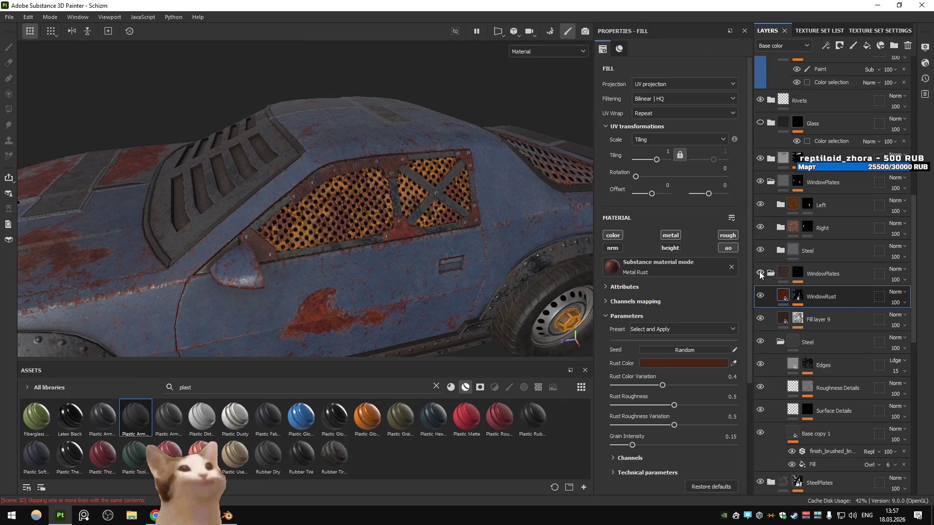
left_click_drag(770, 274, 854, 133)
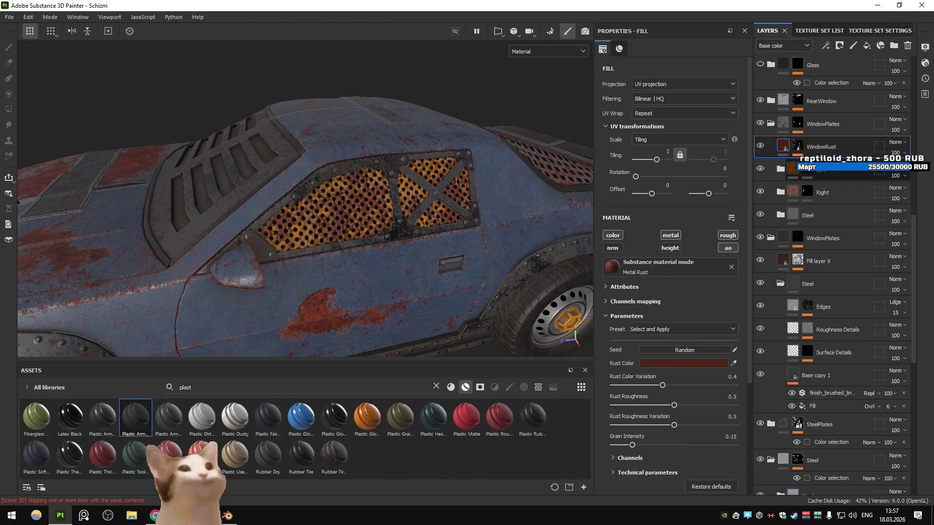
left_click(798, 125)
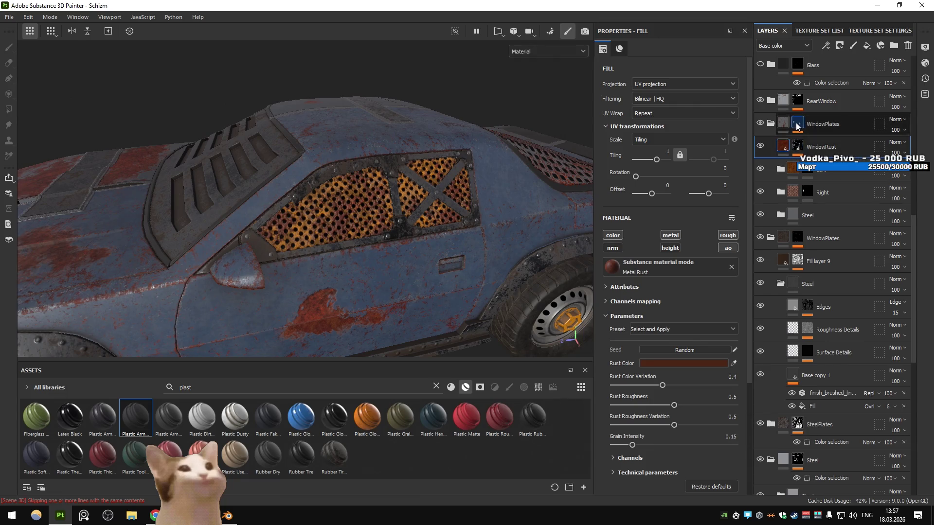
- Move WindowRust above the WindowPlates folder and open its Dripping Rust generator settings
key("p")
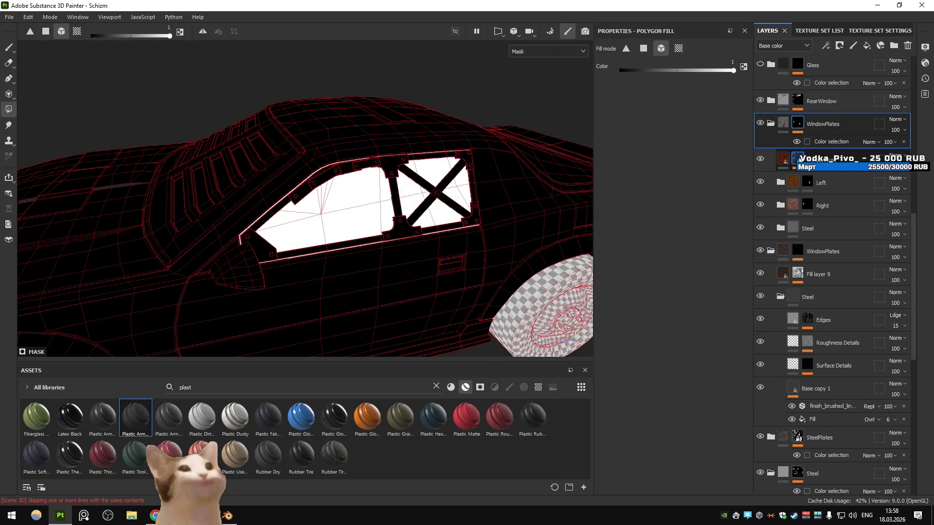
left_click(797, 160)
left_click_drag(832, 160, 829, 117)
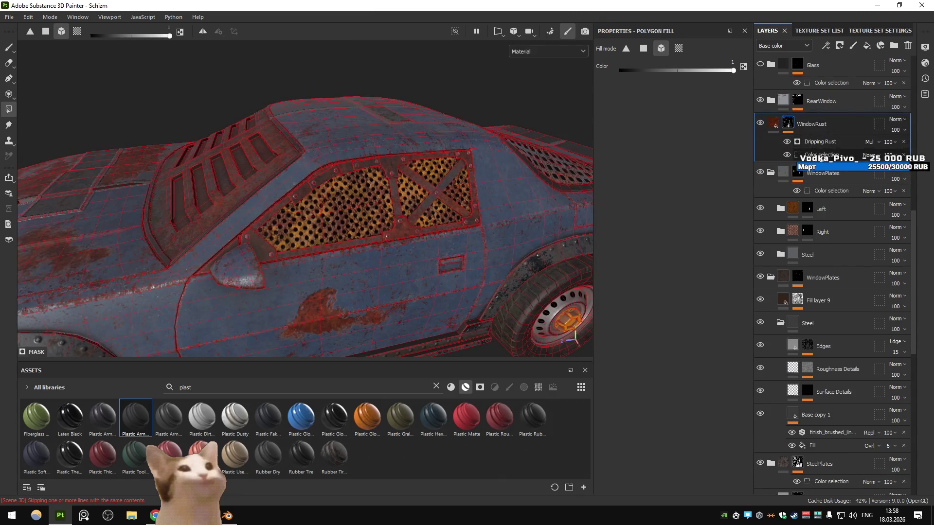
left_click(786, 124)
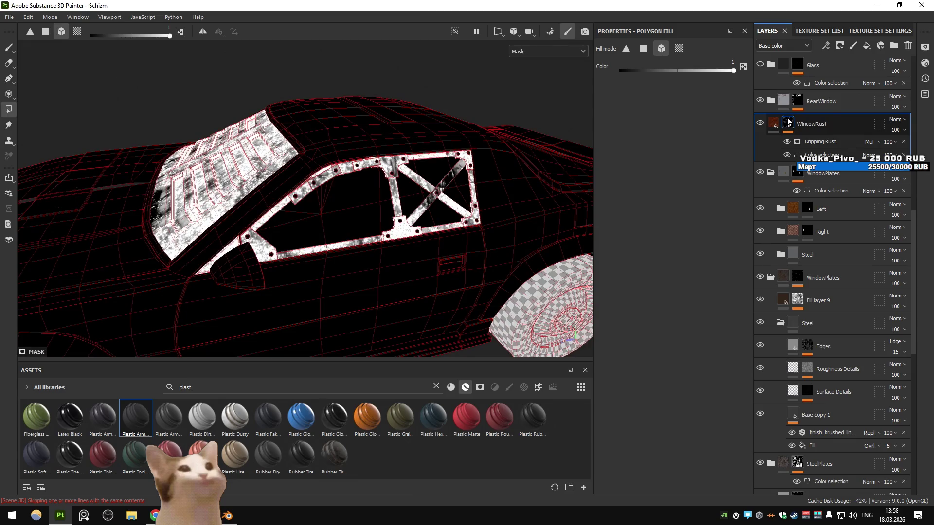
left_click(774, 124)
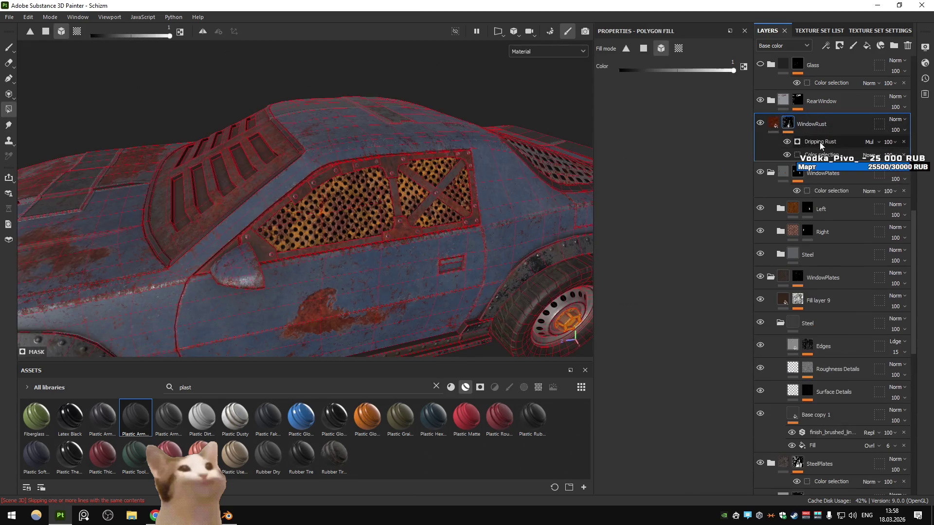
left_click(819, 142)
scroll("up", 3)
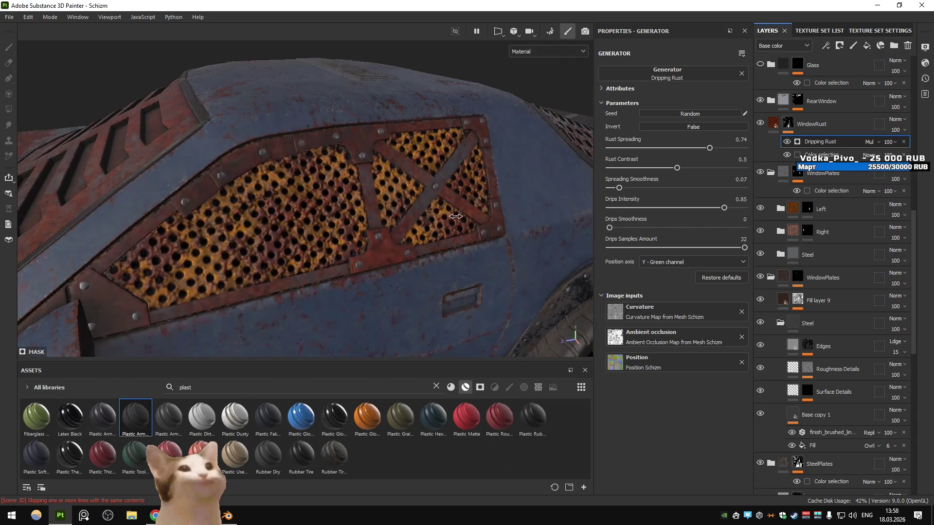
- Lower Dripping Rust's Rust Spreading to 0.62, re-roll its seed and set Drips Intensity to 0
left_click_drag(454, 216, 469, 221)
left_click_drag(711, 149, 676, 151)
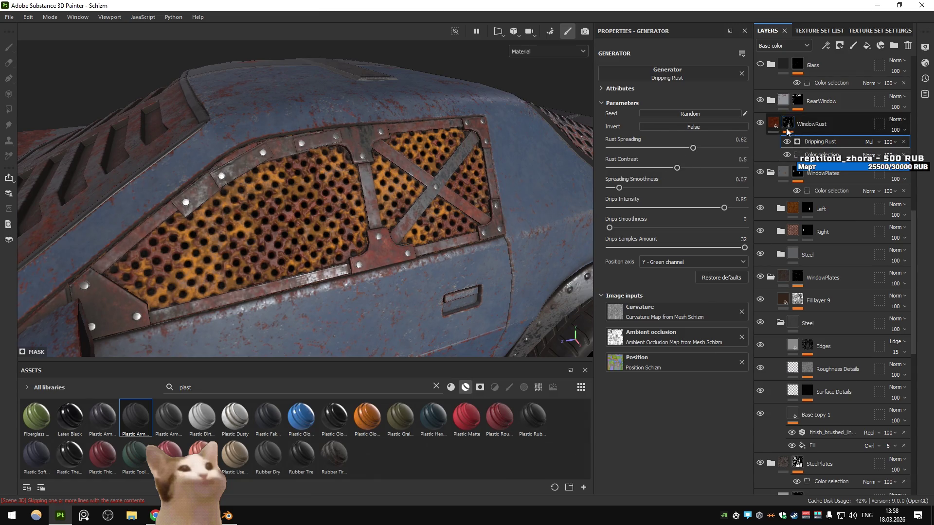
left_click(787, 123)
left_click(688, 114)
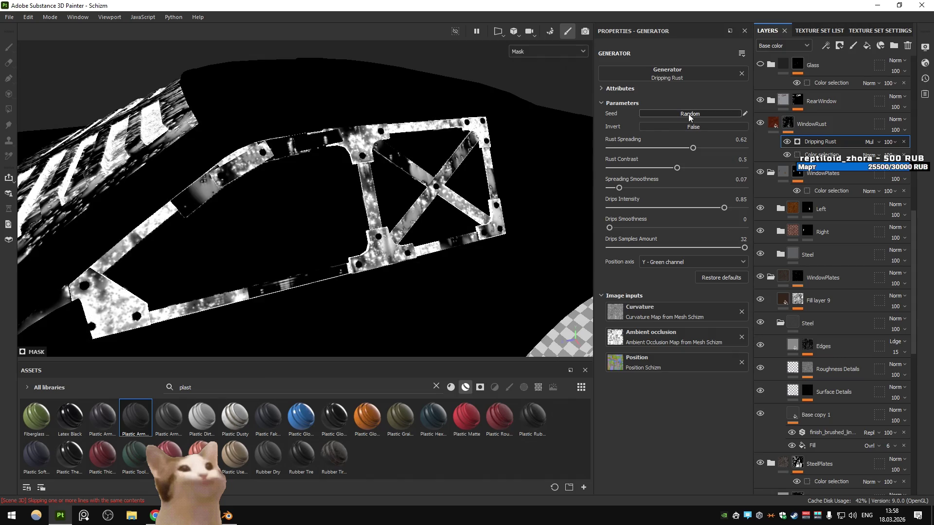
left_click_drag(723, 207, 547, 214)
left_click(774, 123)
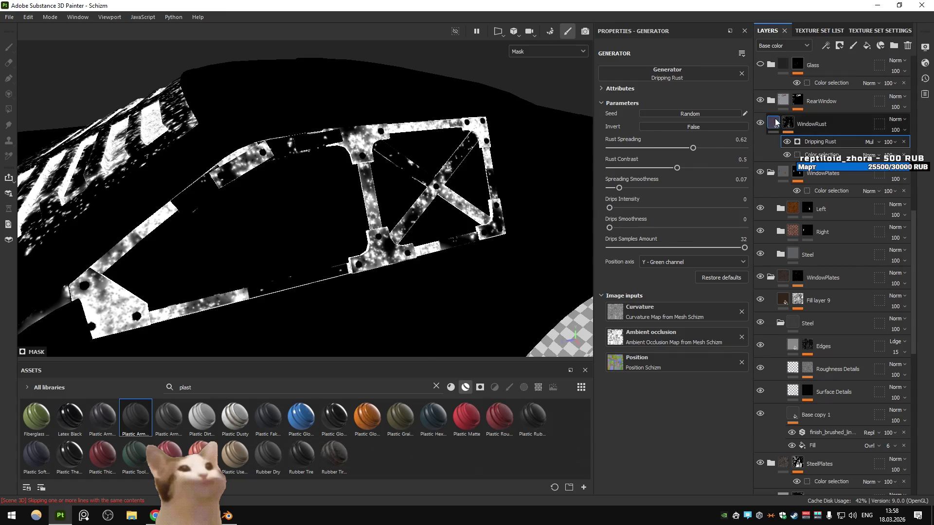
key("f")
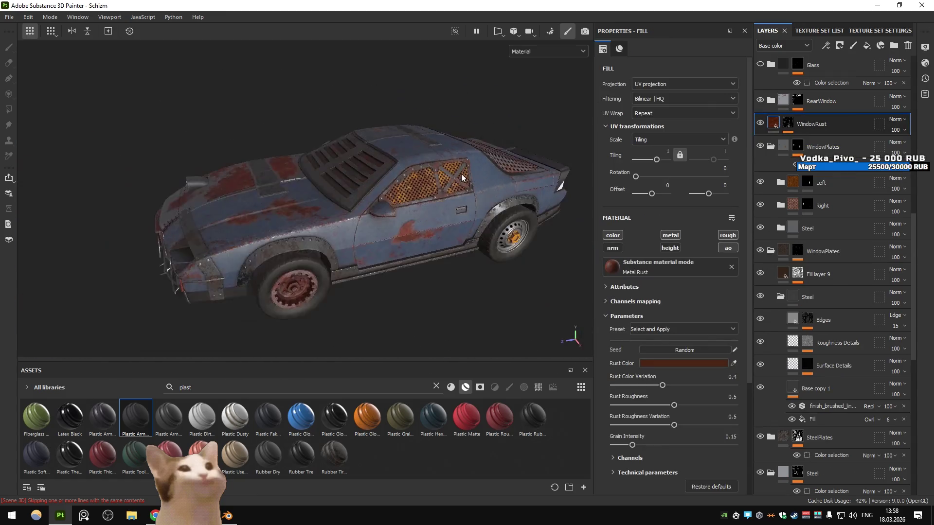
scroll("up", 3)
left_click_drag(470, 152, 479, 187)
scroll("up", 3)
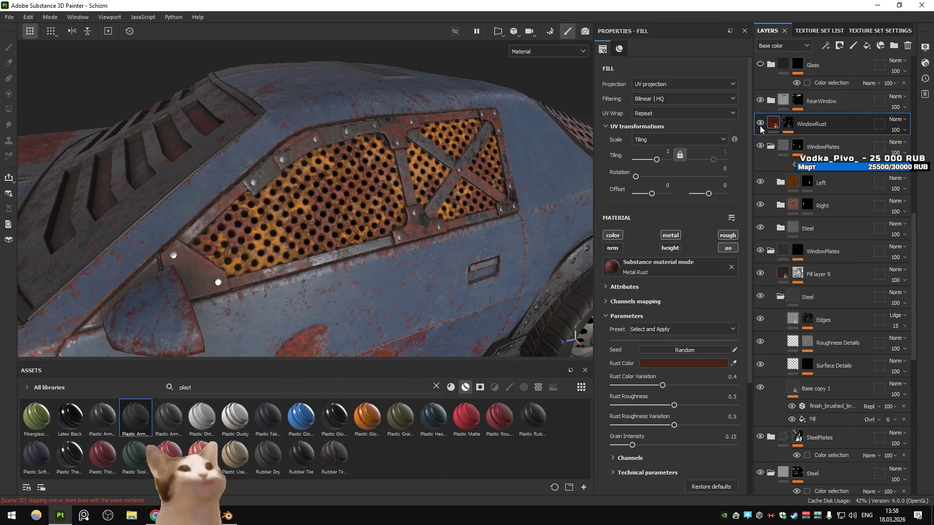
- Enable the height channel on the WindowRust fill so the rust gains bump detail
left_click(671, 248)
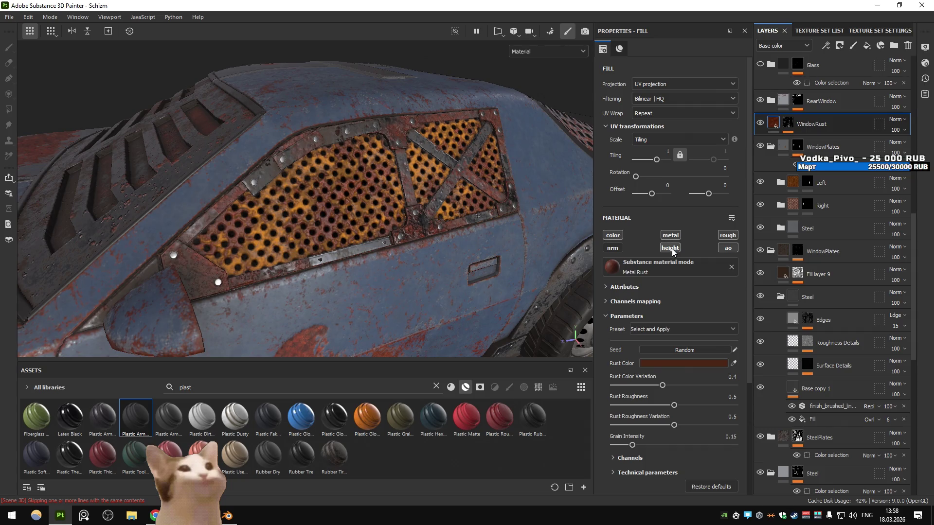
scroll("up", 3)
scroll("down", 3)
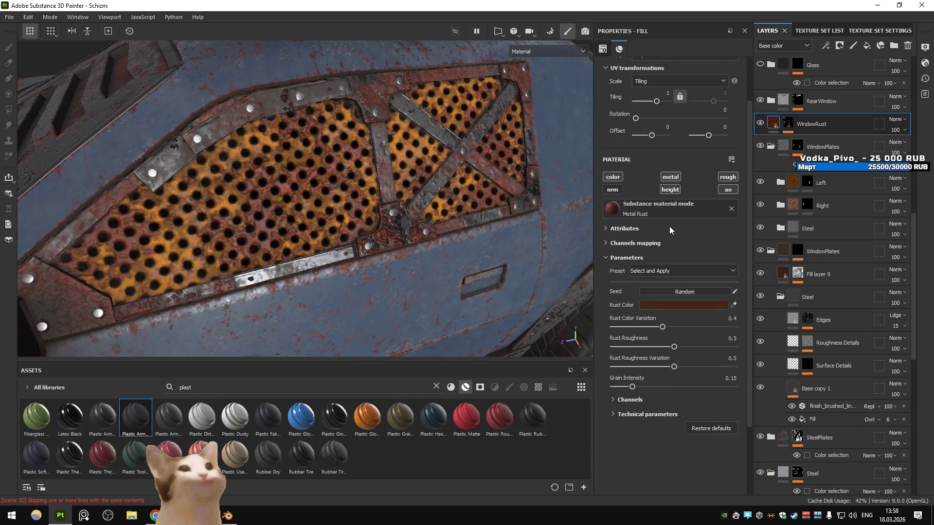
scroll("up", 3)
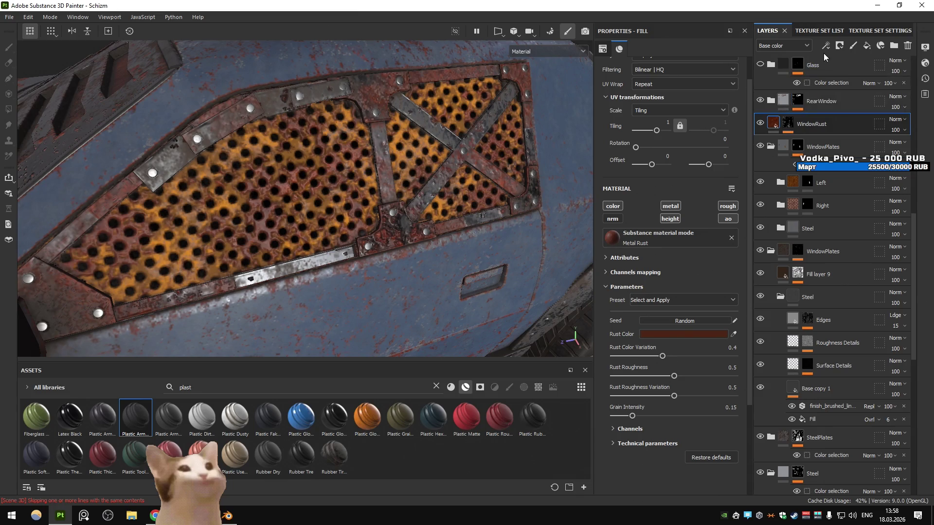
left_click(825, 46)
- Add a Levels effect on WindowRust's Height channel and experiment with its black, mid and white points
left_click(852, 94)
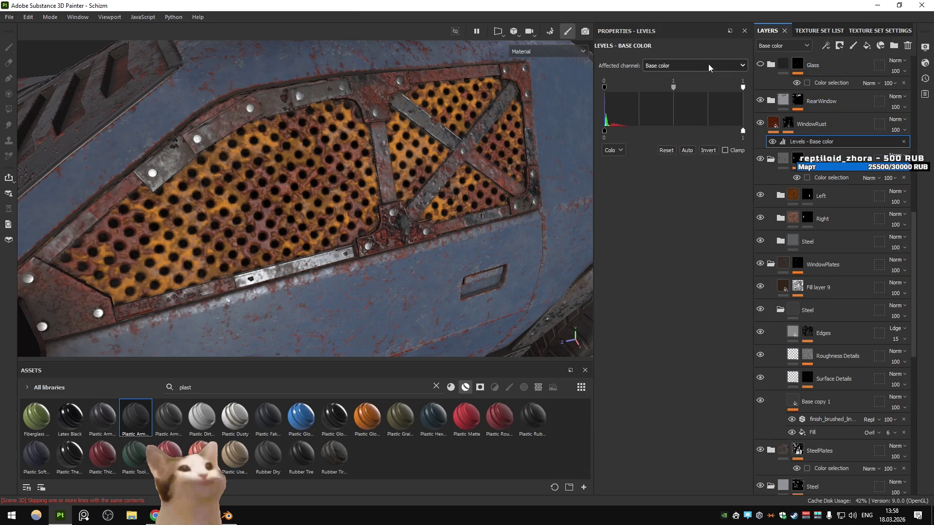
left_click(708, 66)
left_click(684, 115)
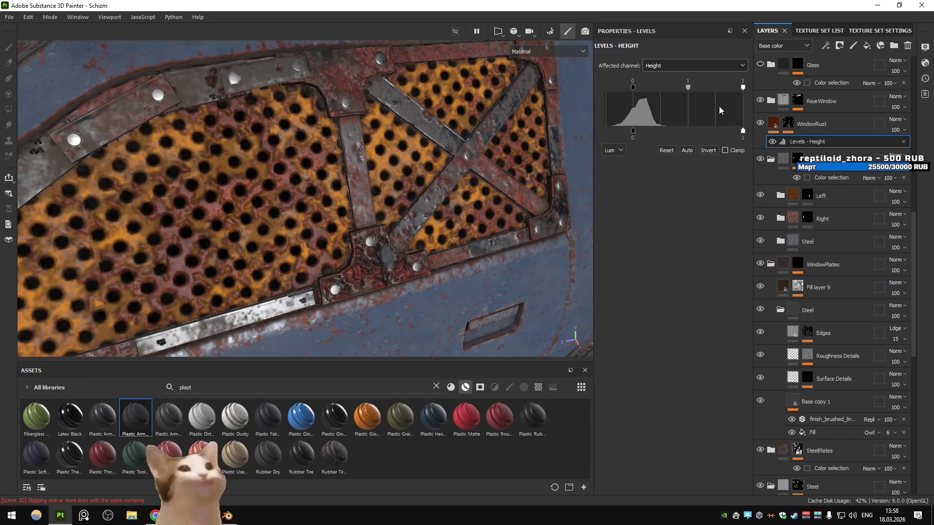
left_click(634, 87)
left_click_drag(634, 87, 655, 90)
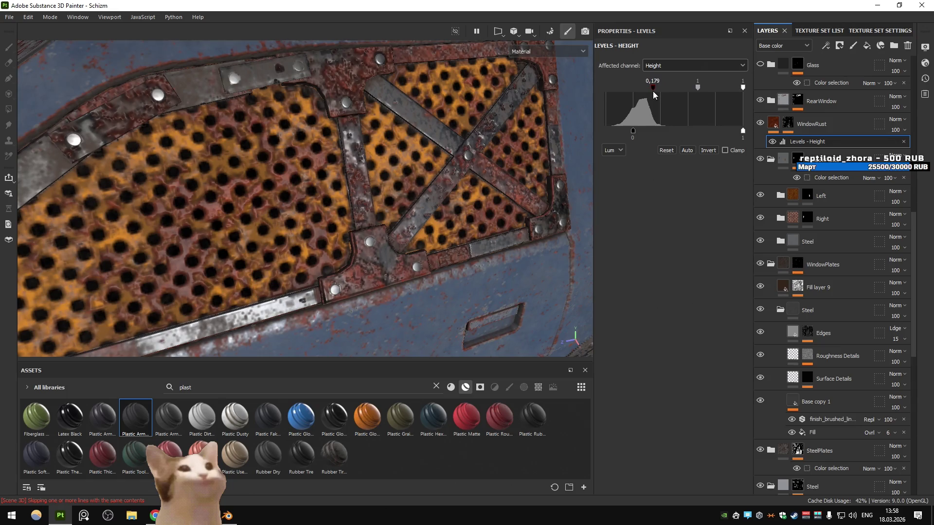
left_click(666, 150)
left_click_drag(687, 88, 692, 91)
left_click_drag(462, 125, 427, 187)
left_click_drag(479, 188, 477, 194)
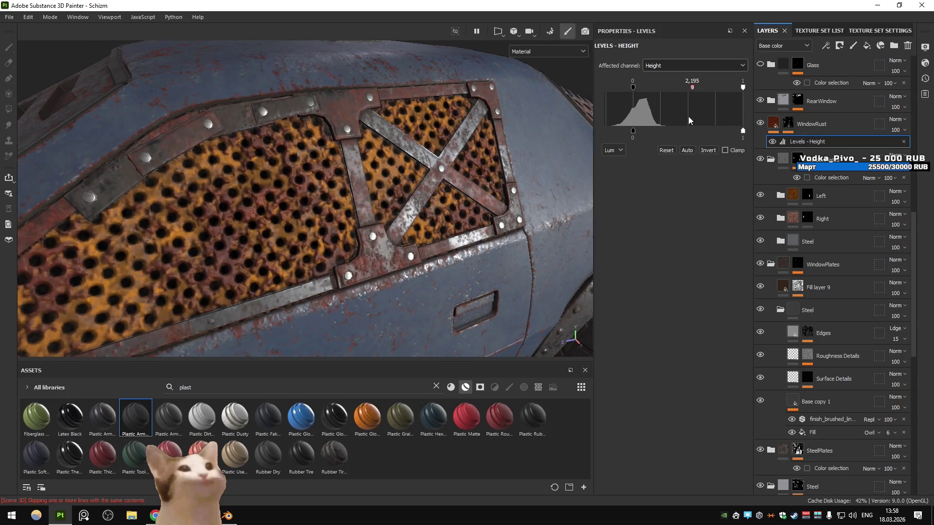
left_click_drag(743, 88, 664, 87)
key("ctrl+z")
key("ctrl+z")
- Raise the Dripping Rust generator's Rust Contrast to 0.87
left_click(787, 124)
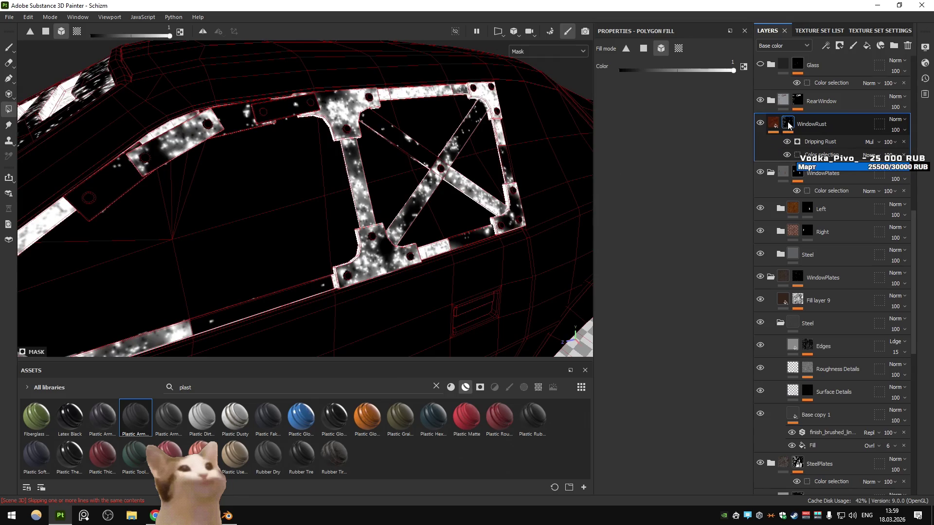
left_click(827, 142)
left_click_drag(672, 167, 718, 171)
left_click(773, 125)
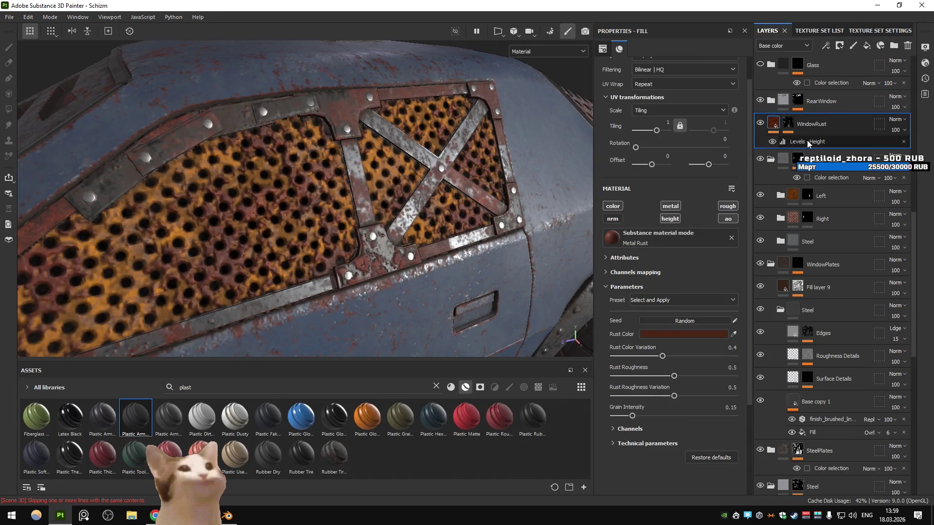
- Auto-fit the height Levels and push the midtone up, ending at -0.265, 3.556, 0.338
left_click(773, 143)
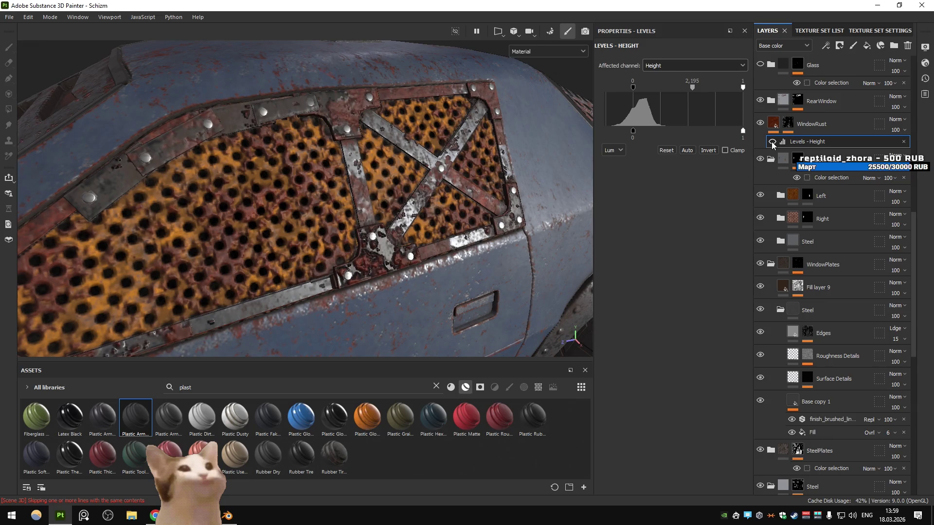
left_click(772, 142)
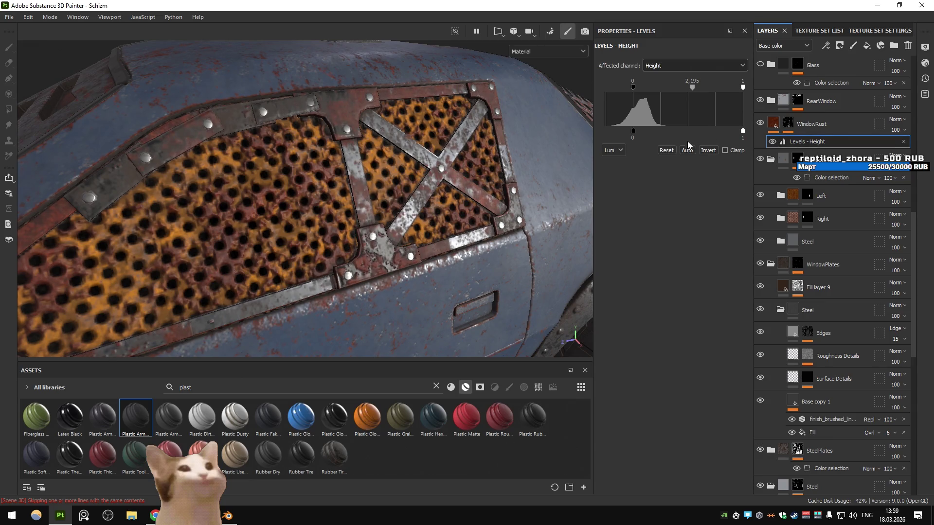
left_click(686, 151)
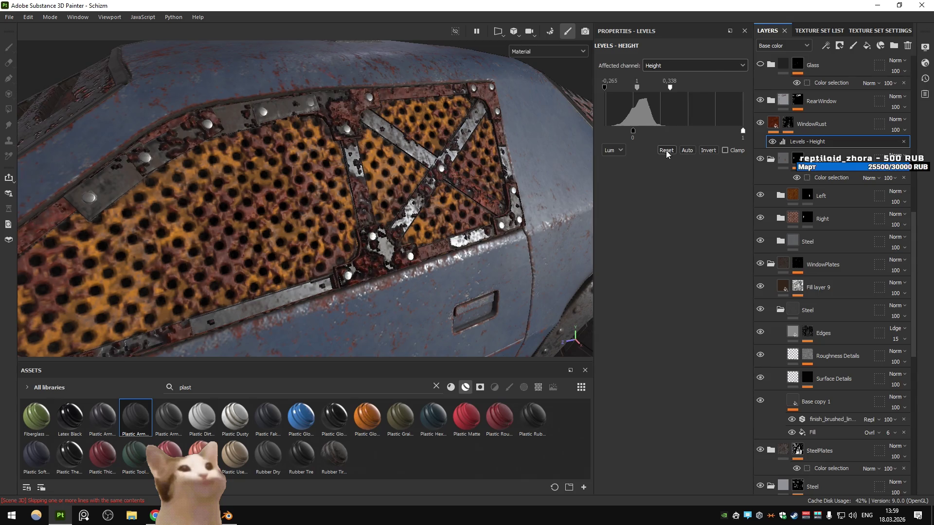
left_click_drag(640, 89, 642, 101)
scroll("down", 3)
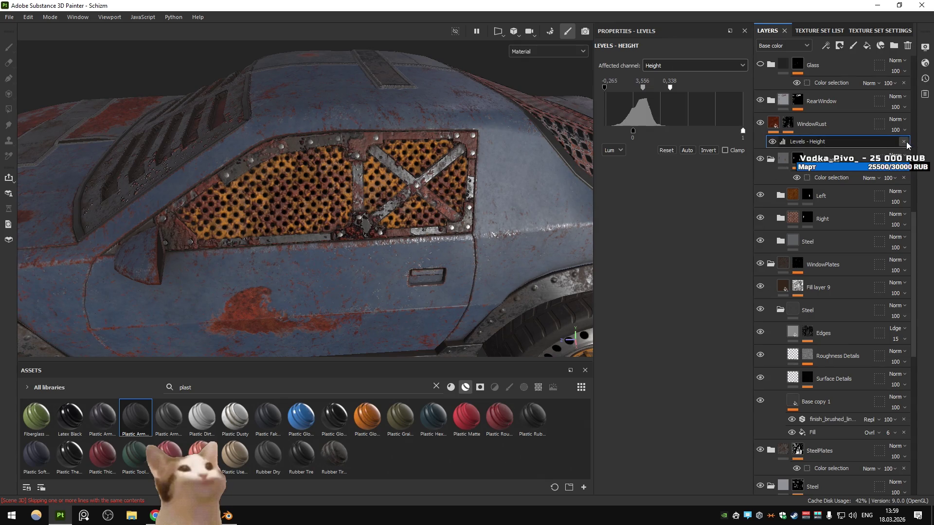
left_click(786, 124)
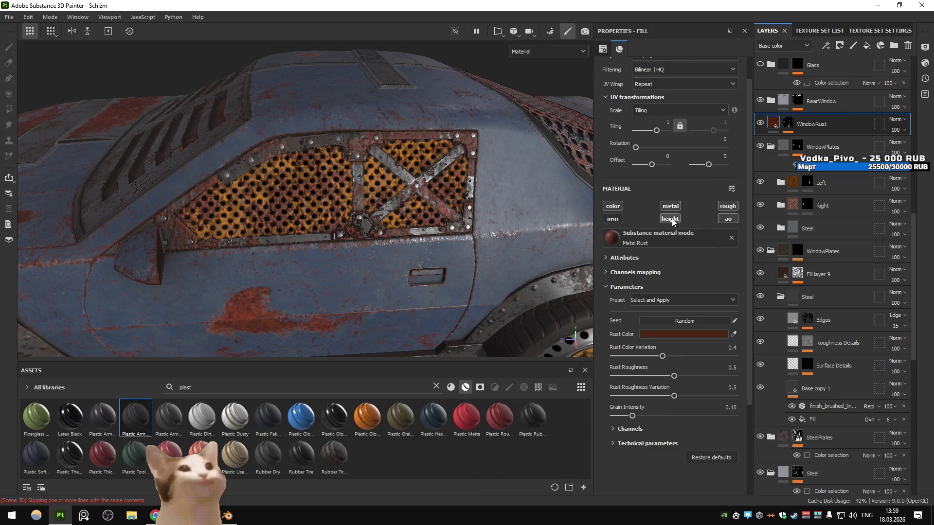
- Re-roll the WindowRust Dripping Rust seed twice and set Rust Spreading to 0.6
left_click_drag(399, 199, 479, 247)
left_click_drag(301, 238, 502, 257)
scroll("up", 3)
left_click_drag(350, 210, 297, 253)
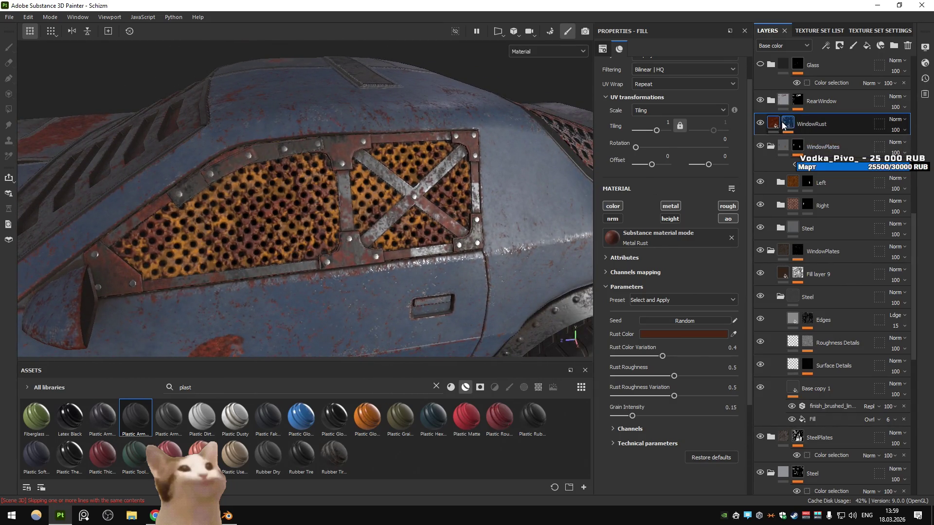
left_click(775, 126)
left_click(819, 142)
left_click_drag(692, 153, 672, 151)
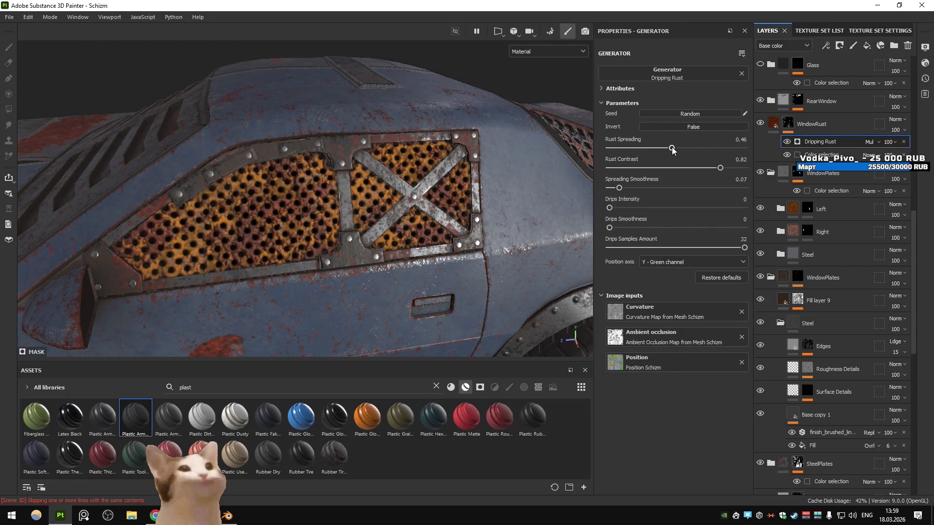
left_click(690, 112)
left_click(691, 112)
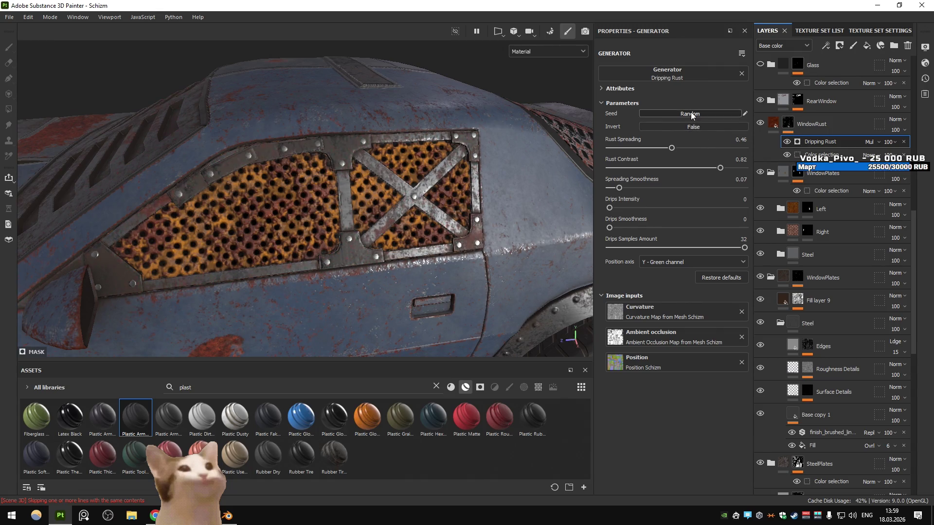
left_click(689, 148)
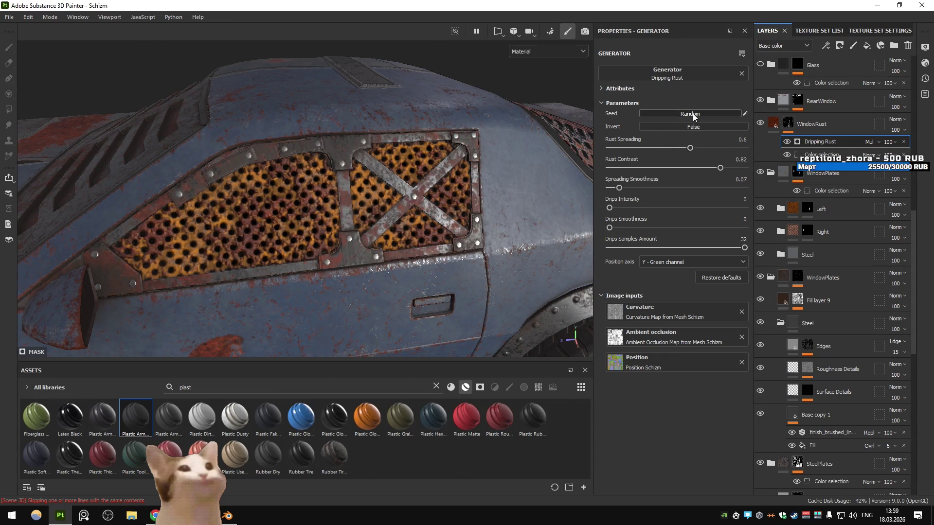
- Orbit and zoom around the car to inspect the rusted window plates from several angles
left_click_drag(559, 165, 413, 229)
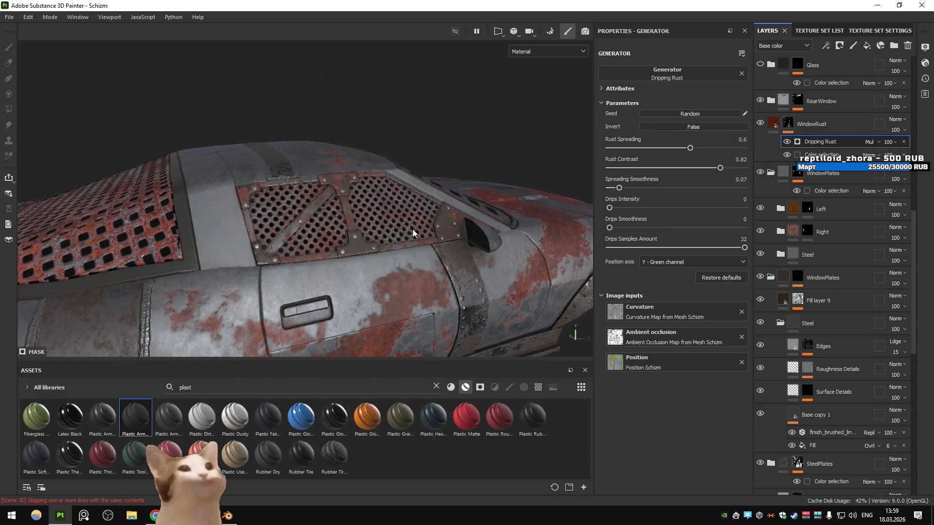
scroll("up", 3)
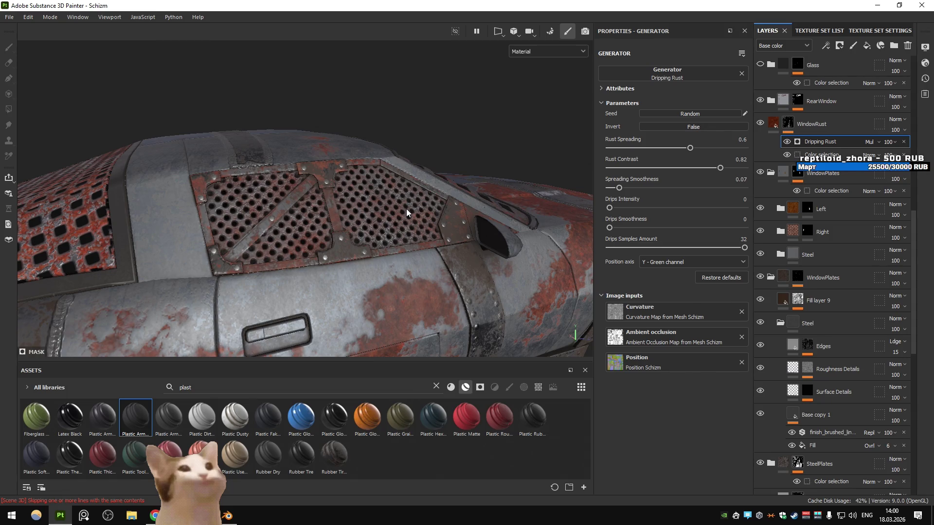
scroll("down", 3)
left_click_drag(403, 212, 380, 238)
scroll("up", 3)
scroll("up", 3)
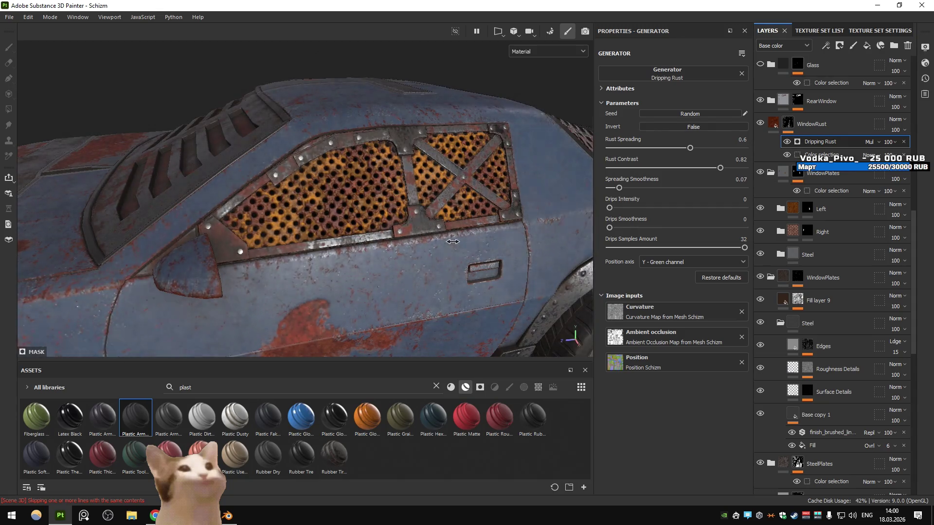
left_click_drag(421, 199, 415, 245)
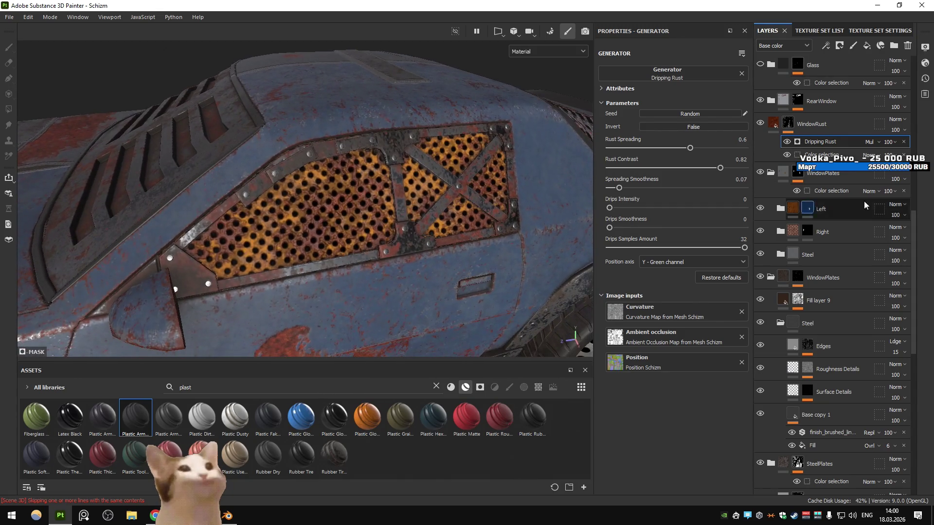
scroll("down", 3)
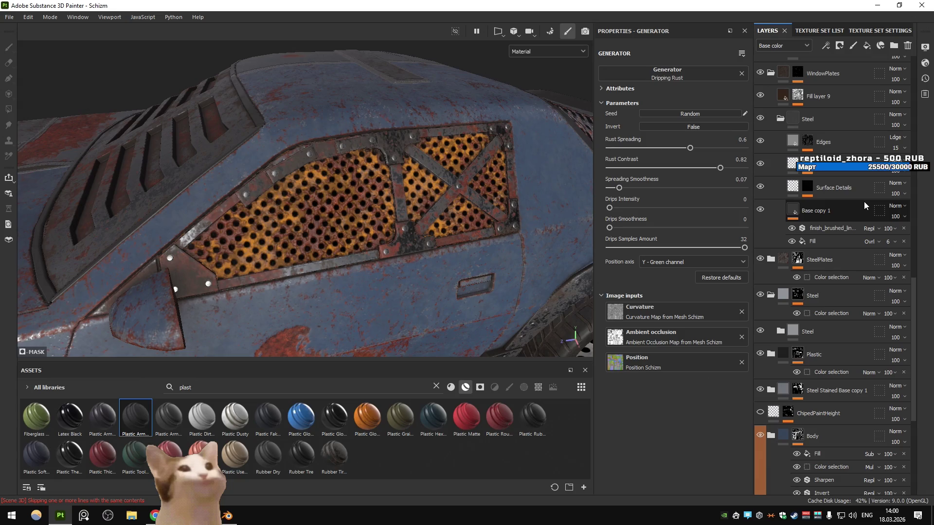
scroll("up", 3)
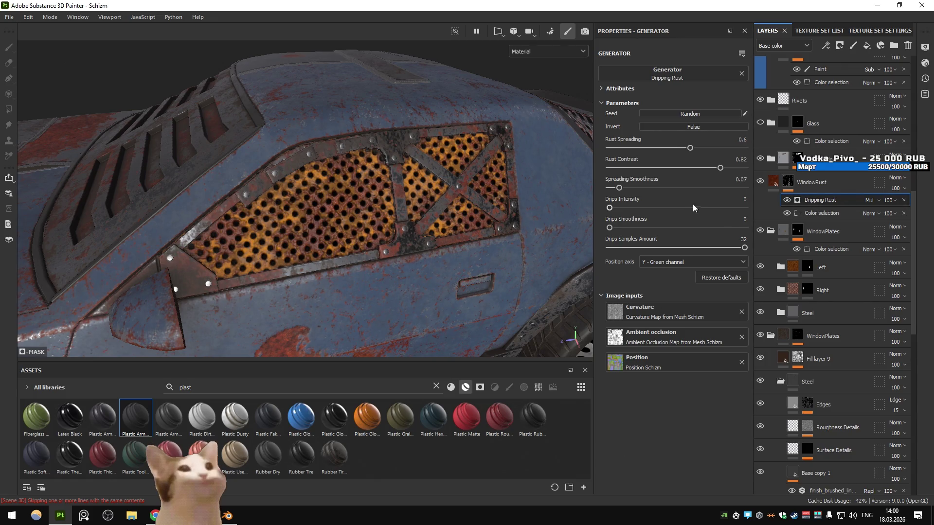
- Open WindowRust's Metal Rust settings, trial the grain intensity, and switch Normal Format to OpenGL
left_click(776, 184)
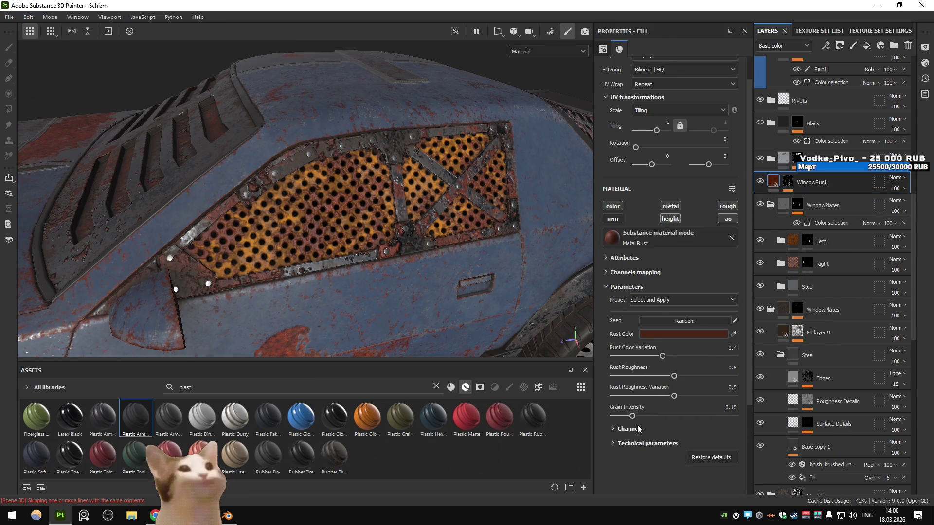
left_click_drag(634, 417, 619, 417)
key("ctrl+z")
left_click(632, 443)
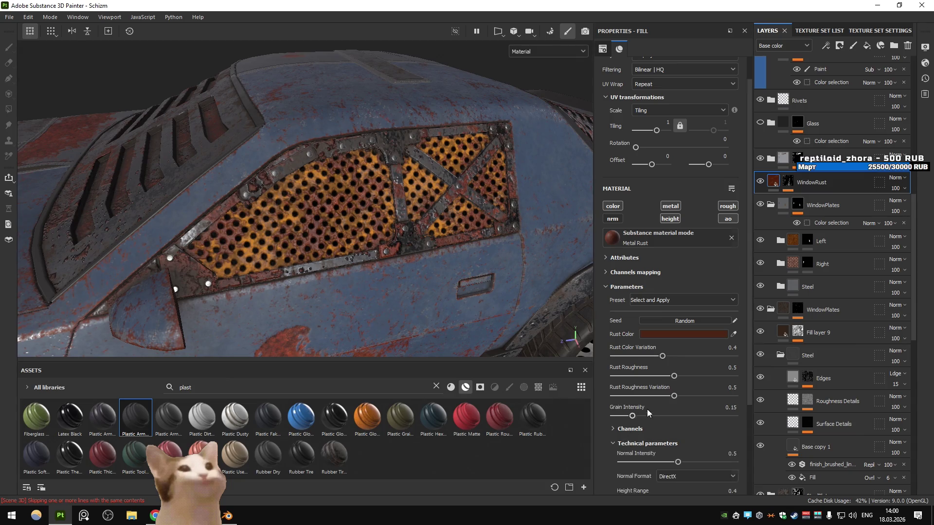
scroll("down", 3)
left_click(683, 360)
left_click(681, 369)
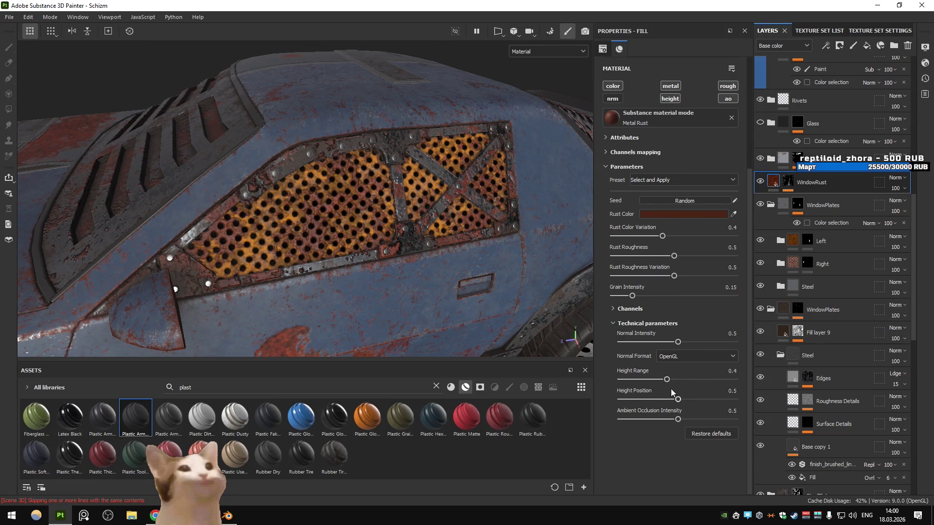
- Test lower height values, then restore DirectX normal format and 0.5 normal intensity
left_click_drag(666, 381, 631, 379)
scroll("up", 3)
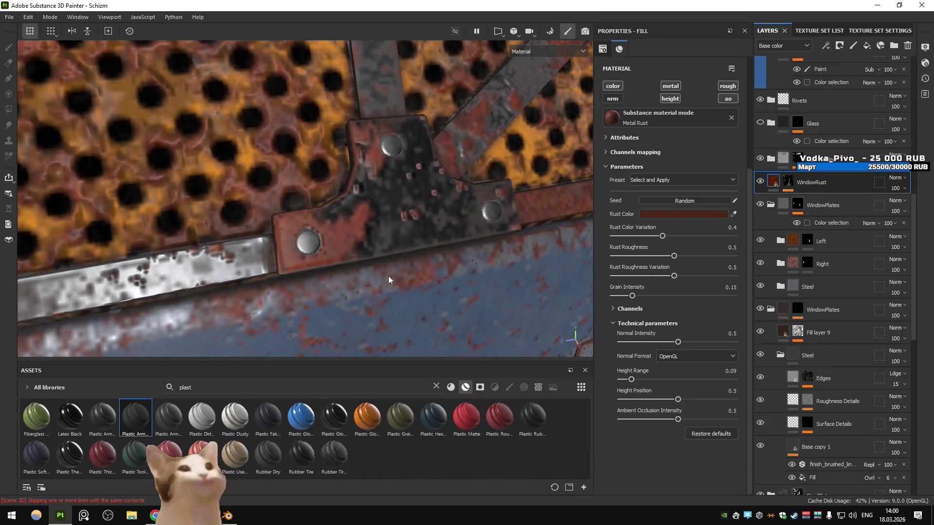
scroll("down", 3)
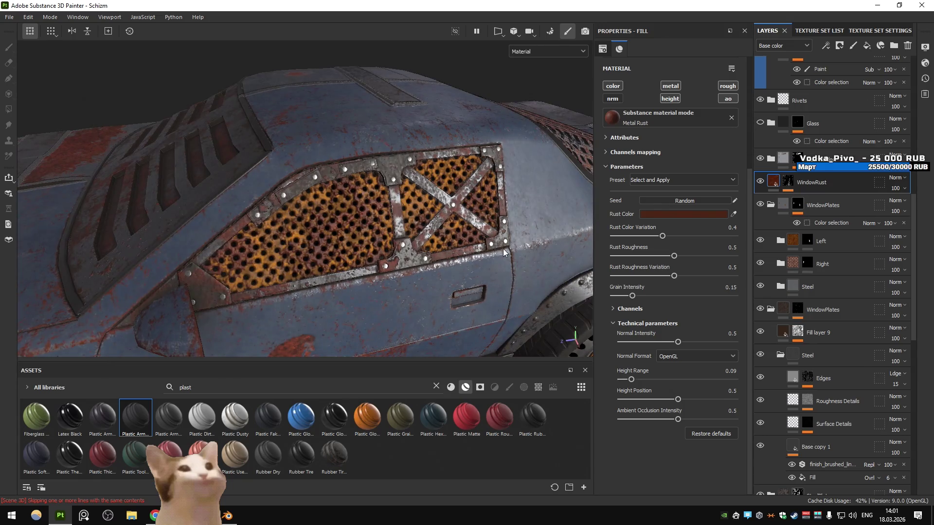
left_click_drag(678, 395, 637, 420)
key("ctrl+z")
left_click(675, 356)
left_click(676, 369)
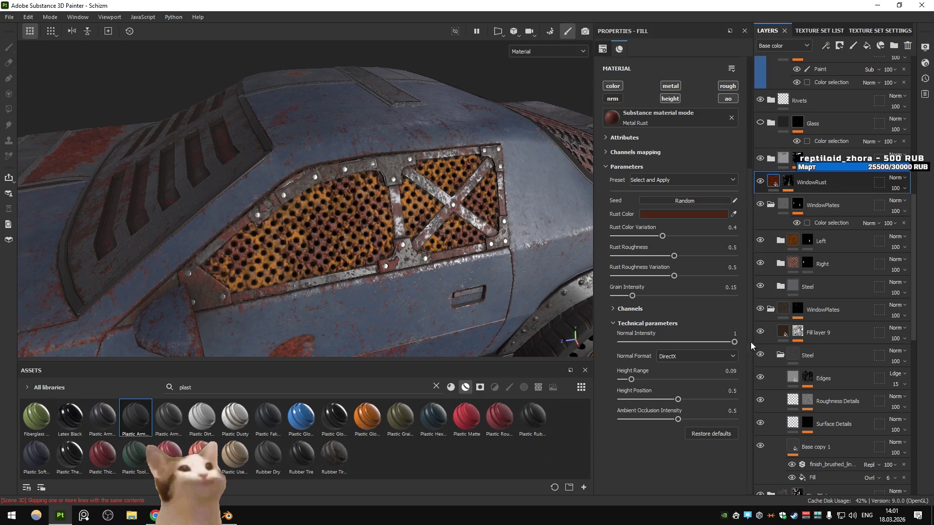
left_click_drag(724, 341, 723, 342)
left_click(677, 341)
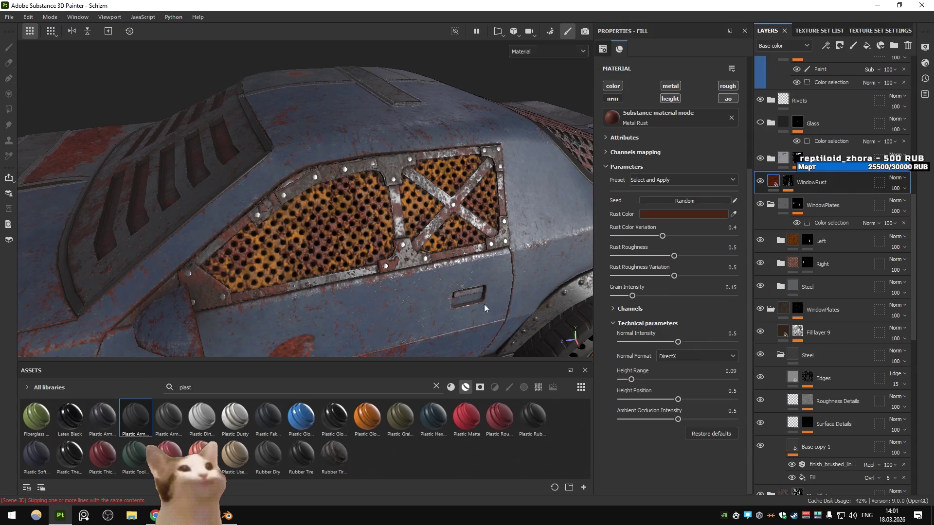
- Compare Height Range values from 0.05 to 0.49 on the window plate, settling on 0.09
scroll("up", 3)
left_click_drag(631, 375, 715, 378)
scroll("down", 3)
scroll("up", 3)
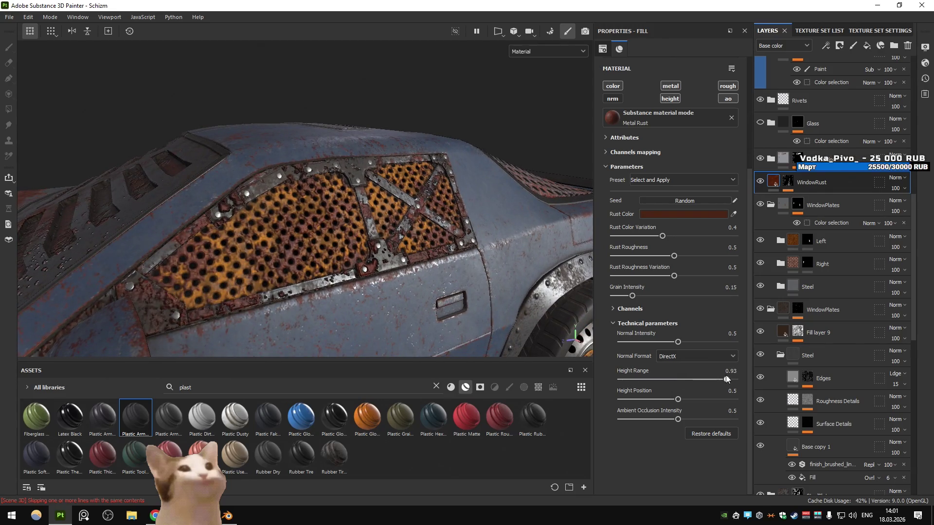
scroll("up", 3)
scroll("down", 3)
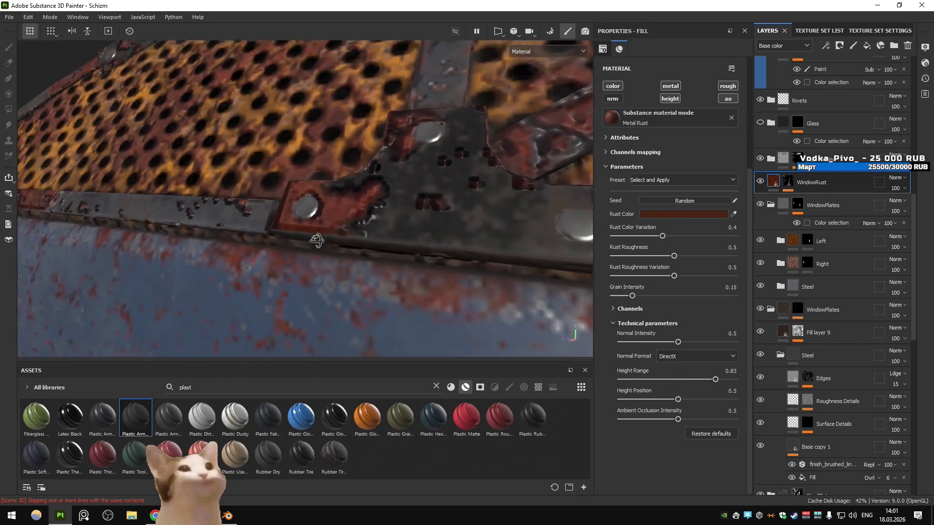
key("ctrl+z")
left_click_drag(442, 261, 488, 259)
left_click_drag(632, 379, 647, 373)
key("ctrl+z")
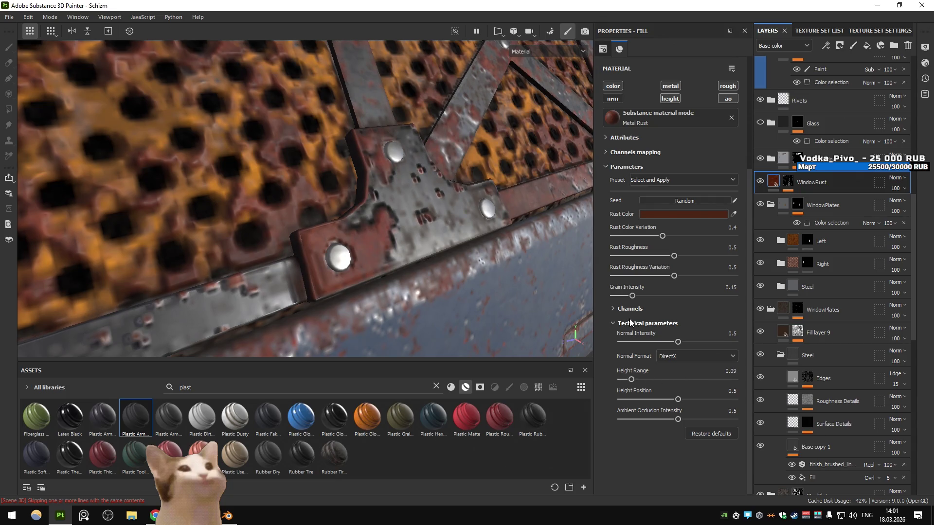
left_click_drag(631, 380, 677, 379)
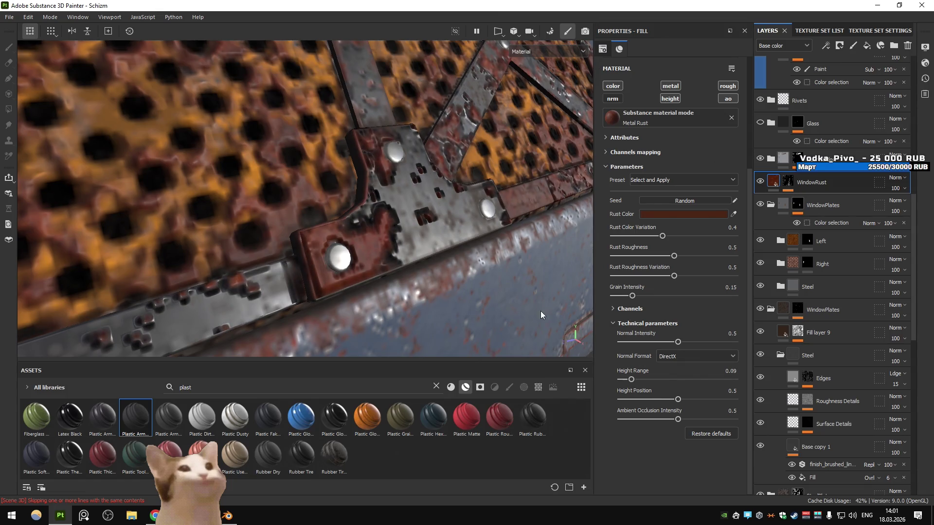
key("ctrl+z")
scroll("down", 3)
left_click_drag(468, 275, 433, 276)
scroll("down", 3)
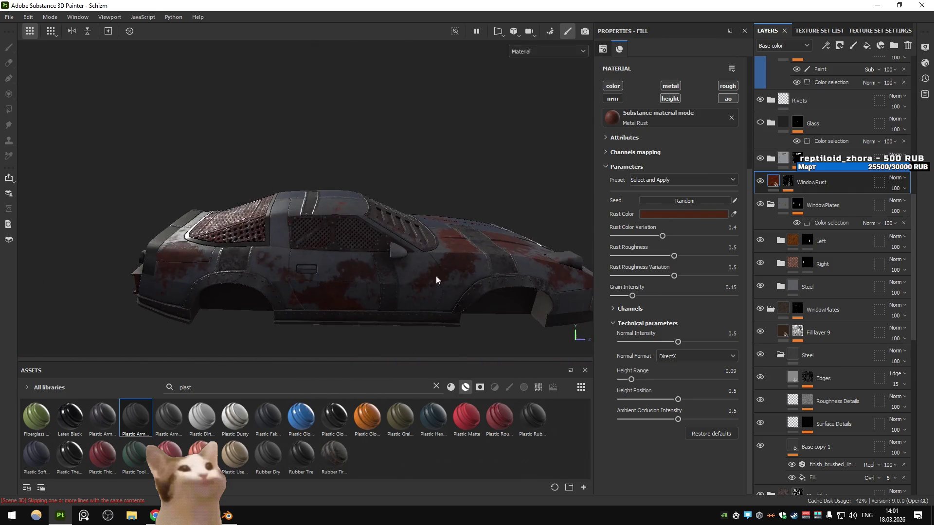
- Orbit to a higher view looking down on the door and side window
scroll("up", 3)
left_click_drag(360, 276, 402, 204)
scroll("up", 3)
scroll("down", 3)
scroll("up", 3)
scroll("down", 3)
left_click_drag(314, 211, 345, 299)
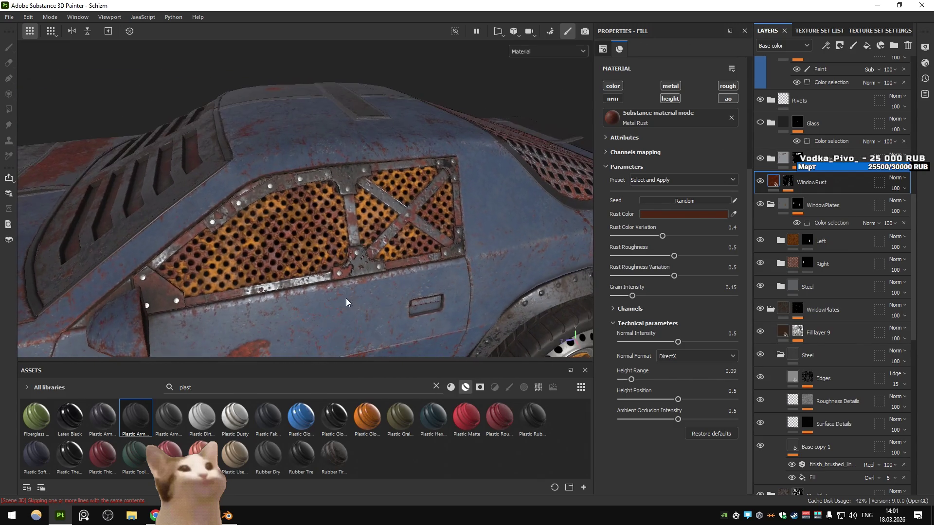
- Collapse the first WindowPlates group, show Roughness Details and hide Surface Details
left_click(770, 204)
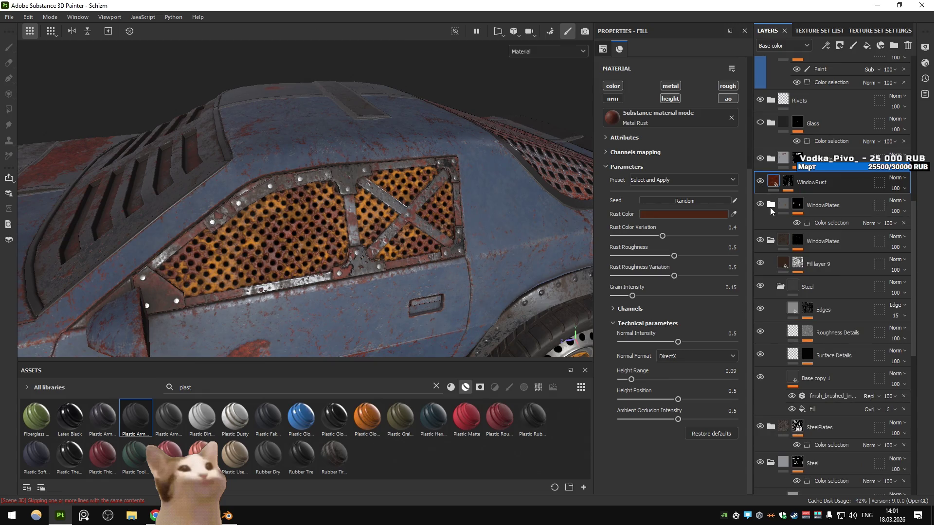
left_click(770, 240)
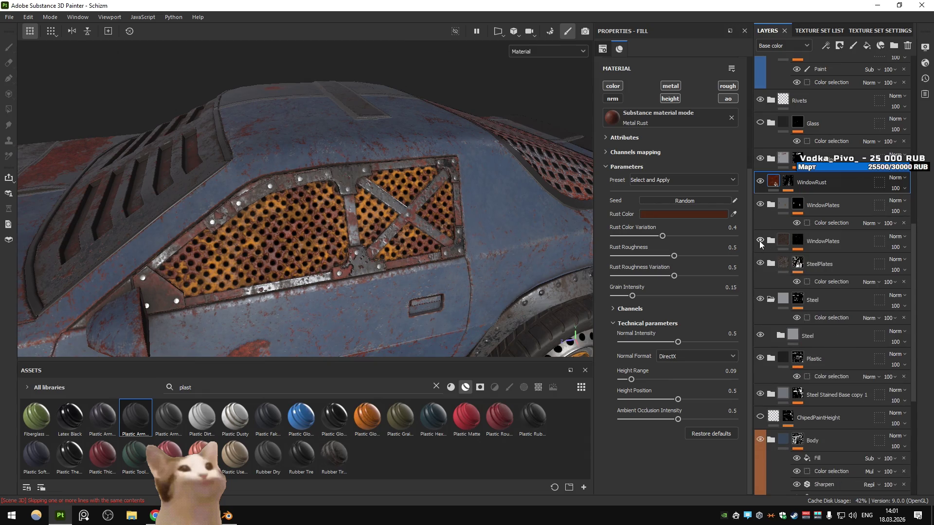
left_click(771, 241)
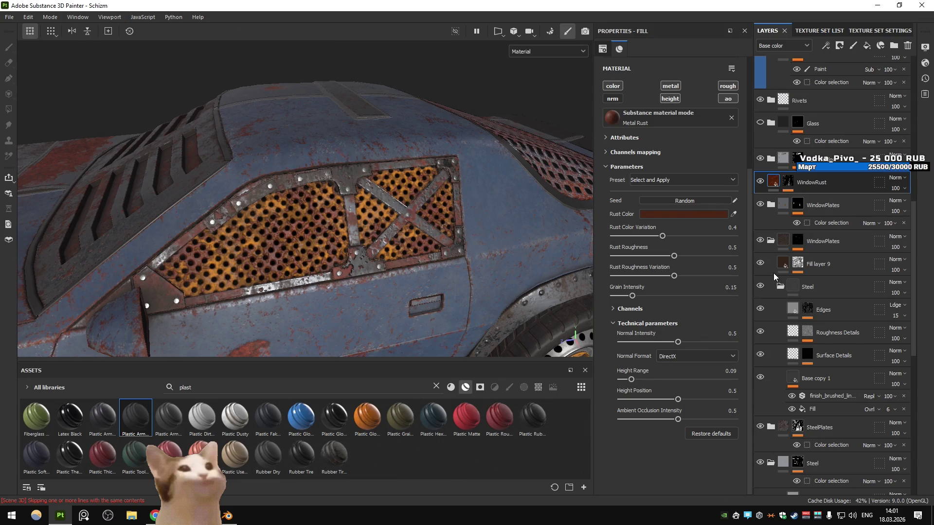
left_click(760, 333)
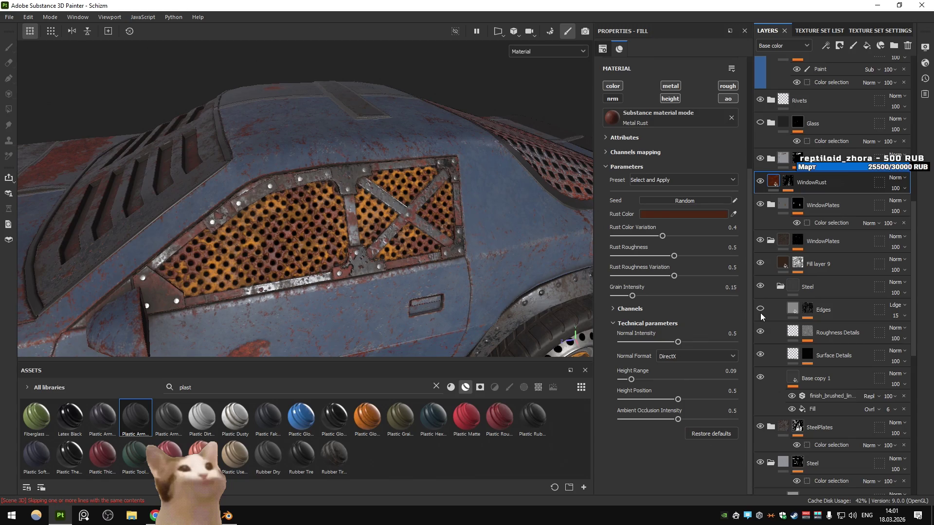
left_click(759, 354)
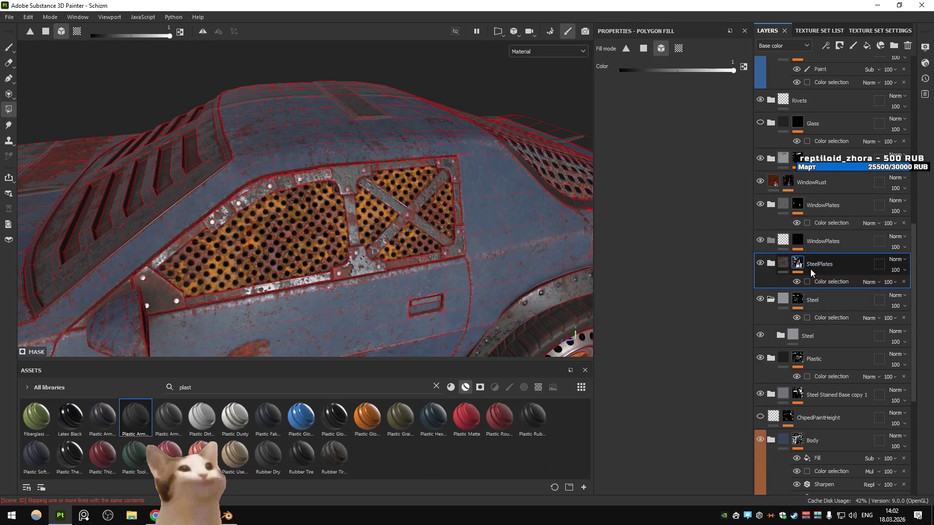
- Compare the plates by toggling SteelPlates and WindowPlates visibility, leaving both shown
left_click(759, 263)
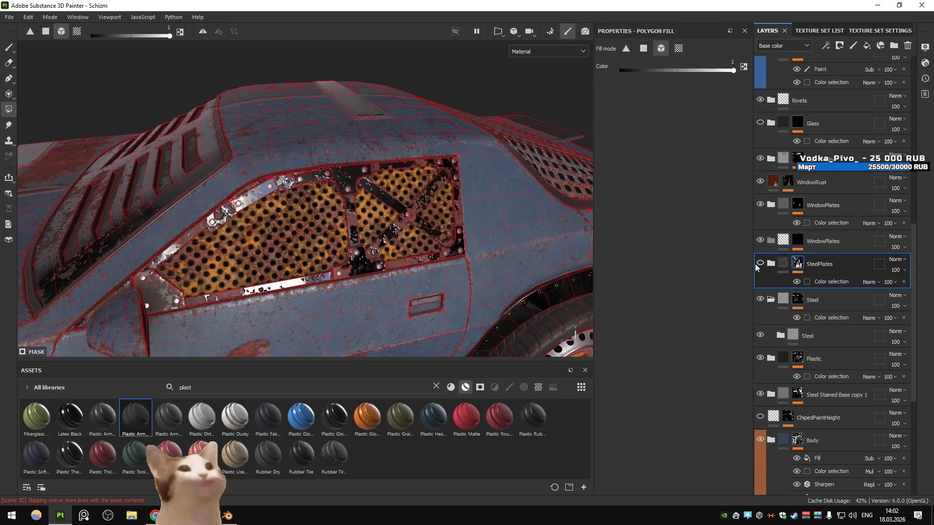
left_click(757, 264)
key("ctrl+z")
key("ctrl+z")
key("ctrl+z")
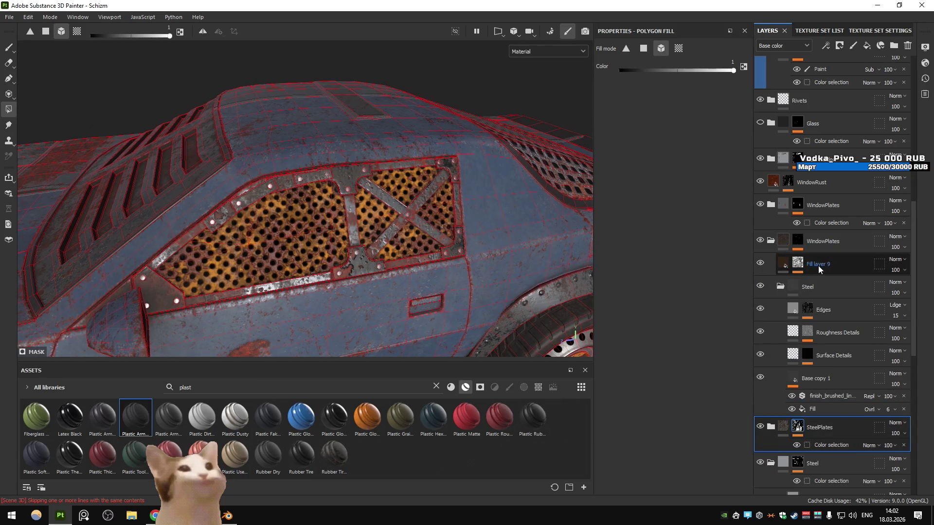
left_click(759, 241)
left_click(760, 241)
key("ctrl+y")
key("ctrl+z")
key("ctrl+y")
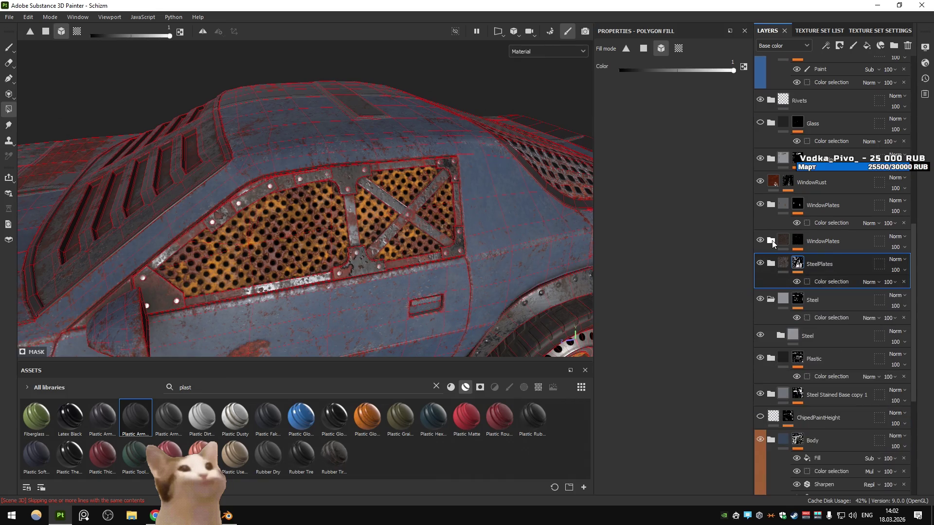
- Rename the duplicate layer WindowCornerPlates and give it a Color Selection mask of orange and red IDs
double_click(846, 241)
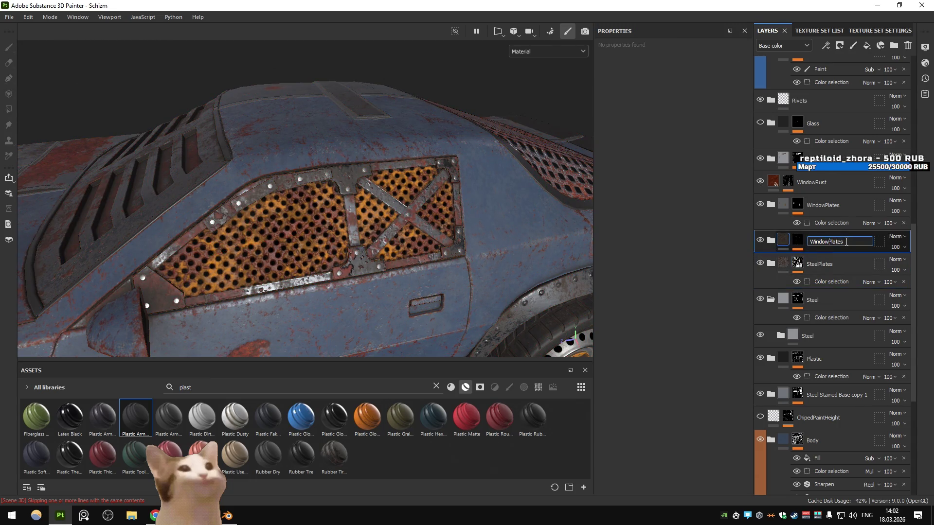
type("Corner")
key("Return")
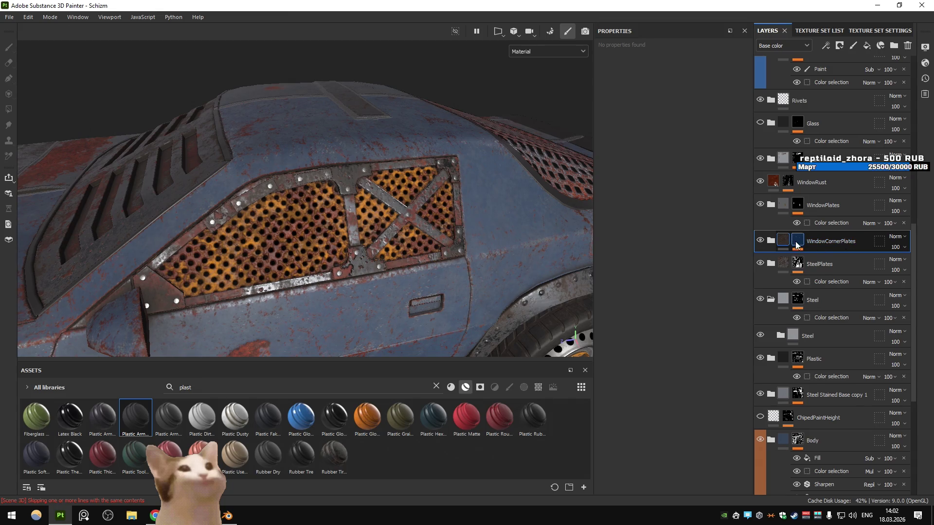
key("4")
left_click(904, 261)
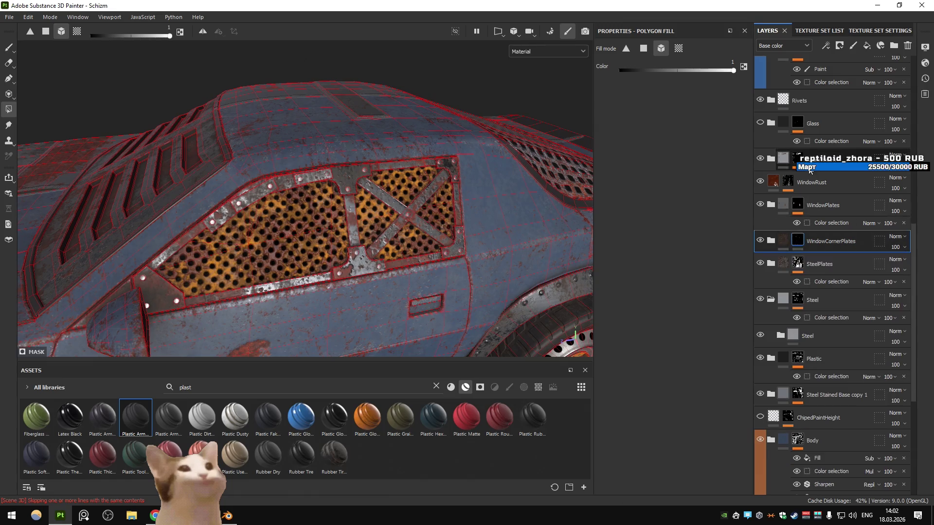
left_click(840, 45)
left_click(860, 95)
left_click(728, 163)
left_click(378, 221)
left_click(728, 163)
left_click(413, 210)
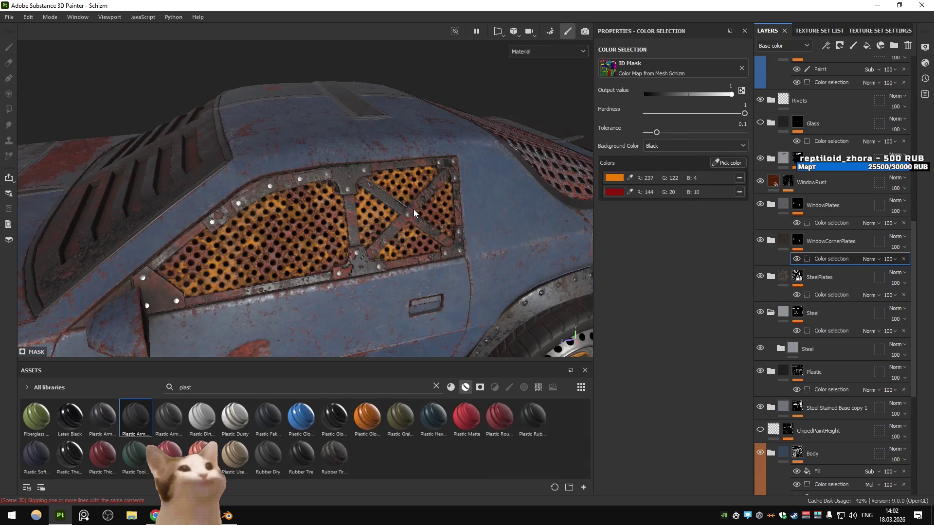
- Check WindowCornerPlates' effect and try moving it above WindowRust, then undo the move
left_click(760, 240)
left_click(760, 240)
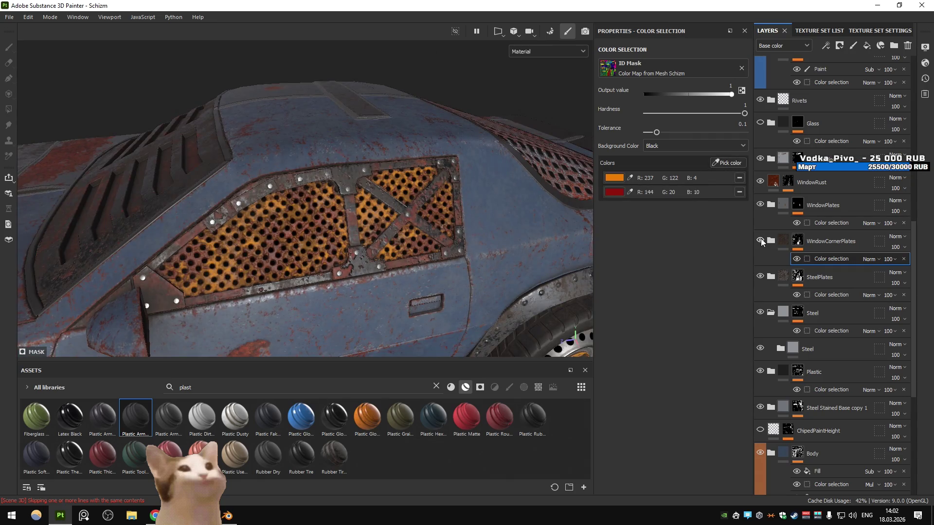
left_click_drag(830, 229, 870, 108)
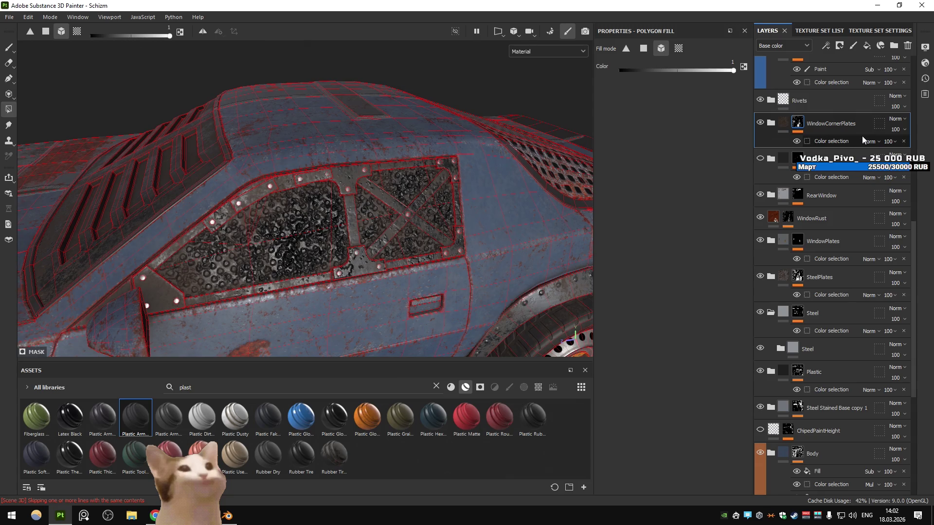
key("ctrl+z")
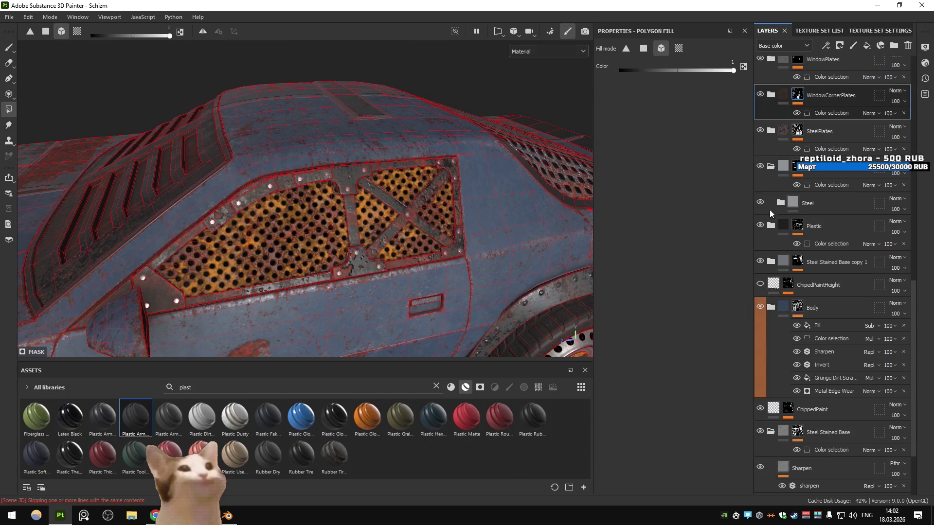
scroll("up", 3)
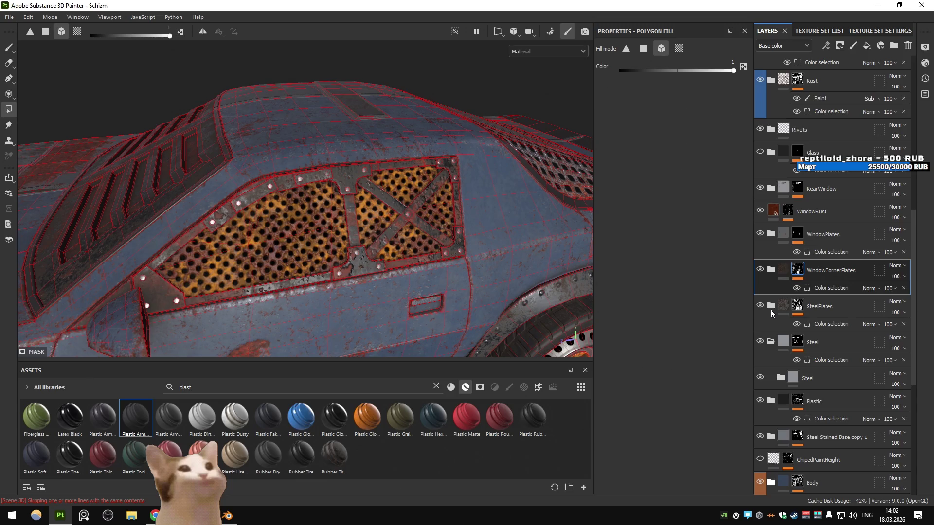
scroll("down", 3)
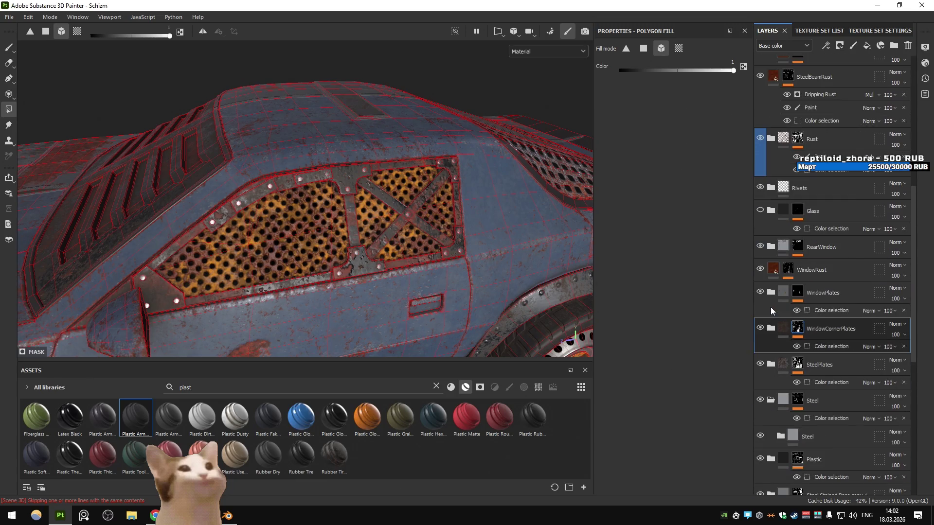
scroll("down", 3)
scroll("down", 3)
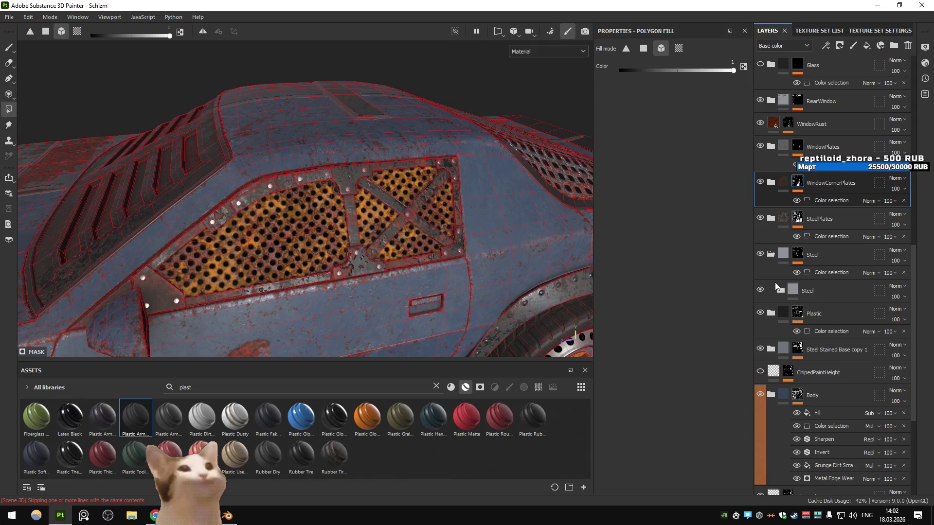
scroll("up", 3)
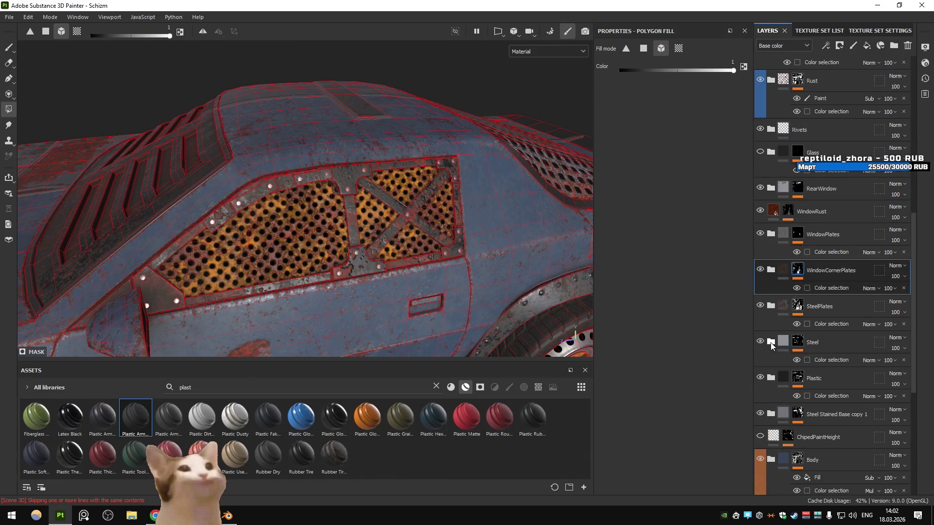
- Hide the Left rusty perforated plates and move WindowCornerPlates above WindowPlates
left_click(771, 343)
left_click(773, 306)
left_click(774, 307)
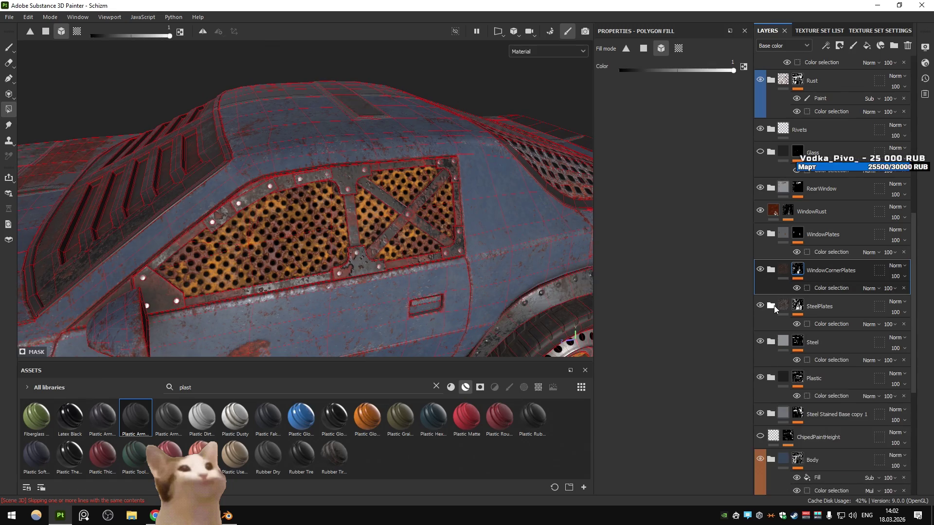
left_click(771, 270)
left_click(772, 271)
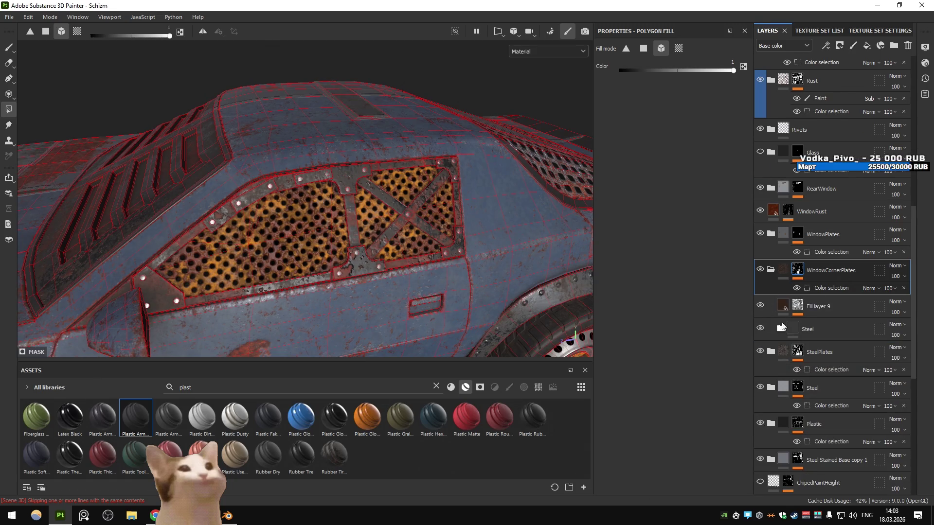
left_click(770, 235)
left_click(760, 270)
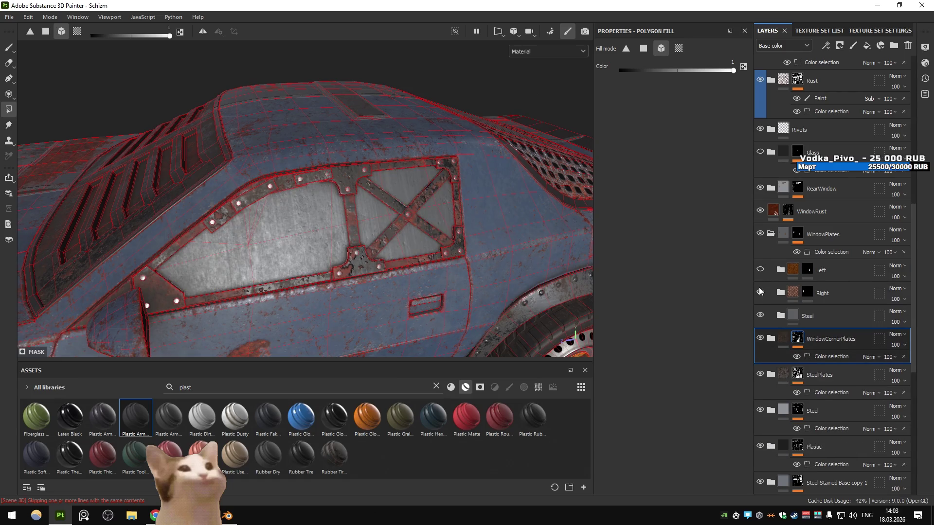
left_click_drag(822, 339, 829, 228)
scroll("up", 3)
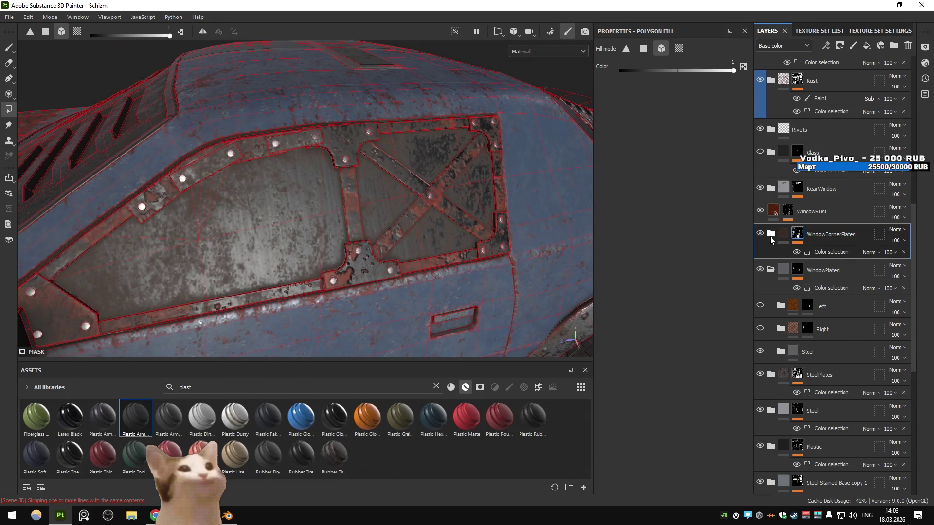
- Inspect Fill layer 9 inside WindowCornerPlates, viewing its mask on its own
left_click(770, 234)
left_click(774, 270)
left_click(761, 270)
left_click(760, 270)
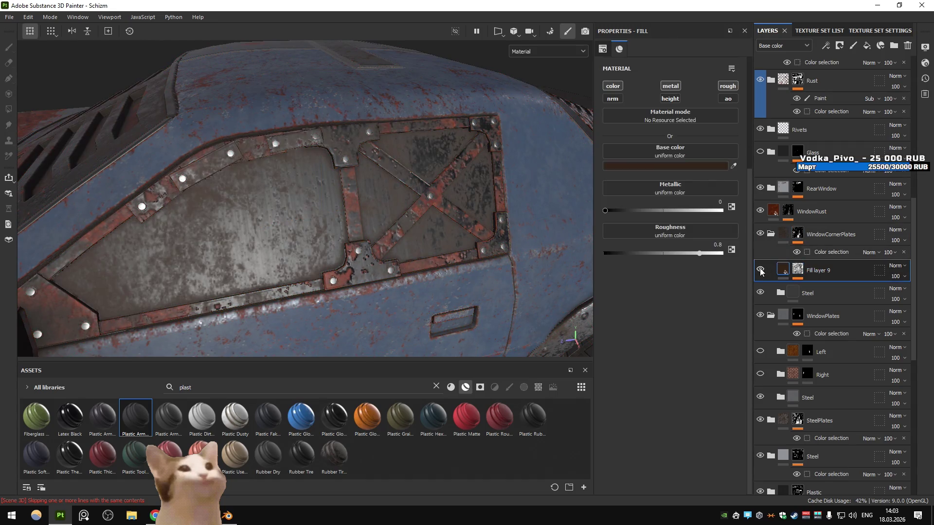
left_click(795, 276)
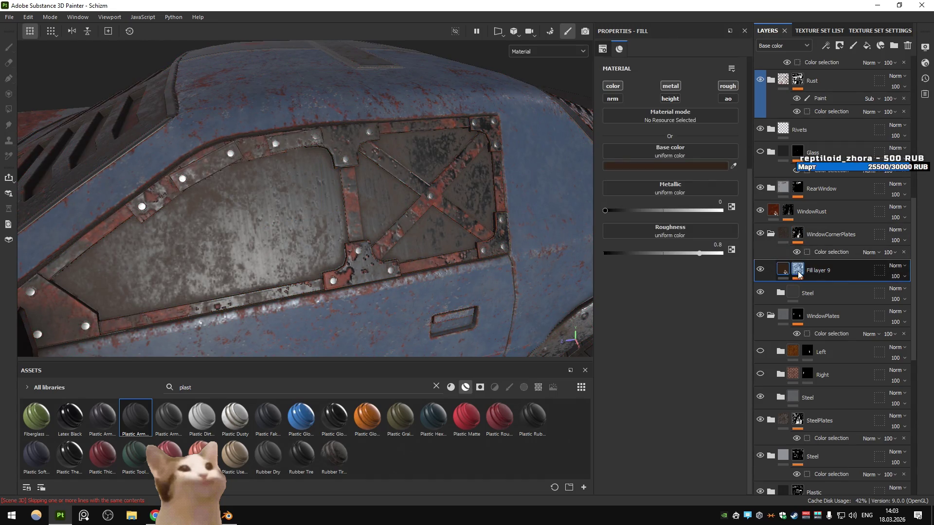
left_click(797, 270)
left_click(778, 271)
- Test the height and metallic channels on Fill layer 9, leaving both disabled
left_click(671, 99)
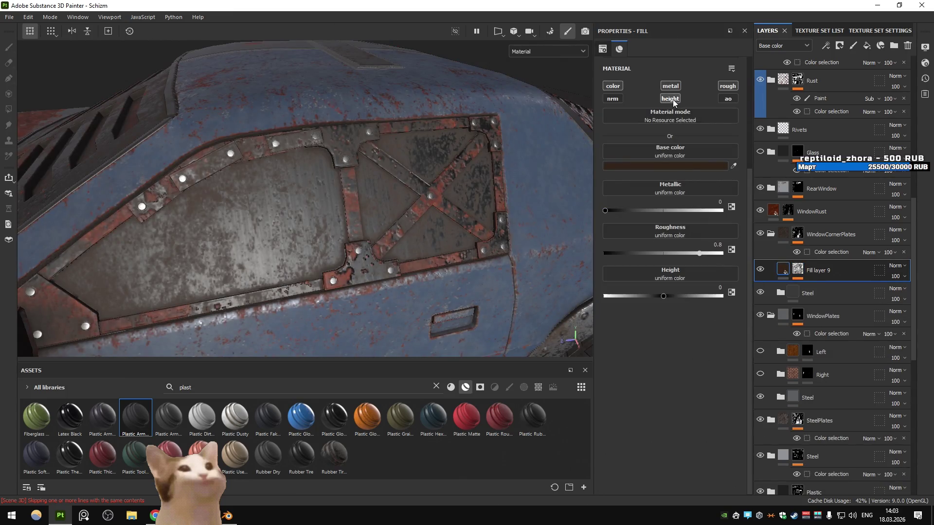
left_click(671, 99)
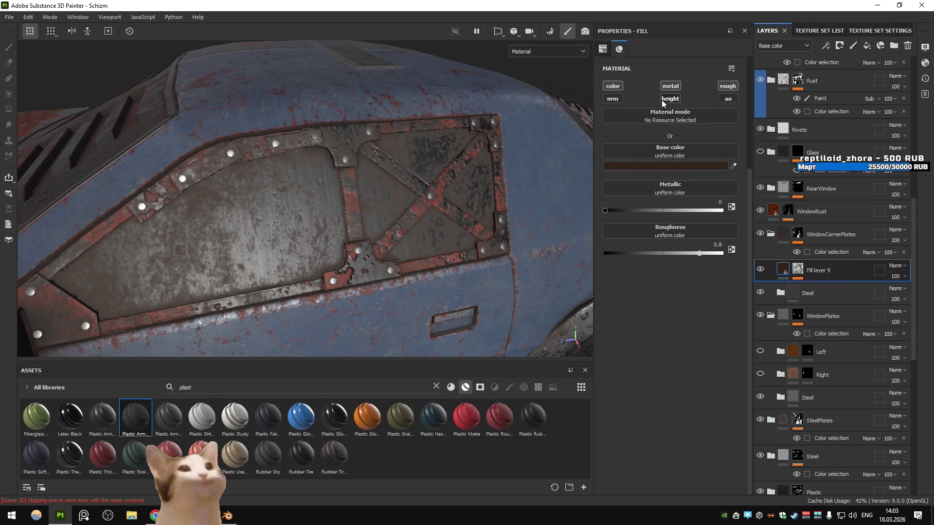
left_click(671, 87)
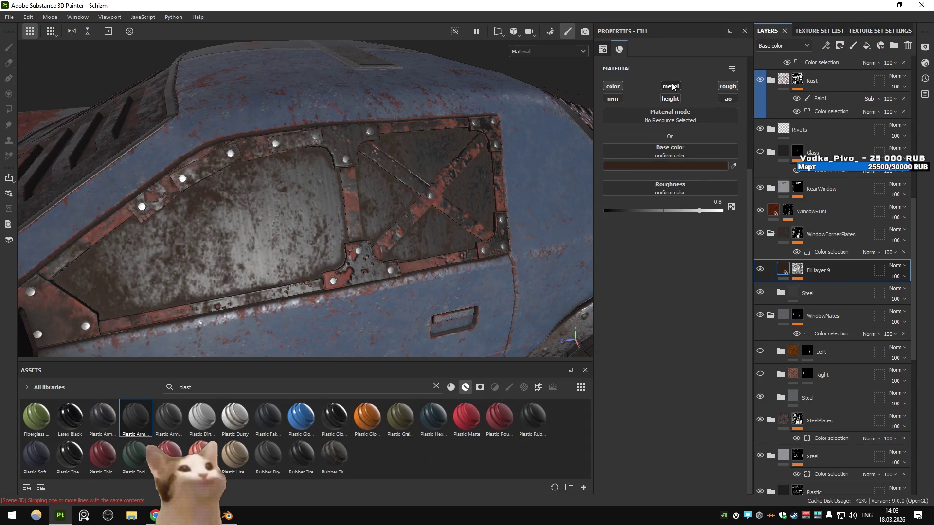
left_click(671, 86)
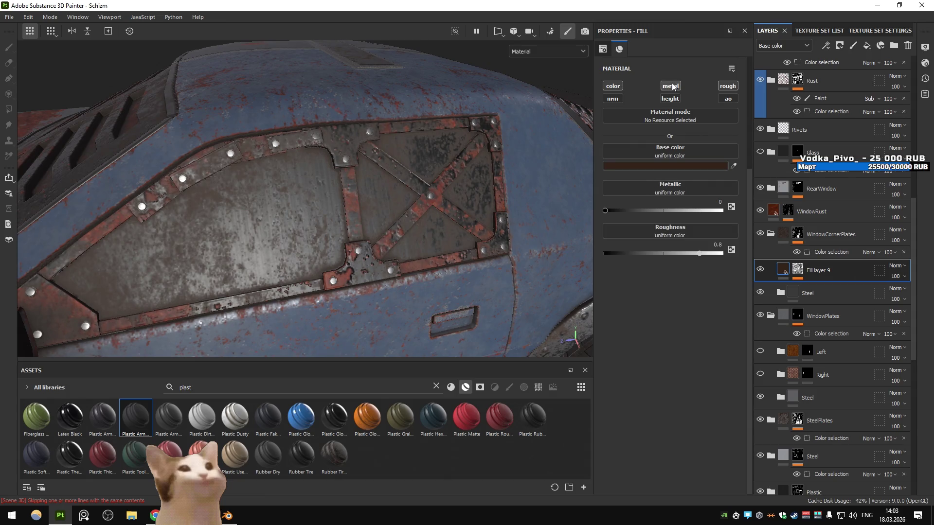
left_click(671, 86)
scroll("down", 3)
left_click_drag(418, 209, 438, 211)
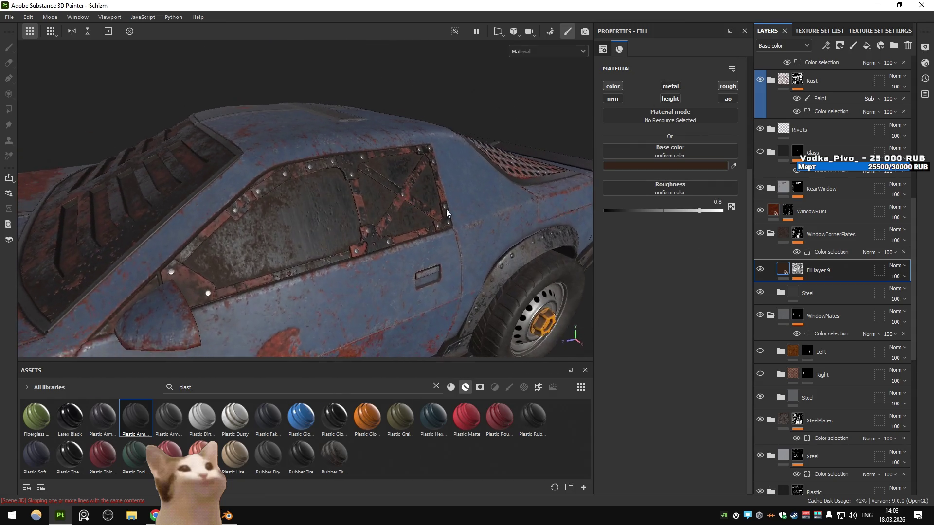
- Preview the car's metallic channel in the viewport, then restore Material view and re-enable metallic
left_click(545, 51)
left_click(529, 104)
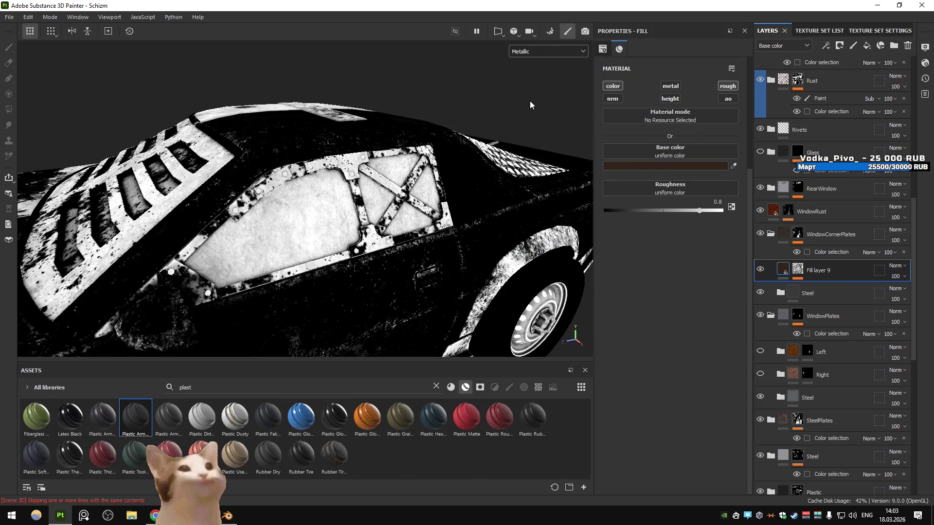
left_click(535, 51)
left_click(536, 73)
scroll("up", 3)
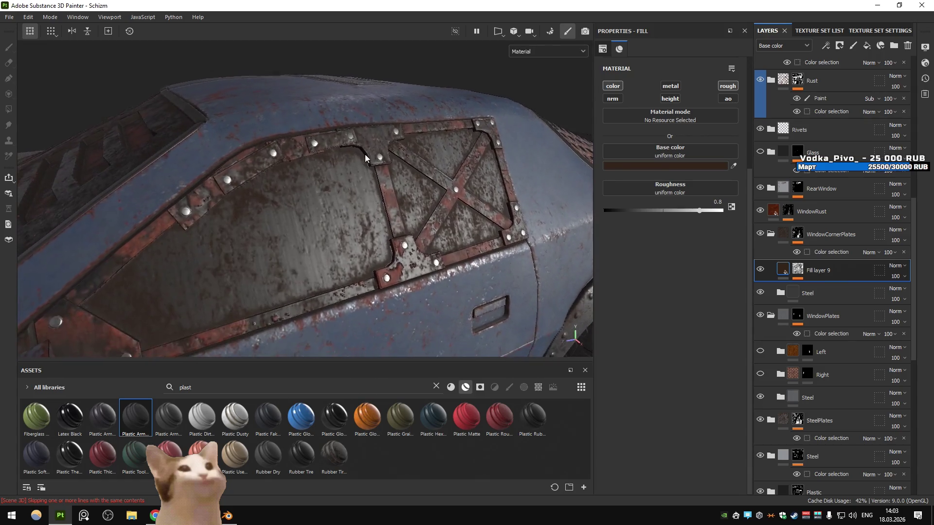
left_click(670, 86)
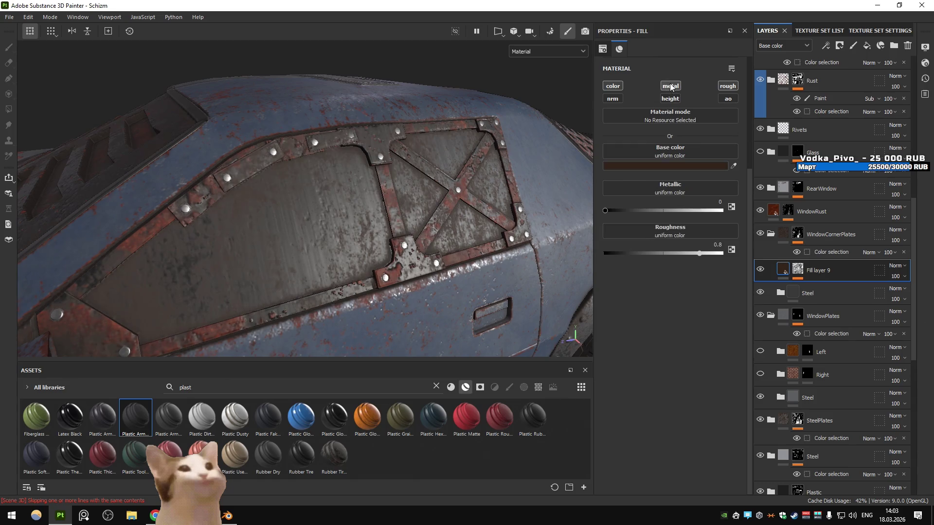
- Give Fill layer 9 a dark brown 312319 base colour and metallic value 1
left_click(664, 166)
left_click_drag(683, 313, 712, 212)
left_click_drag(728, 331, 730, 335)
key("ctrl+z")
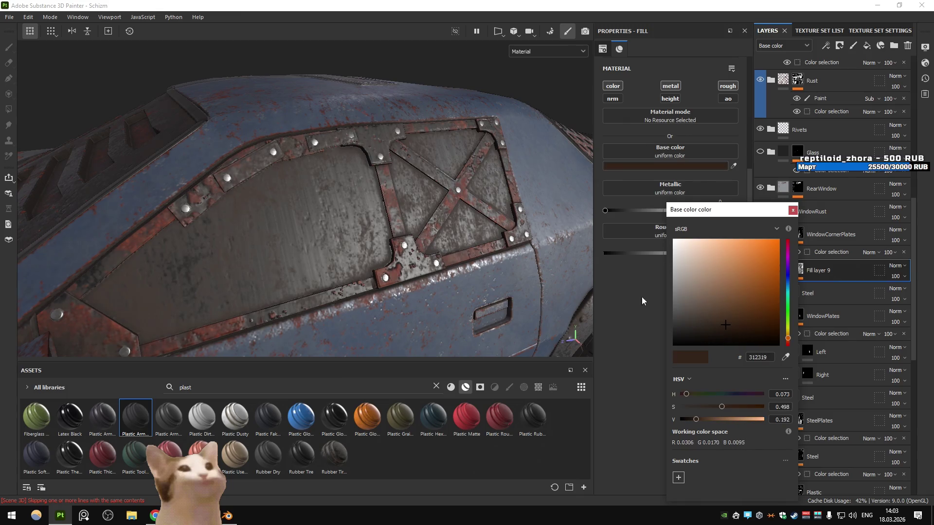
left_click_drag(653, 213, 722, 210)
left_click_drag(340, 204, 445, 163)
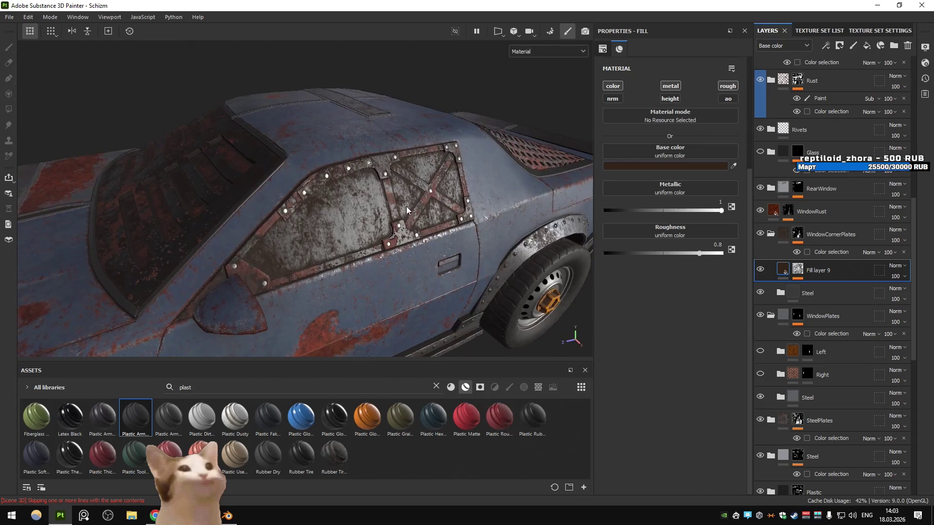
- Check the ID mesh map, return the viewport to Material, and zoom on the riveted side window
key("b")
key("b")
key("b")
left_click(550, 54)
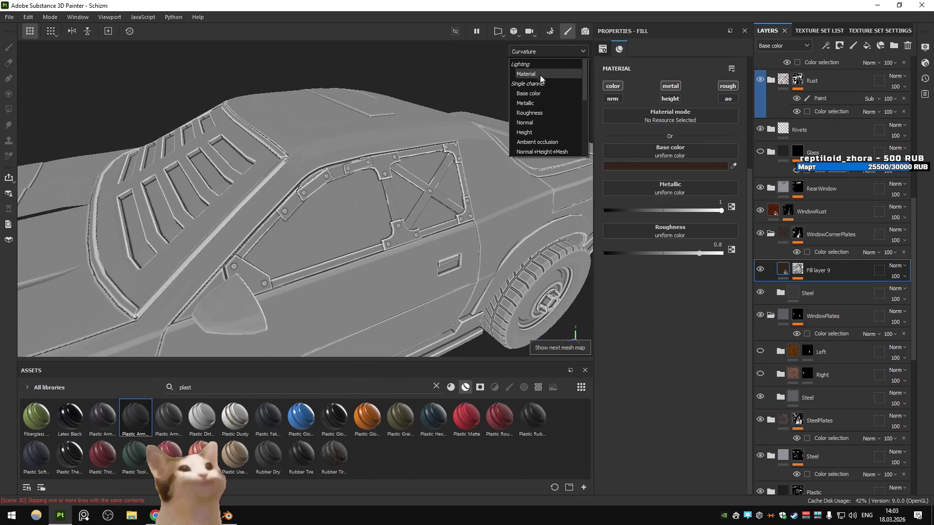
left_click(530, 62)
left_click_drag(487, 123, 407, 154)
left_click(770, 234)
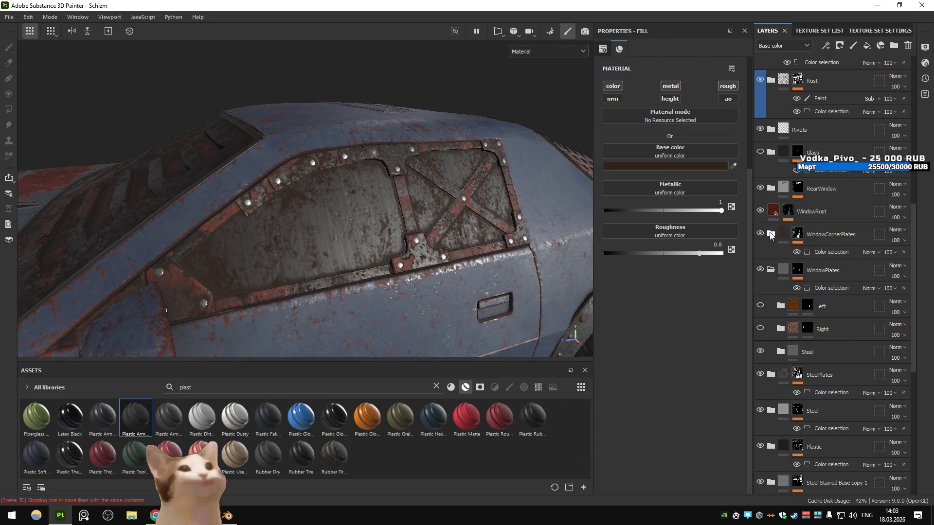
- Orbit close to the riveted side window and toggle the WindowRust layer to compare
scroll("down", 3)
left_click_drag(425, 218, 327, 215)
scroll("up", 3)
scroll("down", 3)
scroll("up", 3)
left_click_drag(345, 150, 492, 280)
left_click_drag(419, 267, 457, 271)
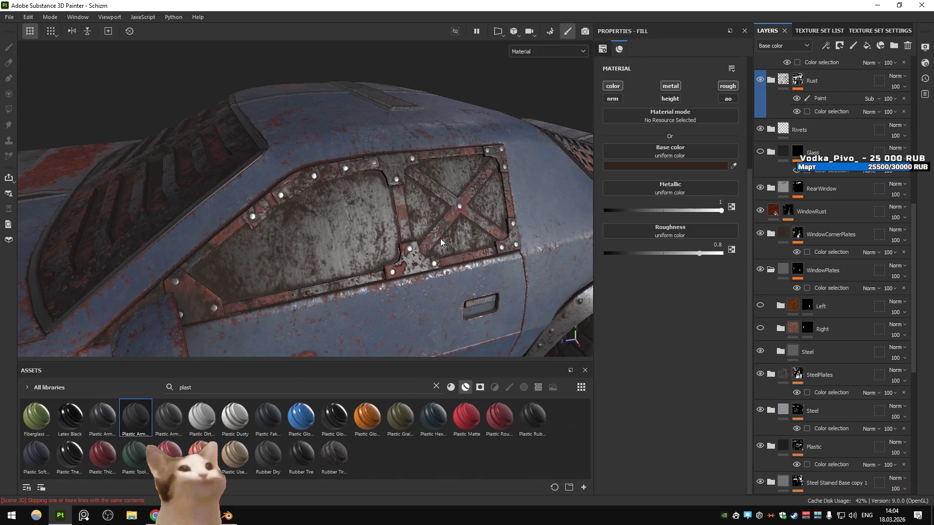
left_click(759, 211)
left_click(759, 211)
left_click(759, 211)
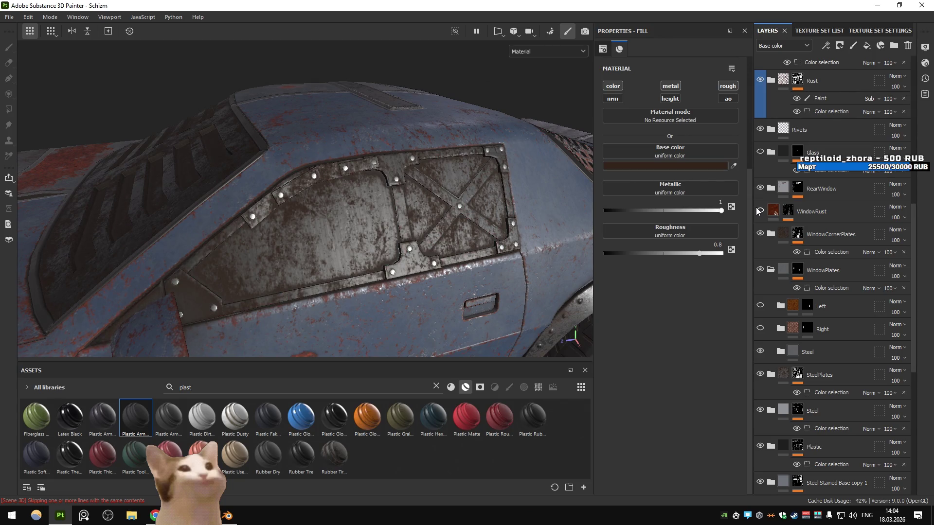
- Expand WindowCornerPlates > Steel and delete the Edges, Roughness Details and Surface Details layers
left_click(797, 234)
left_click(771, 235)
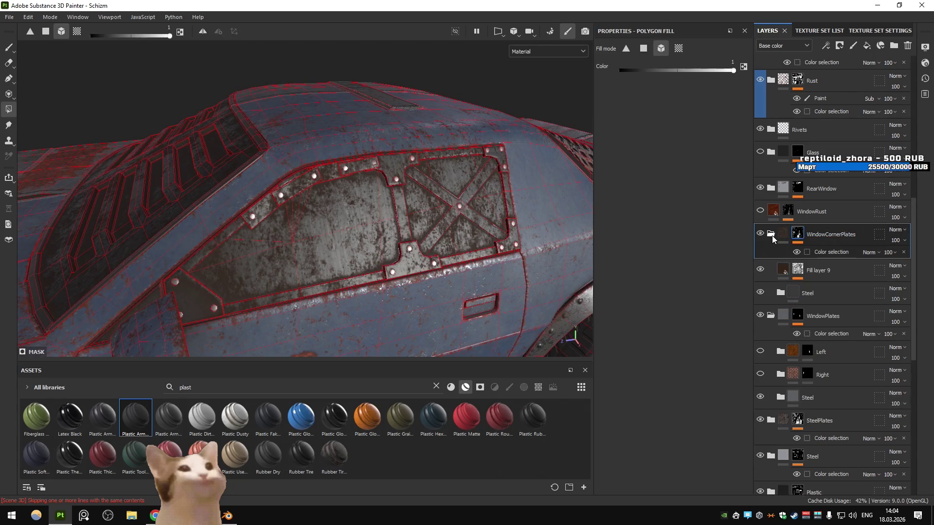
left_click(780, 293)
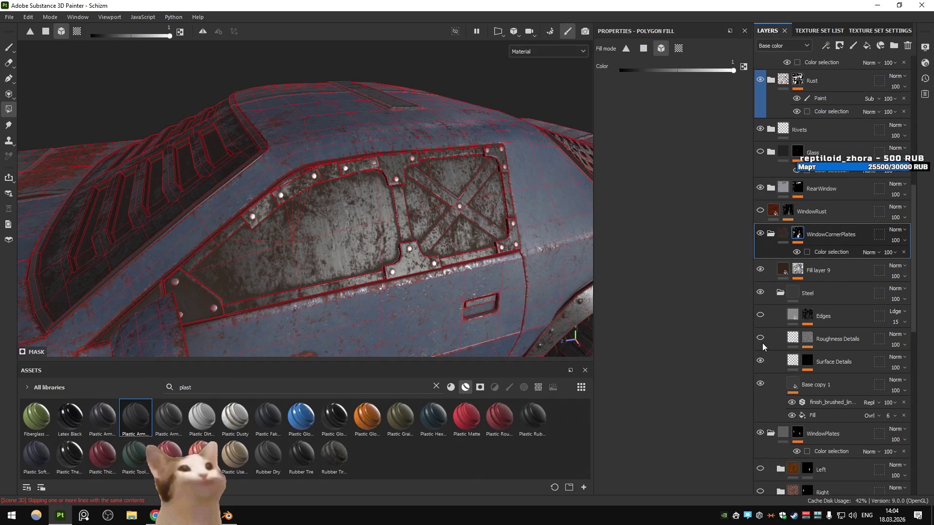
left_click(769, 342)
key("Delete")
key("Delete")
double_click(853, 317)
key("Escape")
key("Delete")
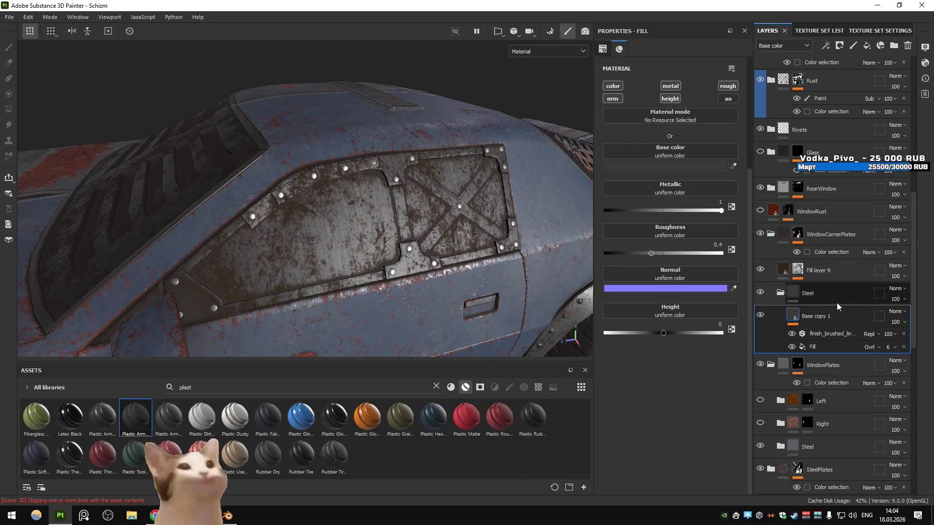
- Select Fill layer 9, briefly toggle PBR Validate, and toggle Fill layer 9 to compare
left_click(834, 271)
scroll("up", 3)
scroll("up", 3)
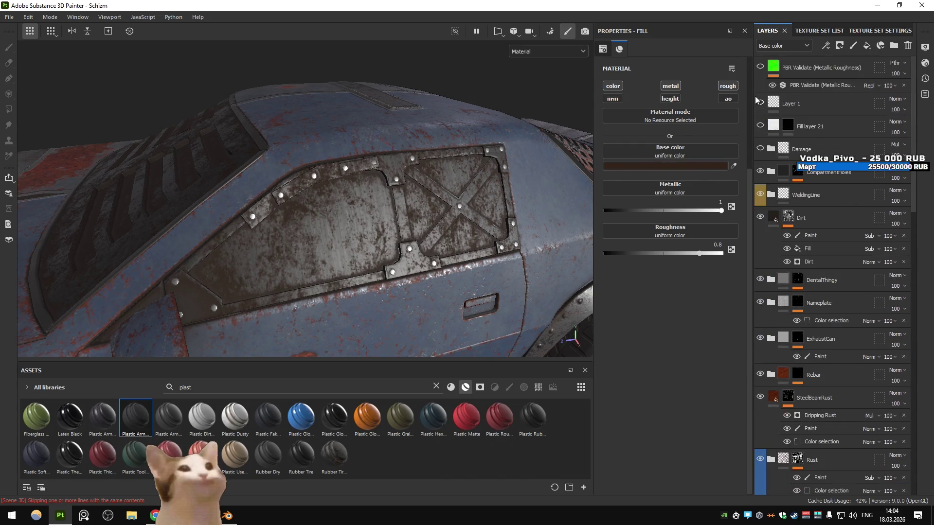
left_click(760, 67)
left_click(760, 67)
scroll("down", 3)
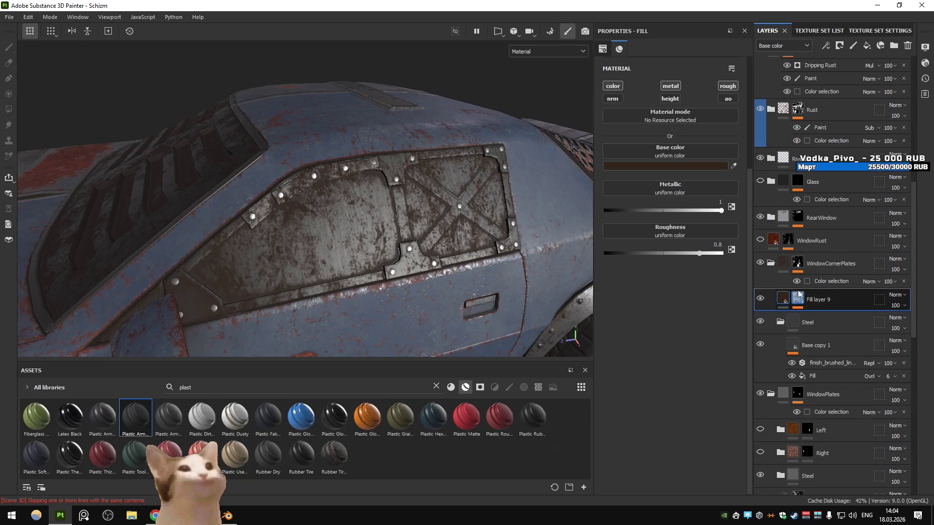
scroll("down", 3)
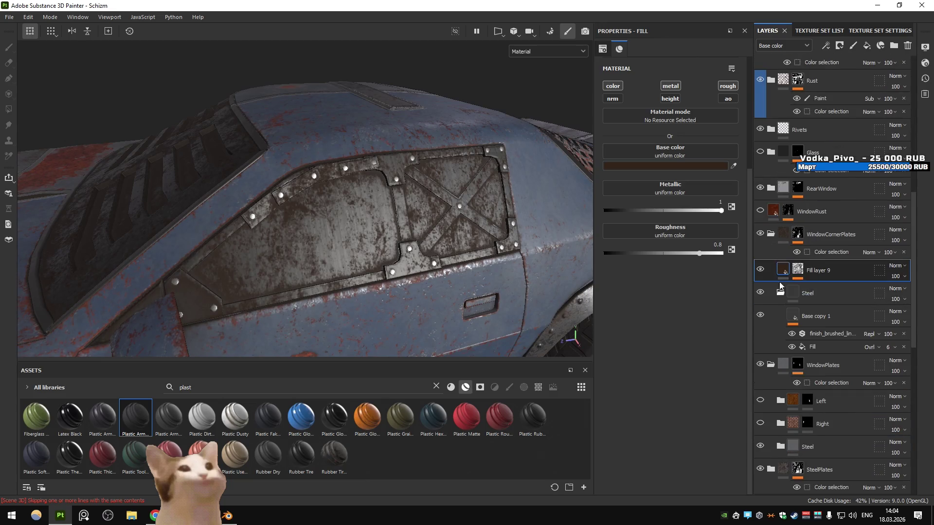
left_click(759, 270)
- Try Fill layer 9's Metallic low and high, darken its base colour to black, and select WindowRust
left_click_drag(704, 210, 559, 209)
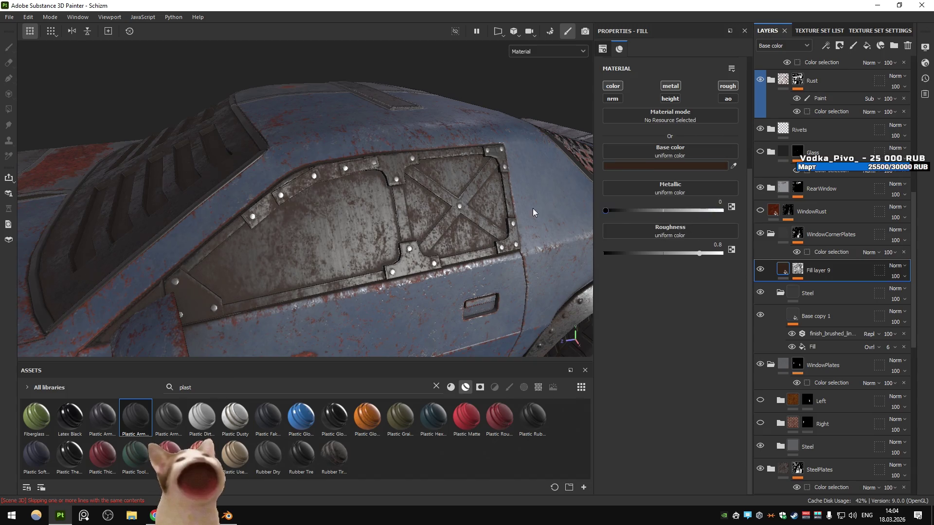
left_click_drag(391, 212, 471, 220)
left_click_drag(634, 214, 359, 238)
left_click(632, 165)
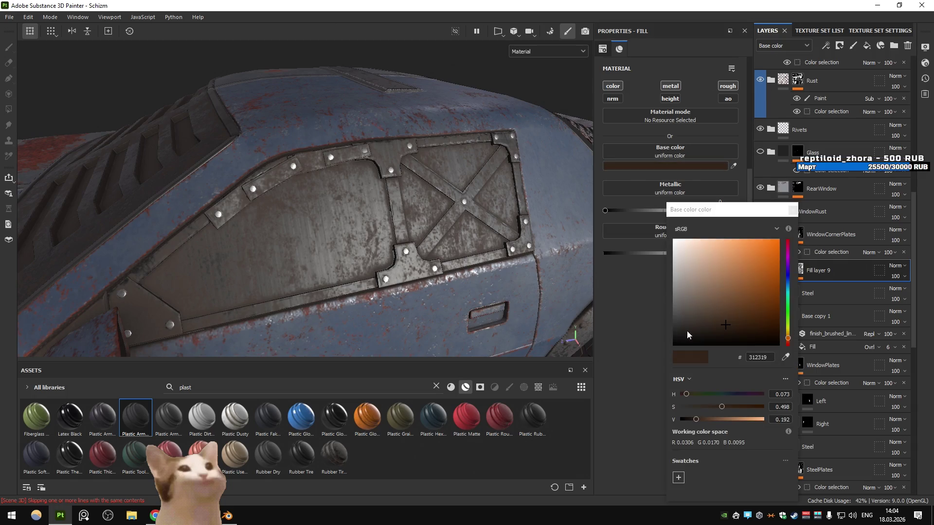
left_click_drag(725, 331, 636, 378)
left_click(822, 211)
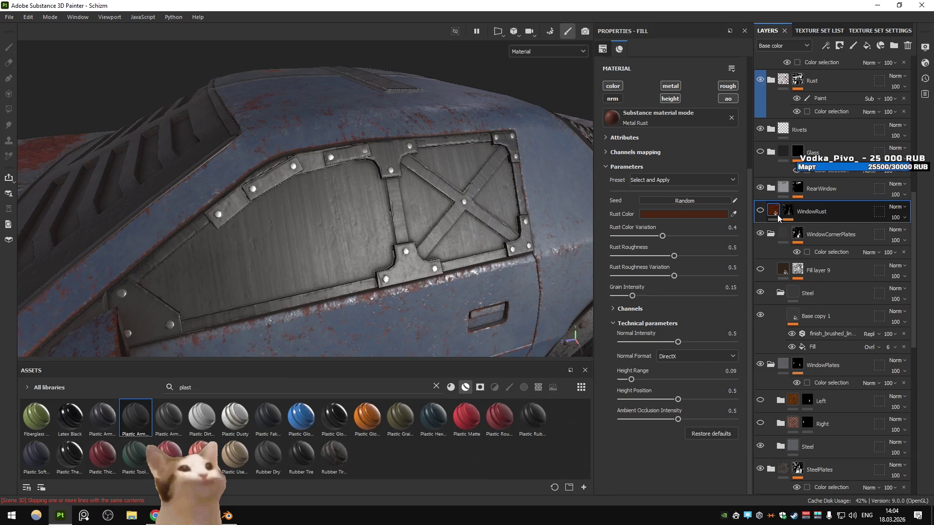
- Give Fill layer 9 a near-black dark brown base colour and Metallic 0
left_click(827, 273)
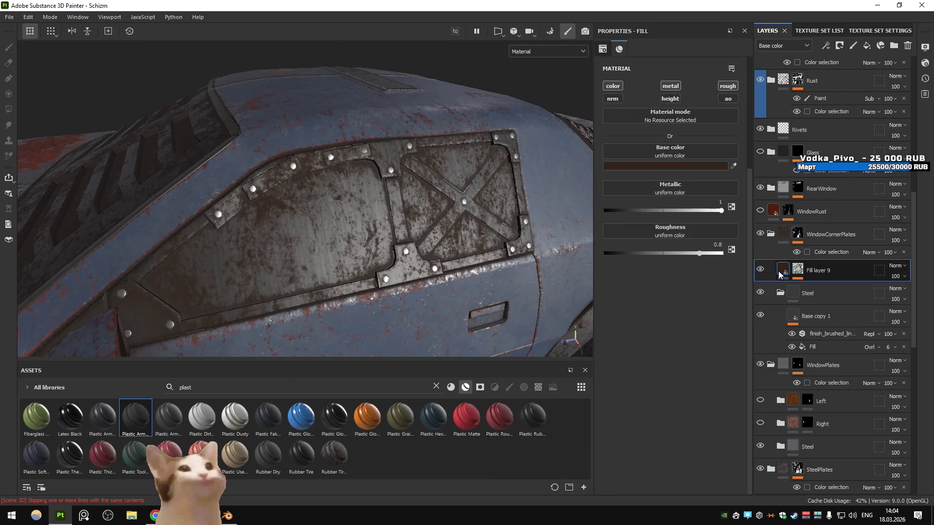
left_click(665, 166)
left_click(676, 324)
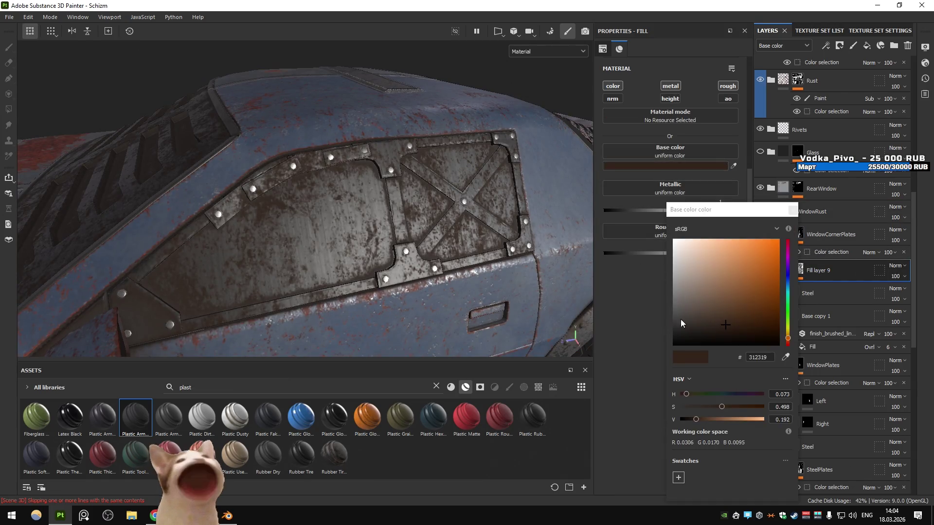
left_click_drag(684, 210, 604, 210)
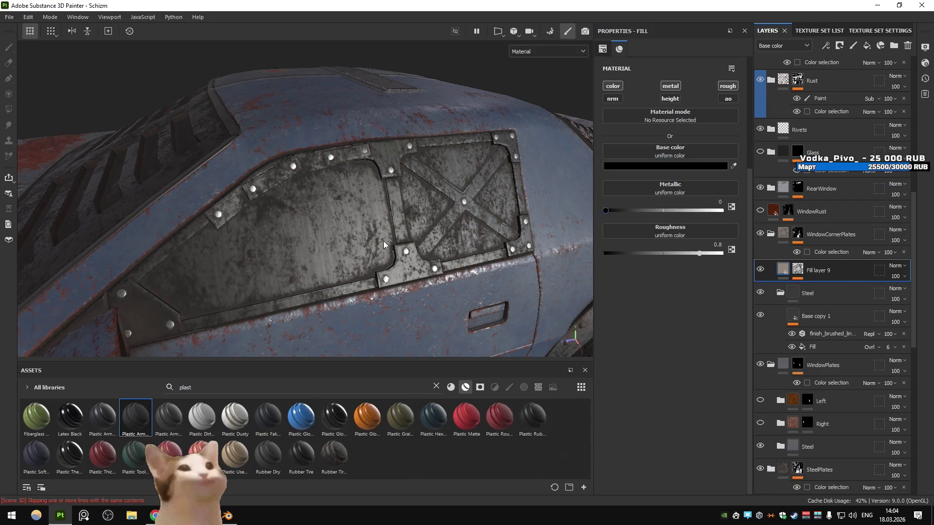
left_click_drag(398, 233, 432, 240)
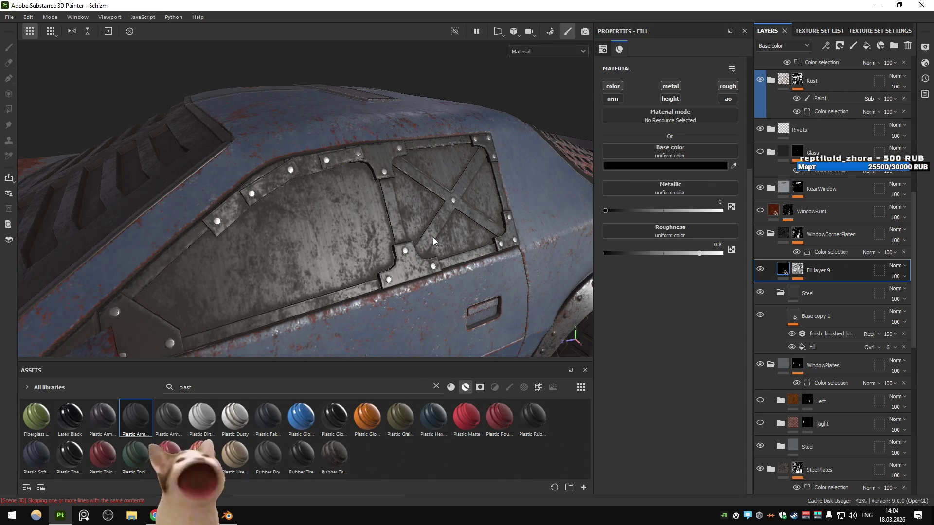
key("ctrl+z")
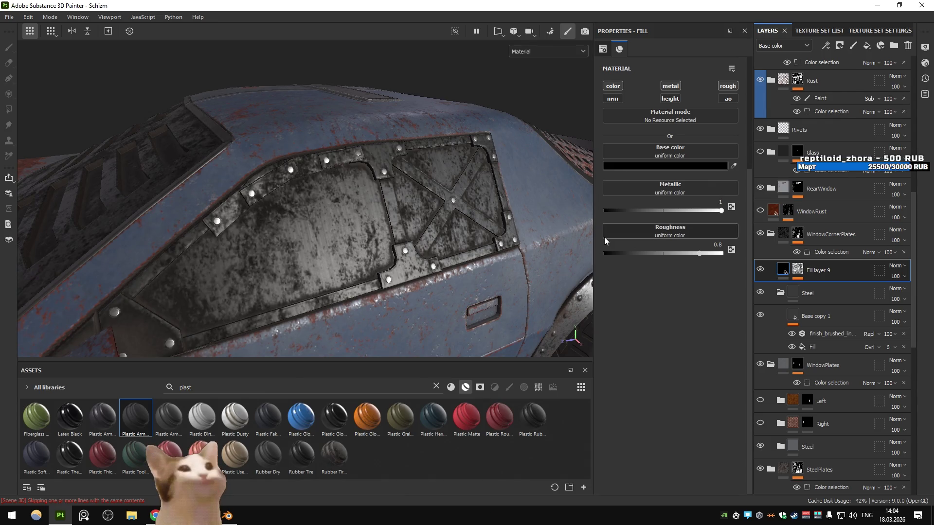
left_click_drag(653, 209, 462, 205)
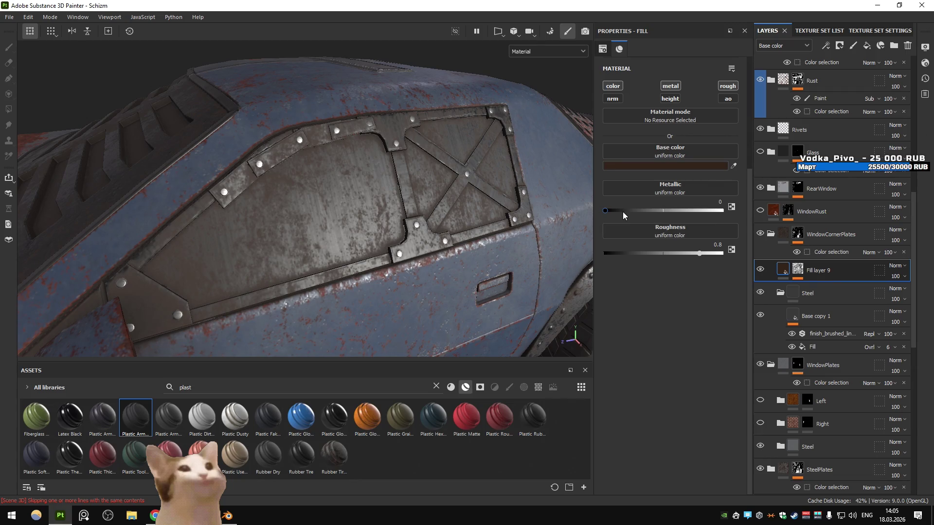
- Select Fill layer 9's mask and its Dirt generator
left_click(798, 269)
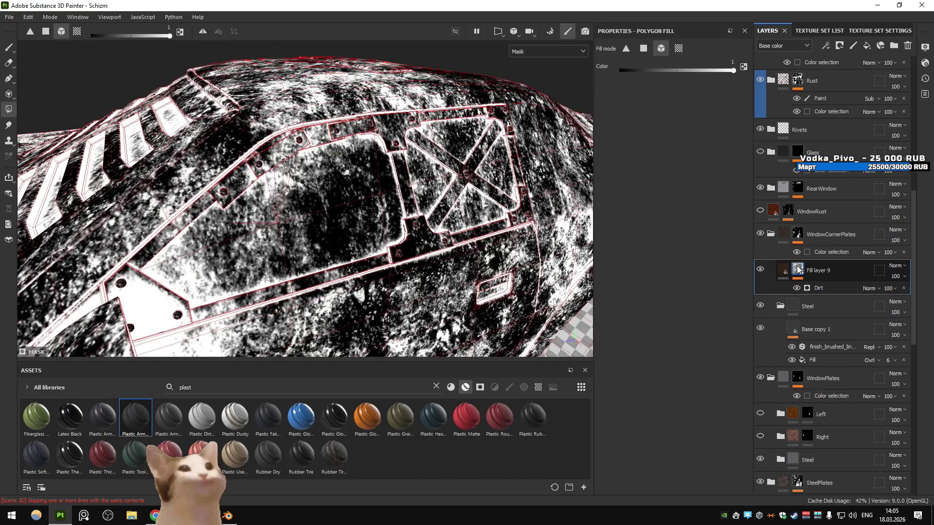
left_click(816, 287)
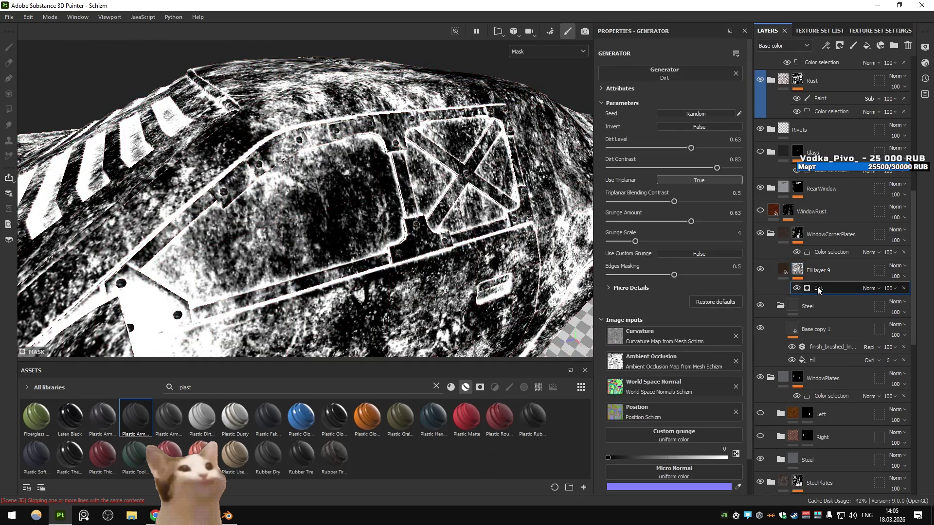
left_click(839, 46)
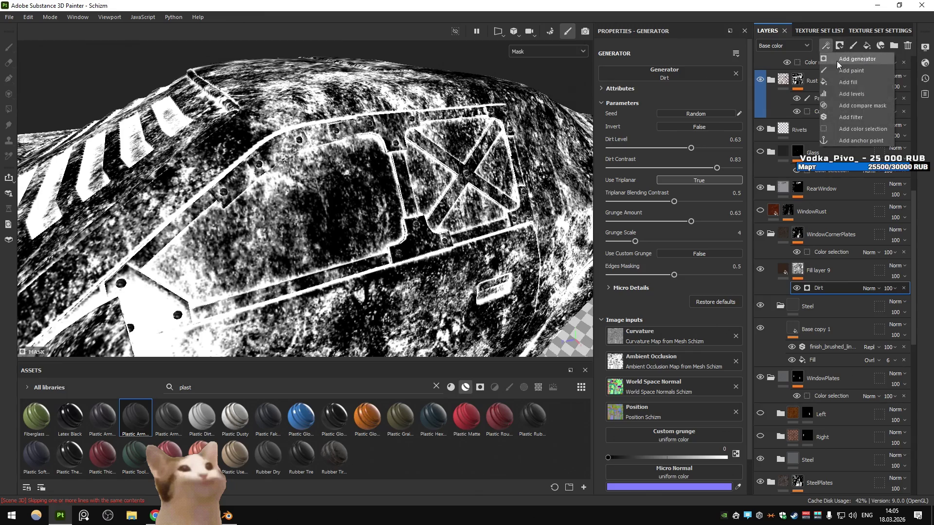
- Add a 3D Perlin Noise Fractal fill in Multiply above Dirt, then delete it
left_click(848, 83)
left_click(679, 94)
type("procedural,texture nois")
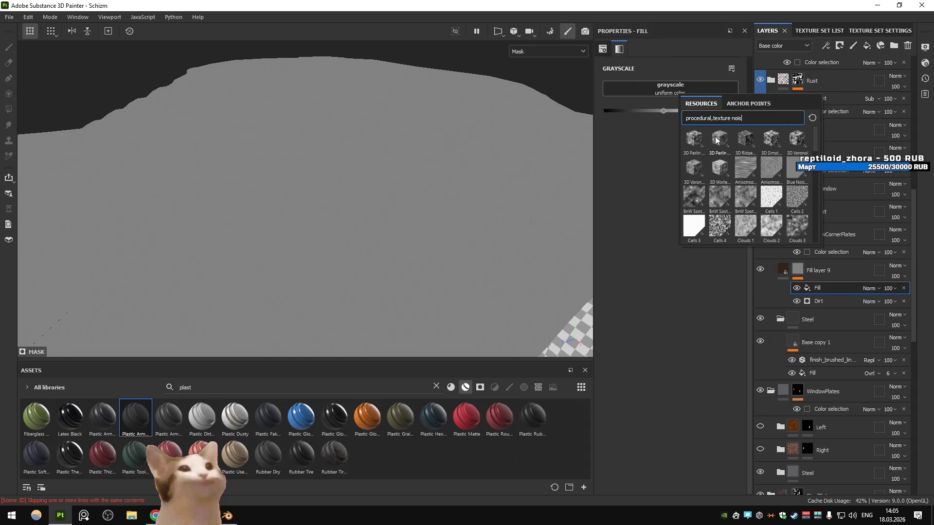
left_click(716, 141)
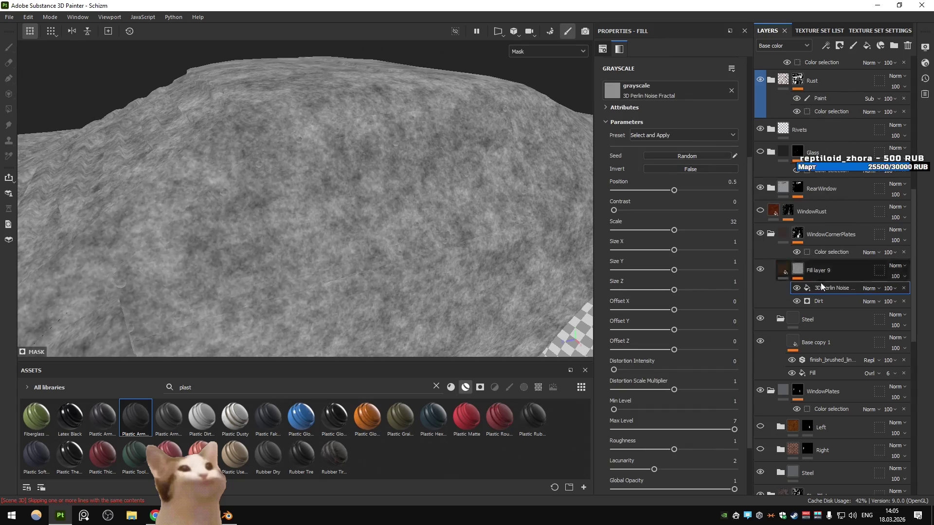
left_click(879, 287)
left_click(887, 42)
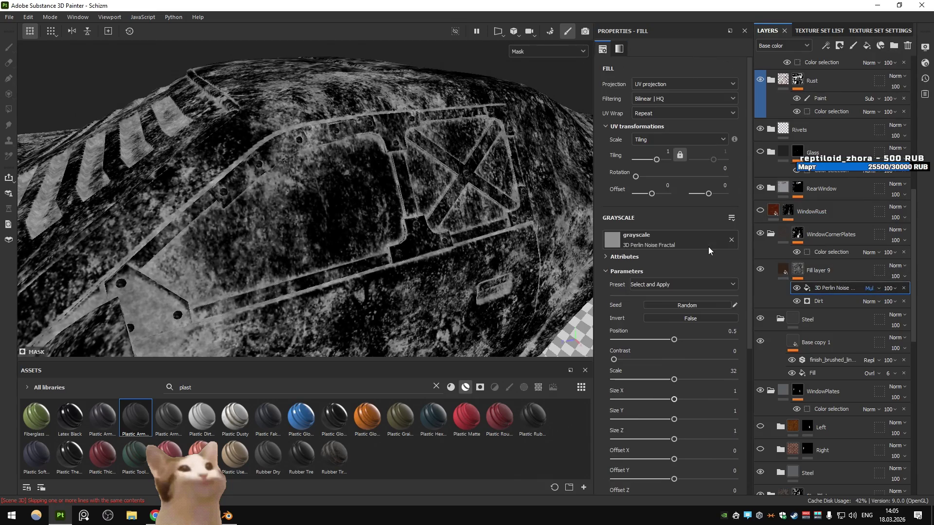
scroll("down", 3)
scroll("up", 3)
key("Delete")
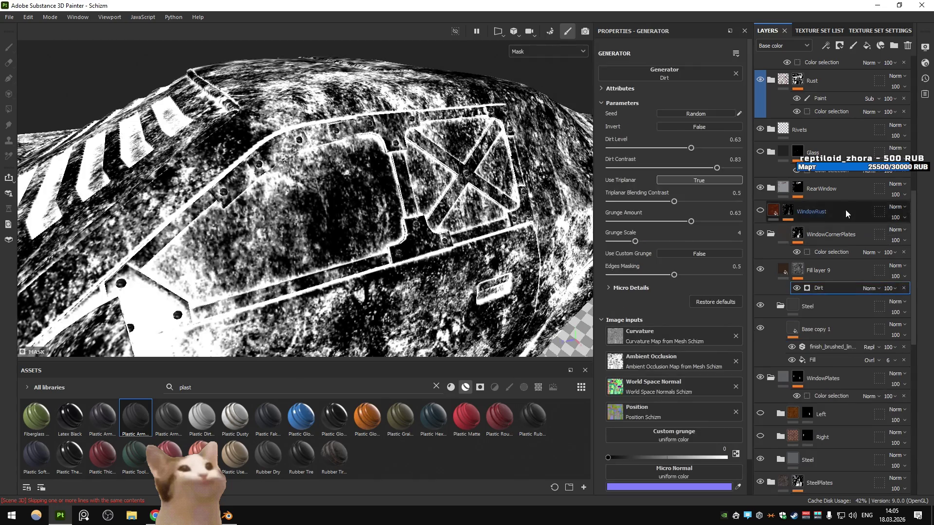
key("4")
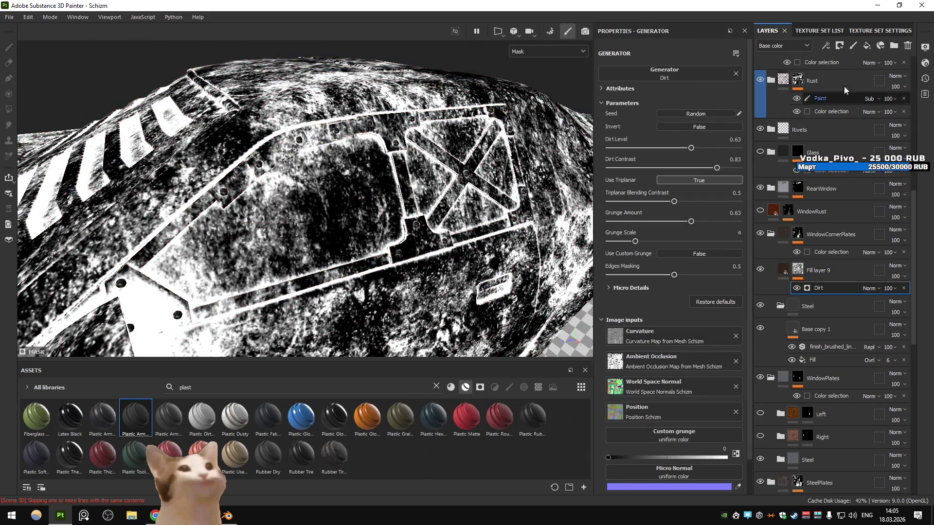
- Re-add a 3D Perlin Noise Fractal fill in Multiply over Dirt with contrast about 0.8
left_click(826, 45)
left_click(848, 83)
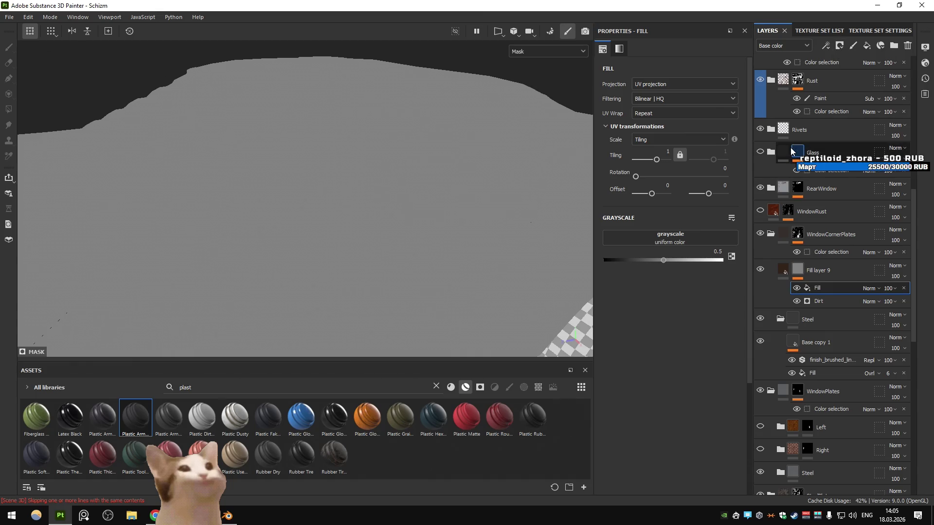
left_click(683, 236)
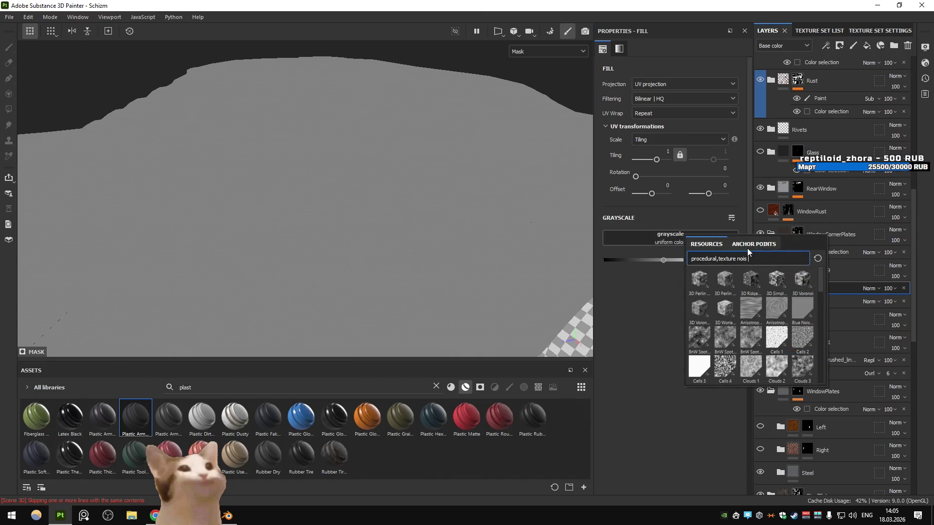
left_click(746, 248)
left_click(706, 244)
left_click(718, 276)
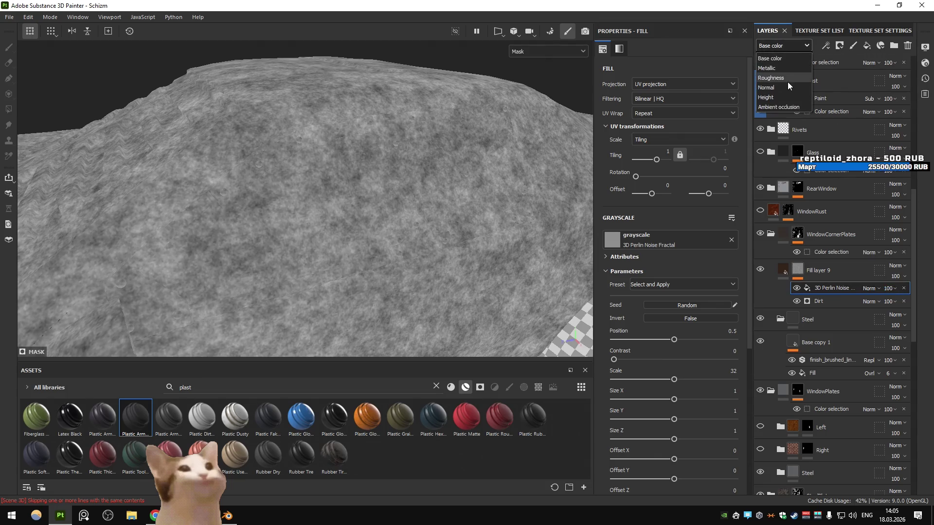
left_click(876, 287)
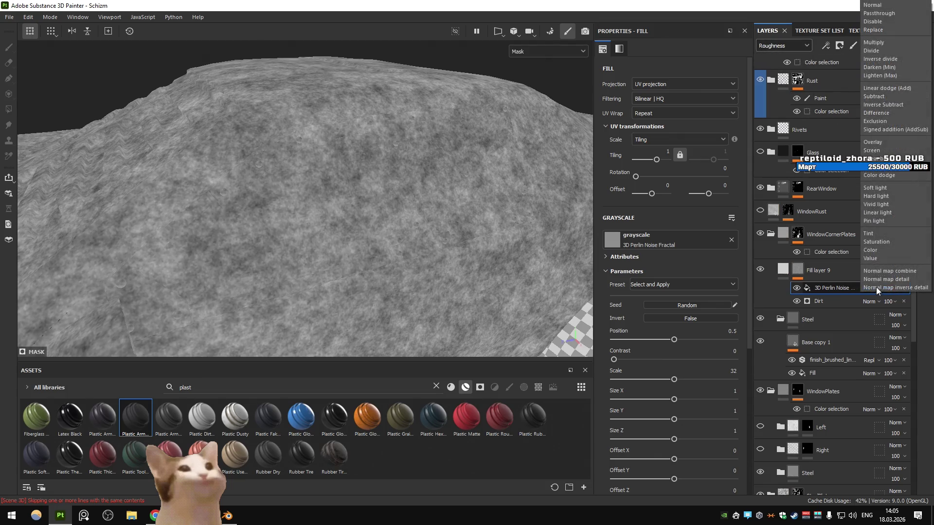
left_click(871, 42)
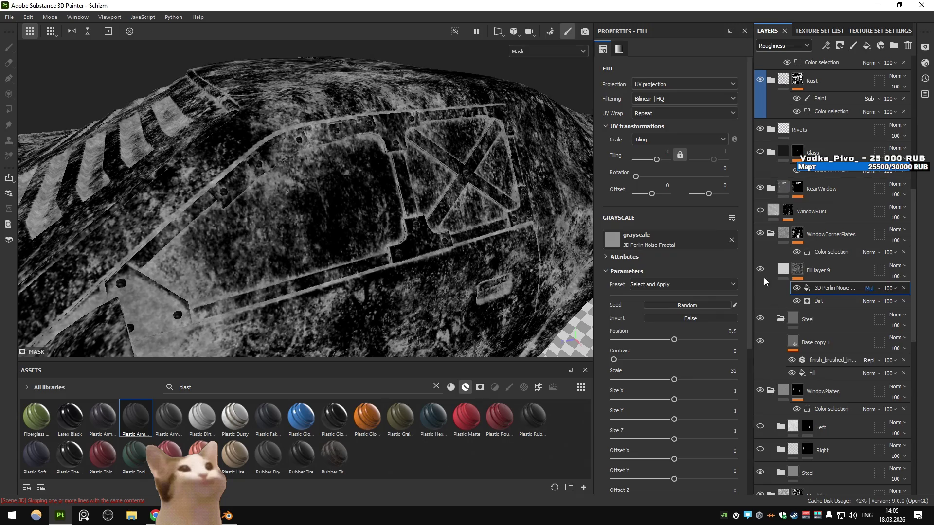
left_click(796, 289)
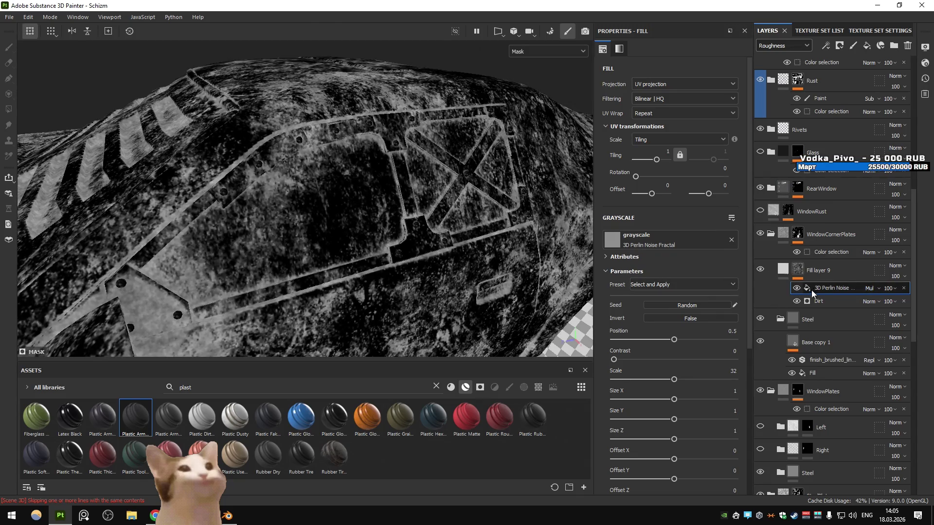
left_click_drag(629, 359, 710, 357)
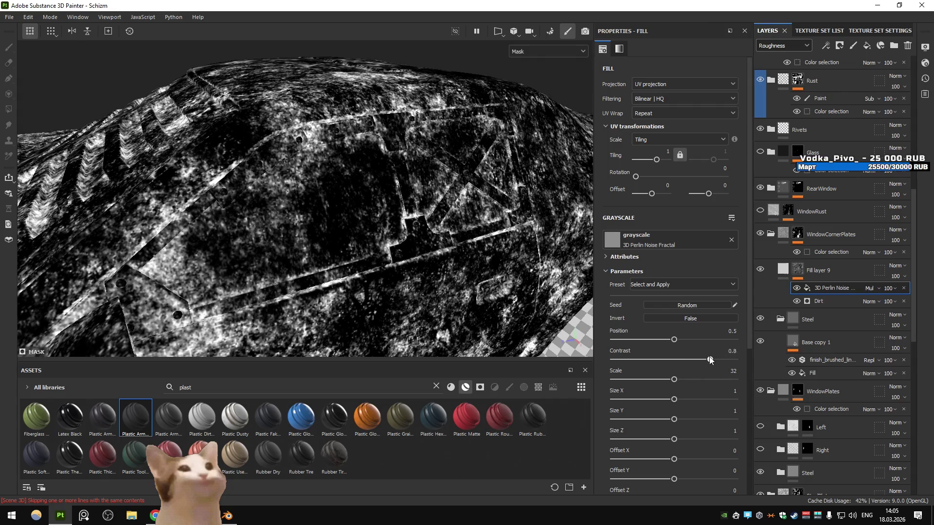
- Toggle the noise effect to compare roughness, then remove it from Fill layer 9's mask
left_click(782, 268)
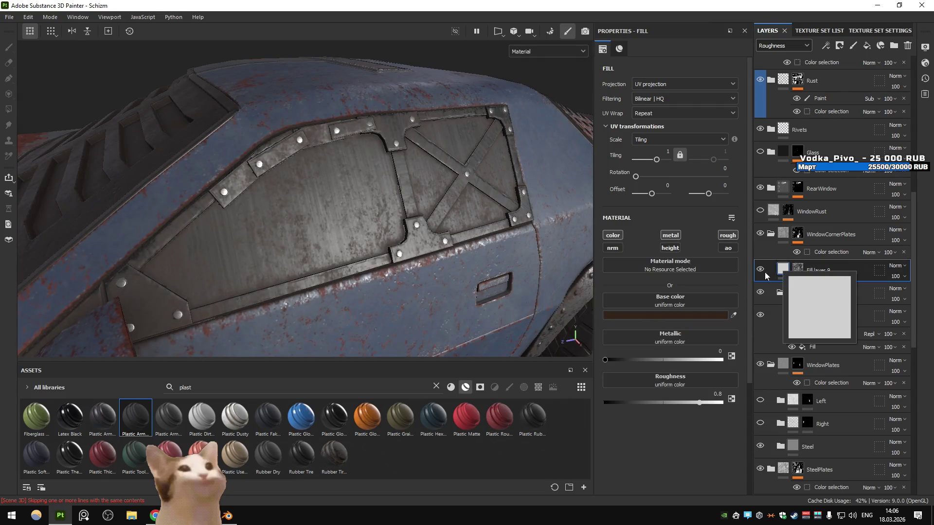
left_click(798, 270)
left_click(797, 288)
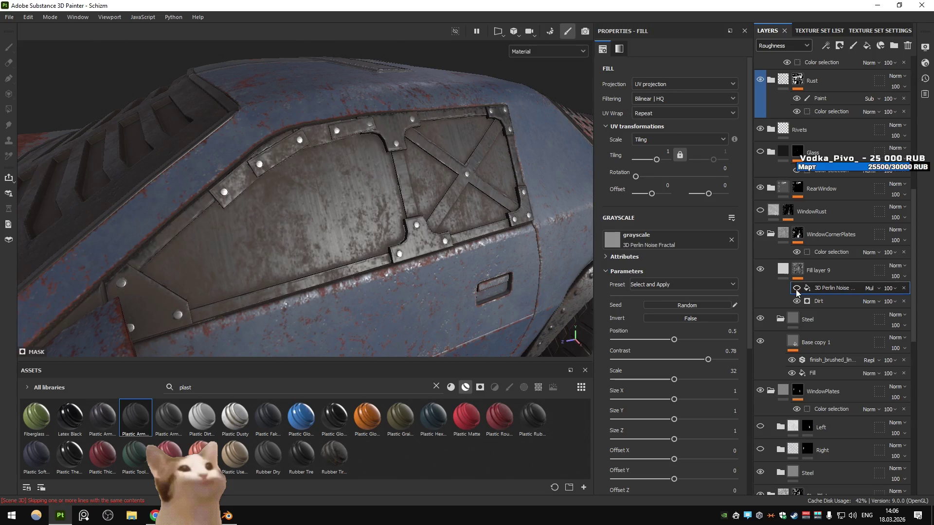
left_click(796, 288)
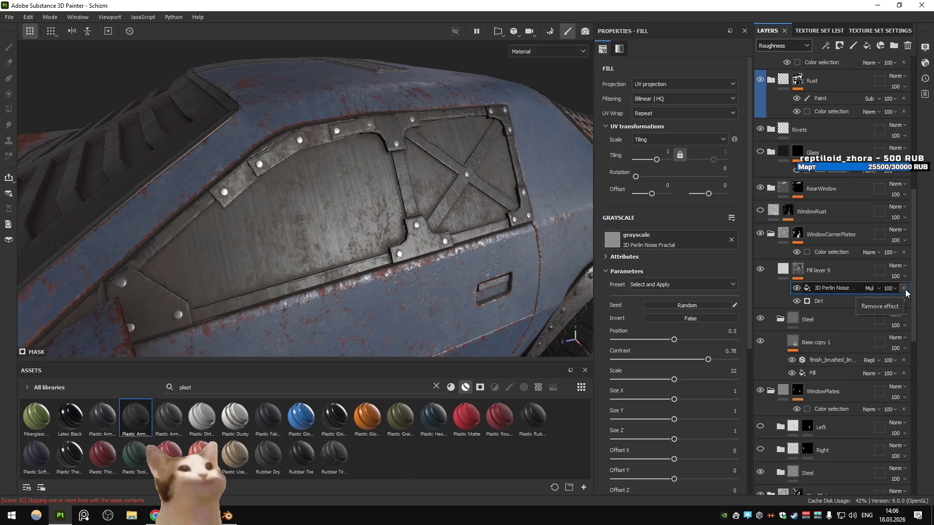
left_click(903, 288)
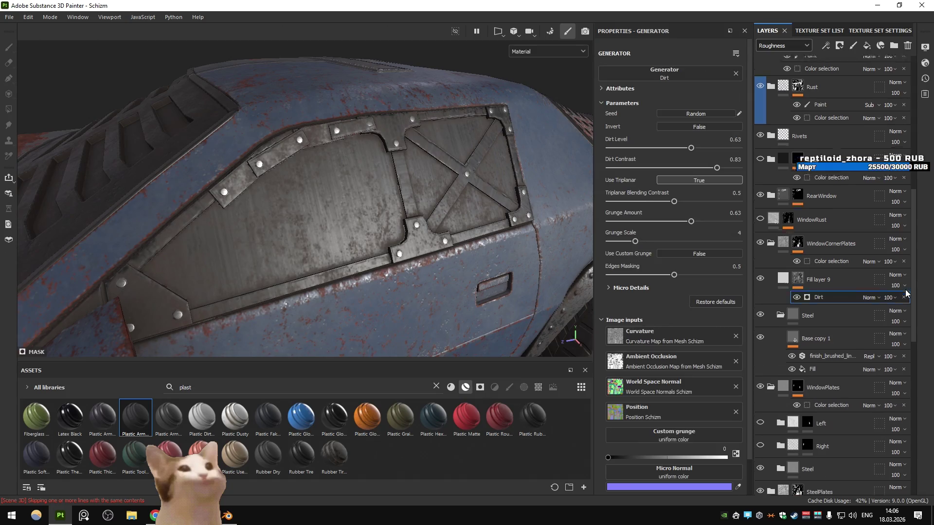
- Add a roughness-only Fill layer 22 above Fill layer 9 using 3D Perlin Noise Fractal in Multiply
left_click(841, 270)
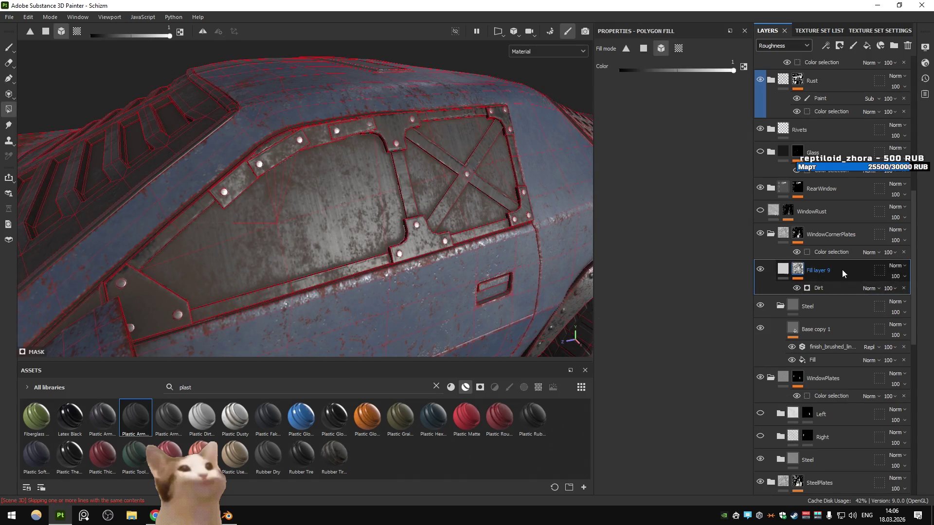
left_click(867, 45)
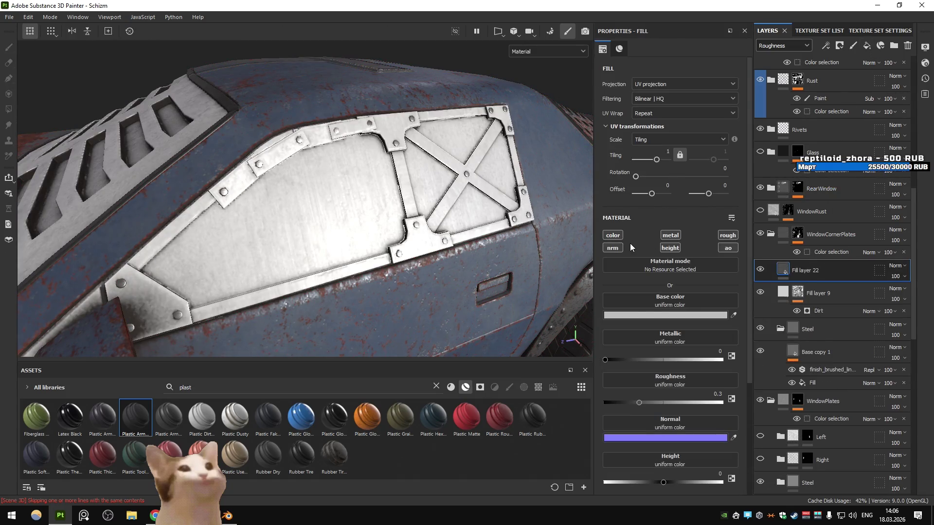
left_click(727, 235)
left_click(679, 300)
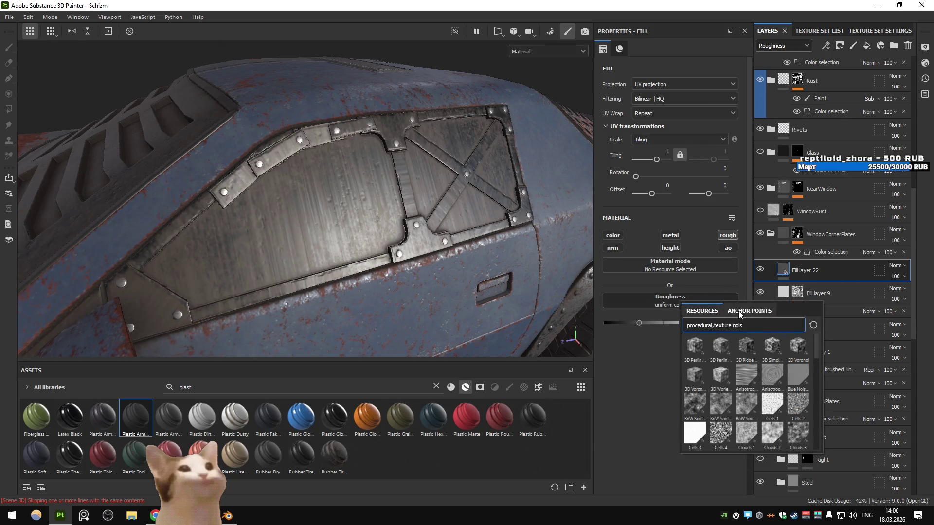
left_click(720, 346)
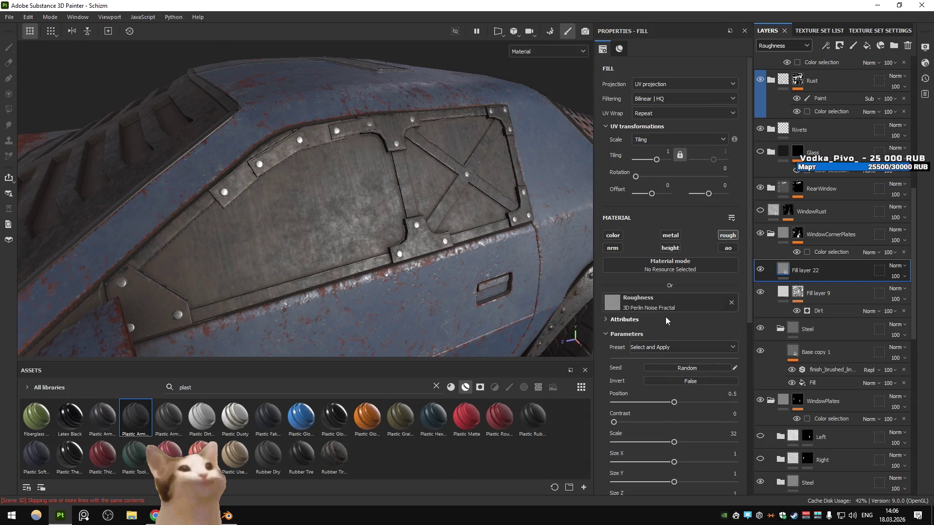
left_click(896, 266)
left_click(884, 45)
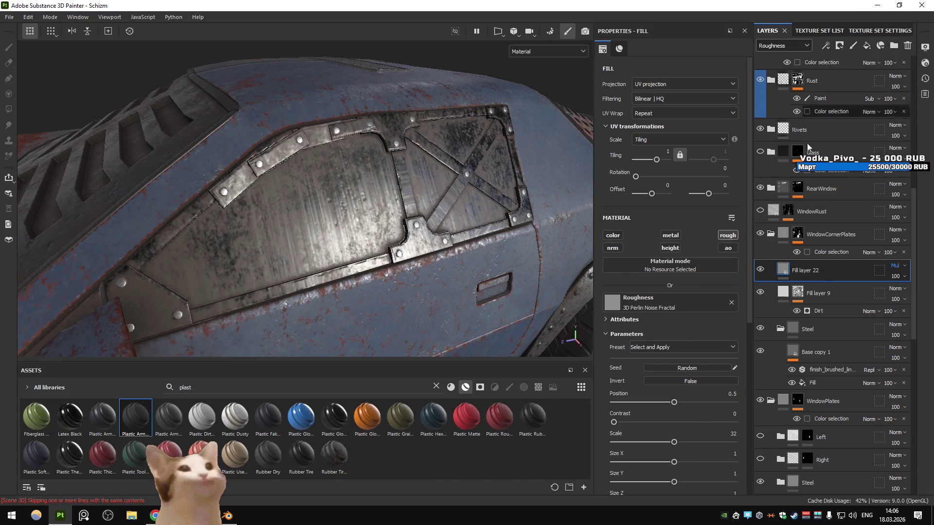
left_click(728, 235)
left_click(728, 235)
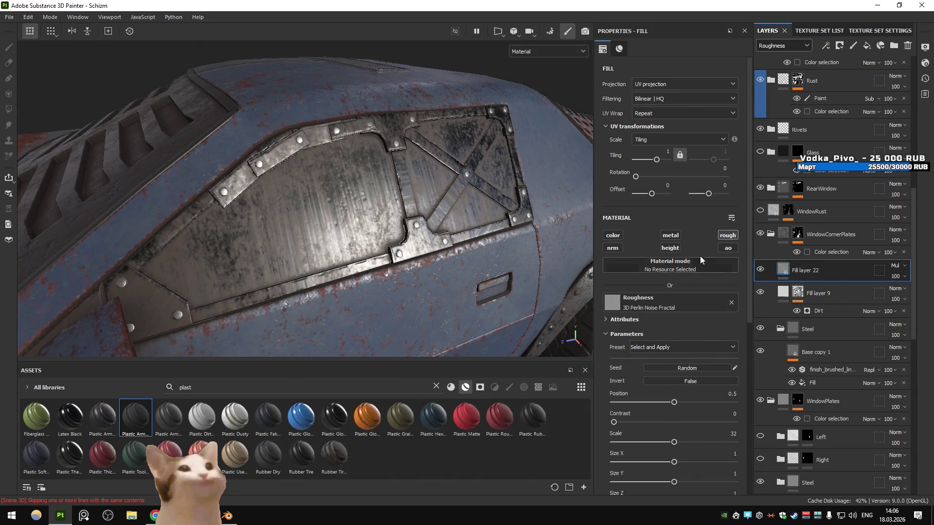
left_click(725, 236)
left_click(724, 235)
- Set the noise position to about 0.5, compare Fill layer 22 on and off, and add Levels
scroll("down", 3)
left_click_drag(664, 335, 680, 338)
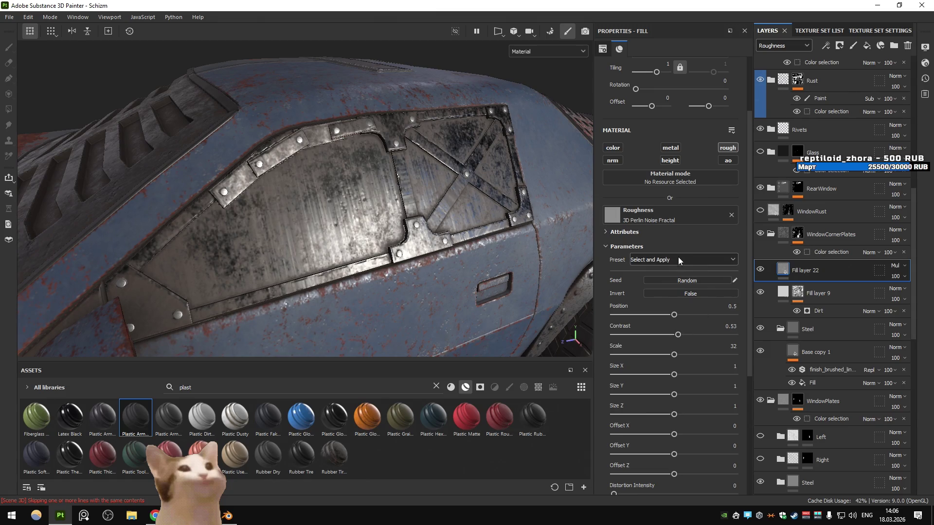
left_click_drag(670, 316, 673, 319)
left_click(763, 270)
left_click(764, 270)
left_click(763, 270)
left_click(763, 269)
left_click(825, 45)
left_click(856, 127)
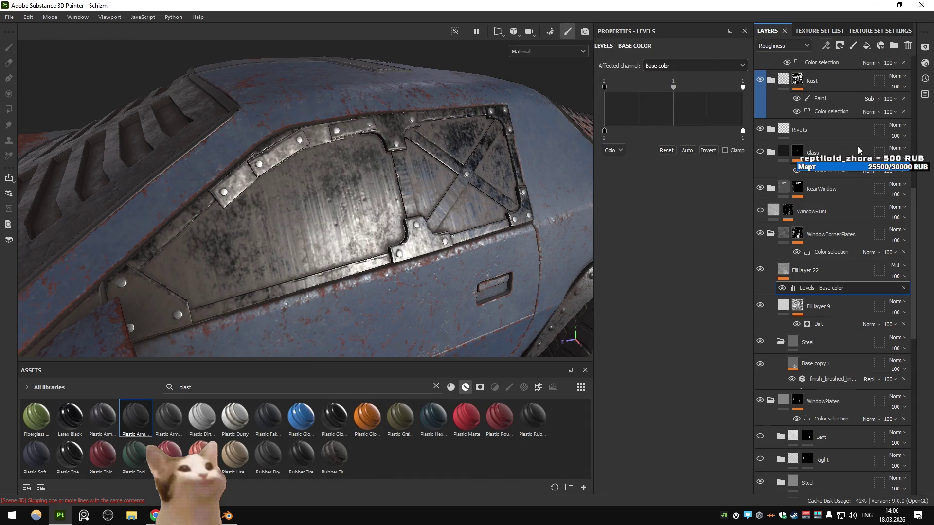
- Set the Levels effect to Roughness with a raised black point, midpoint 0.884 and white point 0.547
left_click(718, 66)
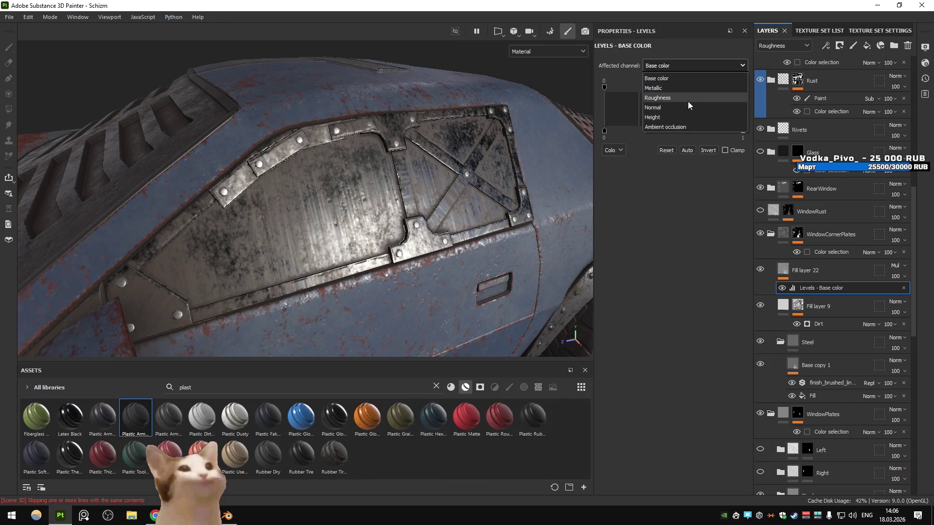
left_click(682, 91)
left_click_drag(673, 87, 678, 90)
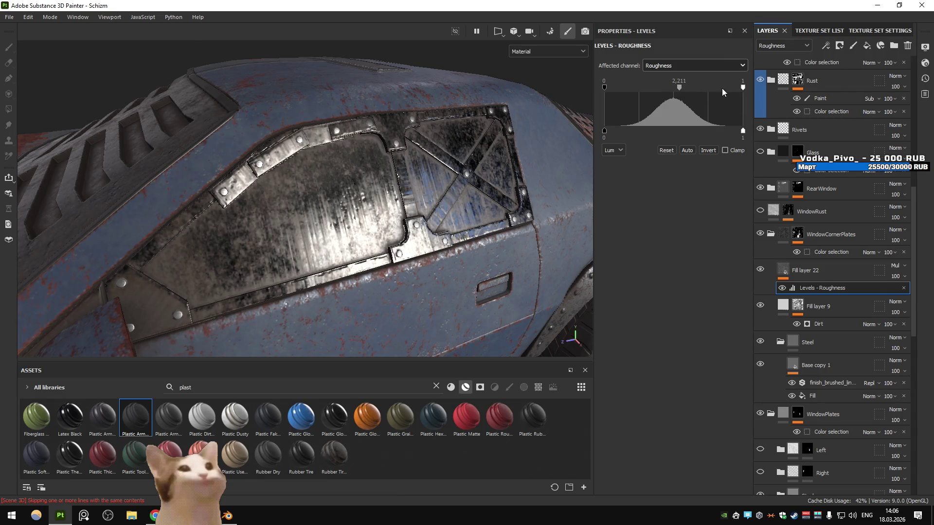
left_click_drag(606, 88, 577, 82)
left_click_drag(746, 86, 645, 88)
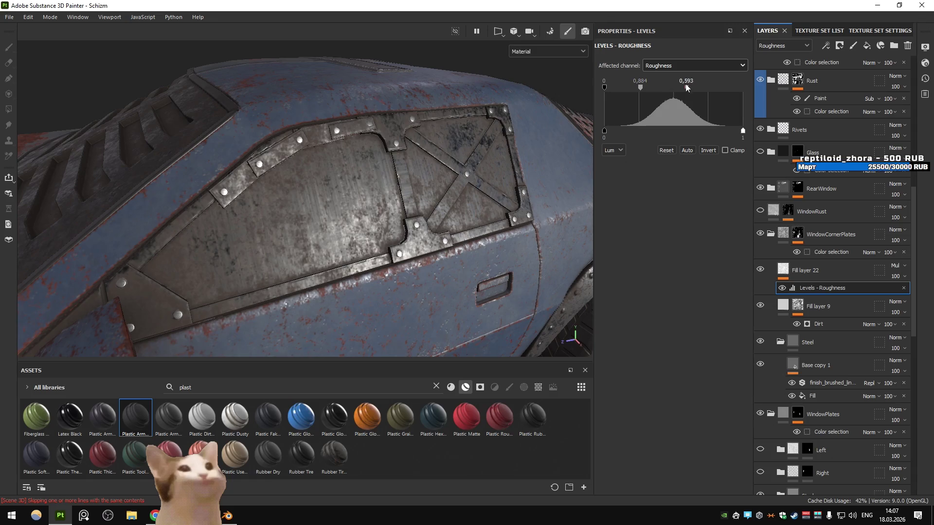
left_click_drag(687, 87, 681, 88)
- Toggle Fill layer 22 repeatedly to compare the plates' roughness before and after
left_click(757, 271)
left_click(757, 271)
left_click(758, 270)
left_click(757, 270)
left_click(758, 270)
left_click(757, 270)
left_click(757, 270)
left_click(758, 270)
left_click(758, 270)
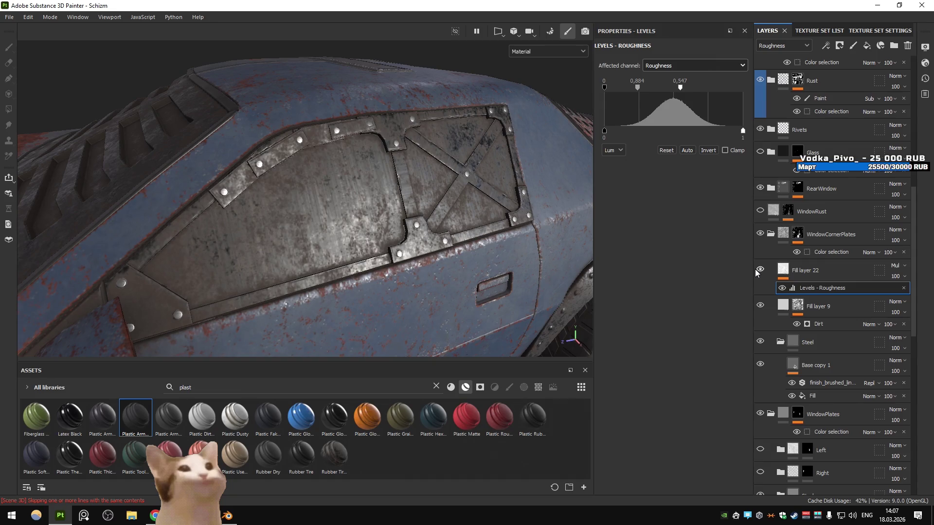
left_click(757, 270)
left_click(757, 270)
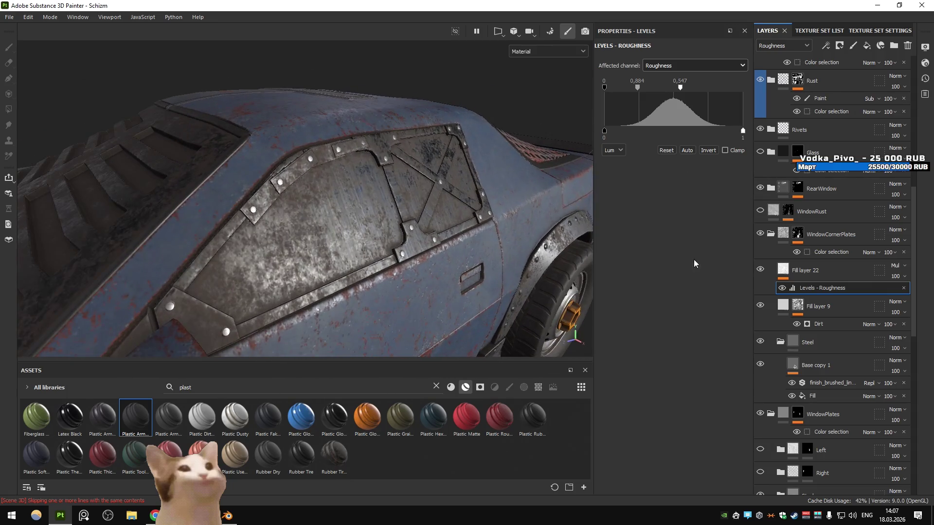
left_click(757, 271)
left_click(758, 271)
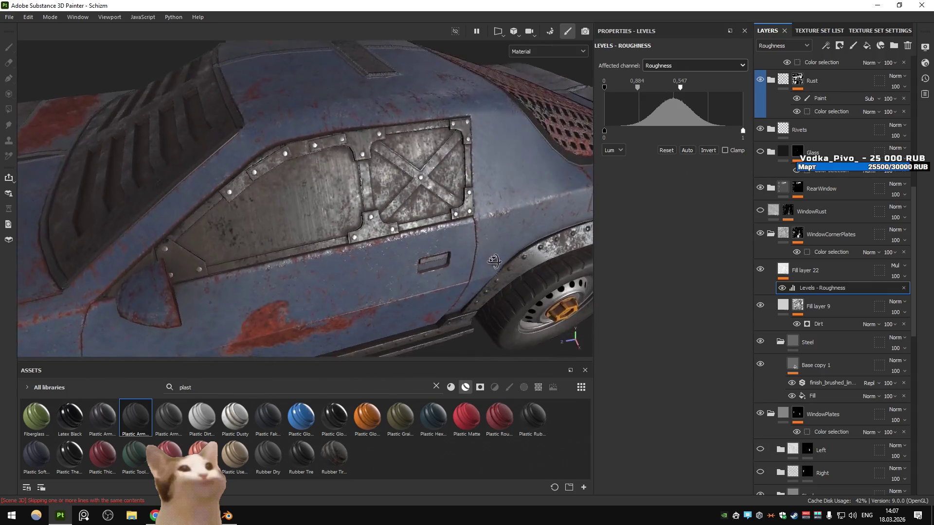
scroll("up", 3)
left_click_drag(438, 243, 578, 299)
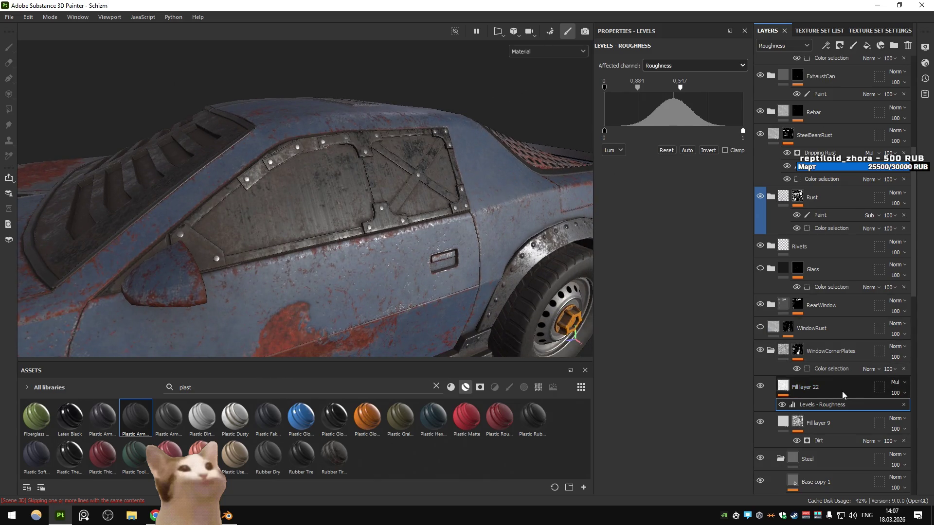
- Delete Fill layer 22 and switch the layer channel preview to Metallic, then Base color
left_click(842, 391)
key("4")
key("Delete")
left_click(829, 349)
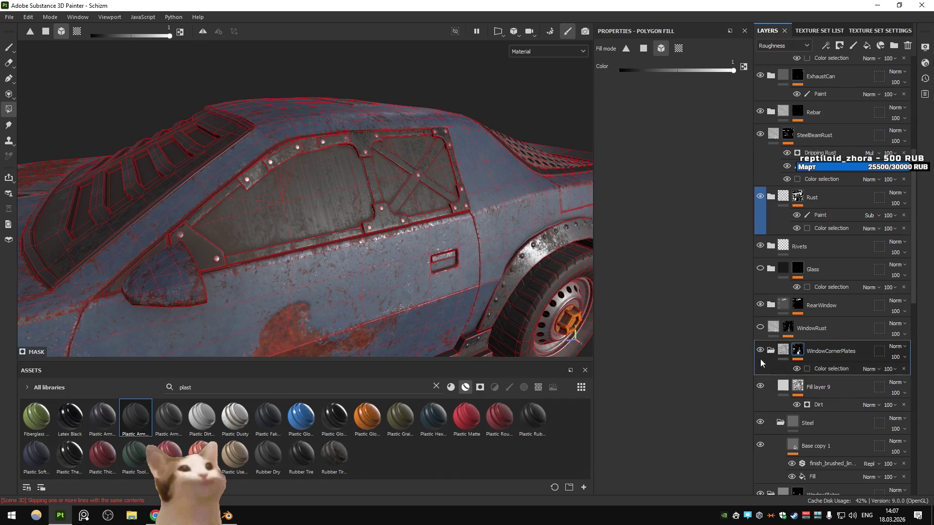
left_click(783, 45)
left_click(769, 68)
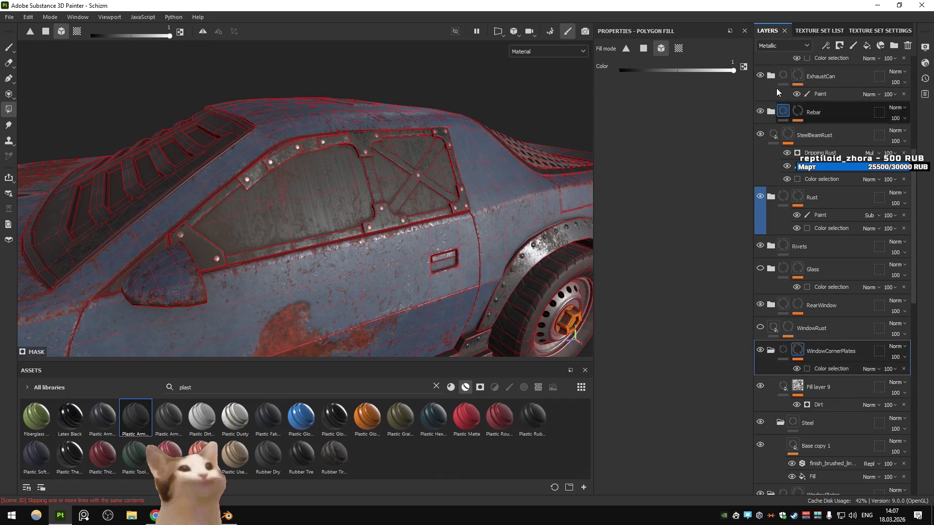
left_click(780, 46)
left_click(771, 54)
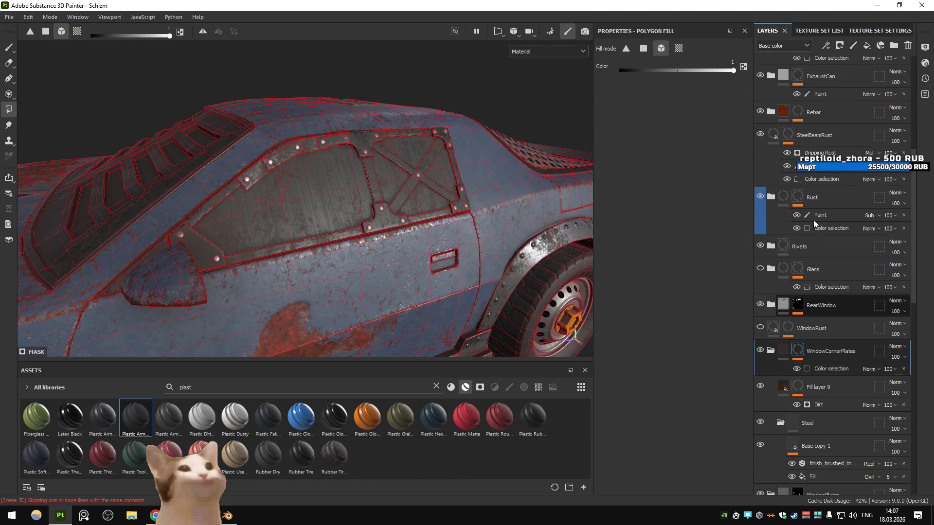
- Delete Fill layer 9 and move Base copy 1 out above the Steel folder
left_click(830, 389)
key("Delete")
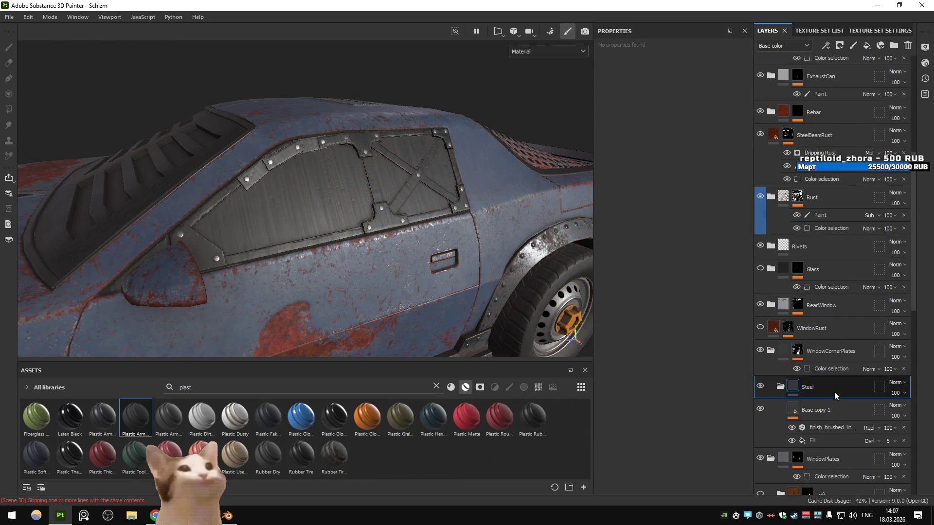
left_click_drag(440, 227, 448, 104)
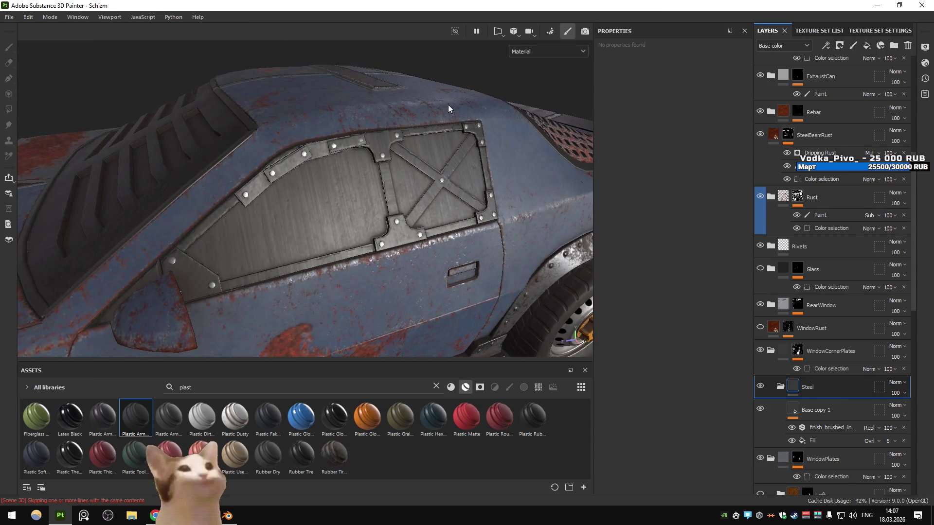
left_click_drag(407, 186, 398, 166)
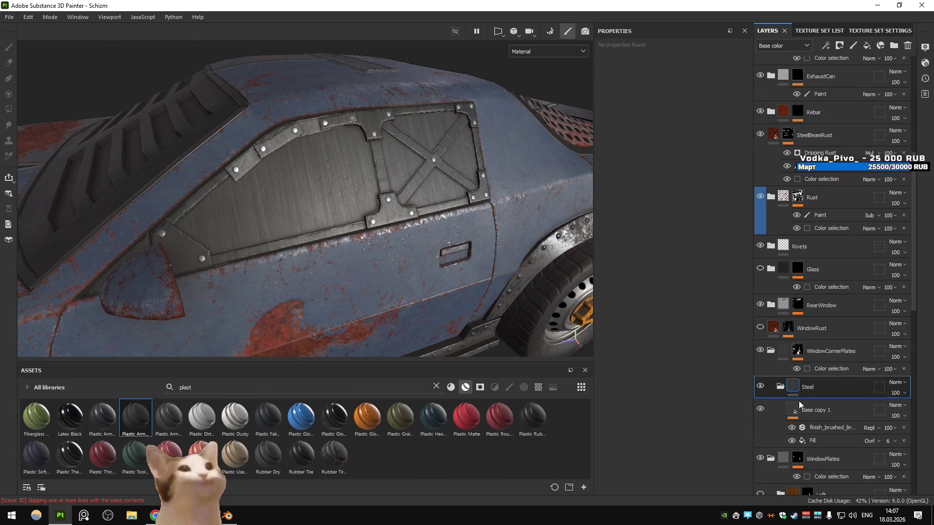
left_click_drag(802, 409, 833, 375)
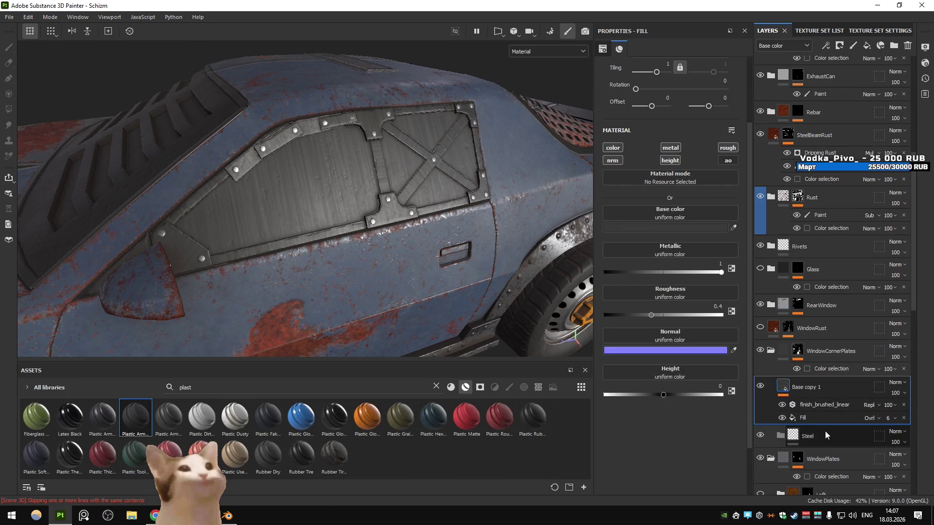
- Delete the empty Steel folder, compare the brushed fill, and view the WindowCornerPlates mask
left_click(824, 430)
key("Delete")
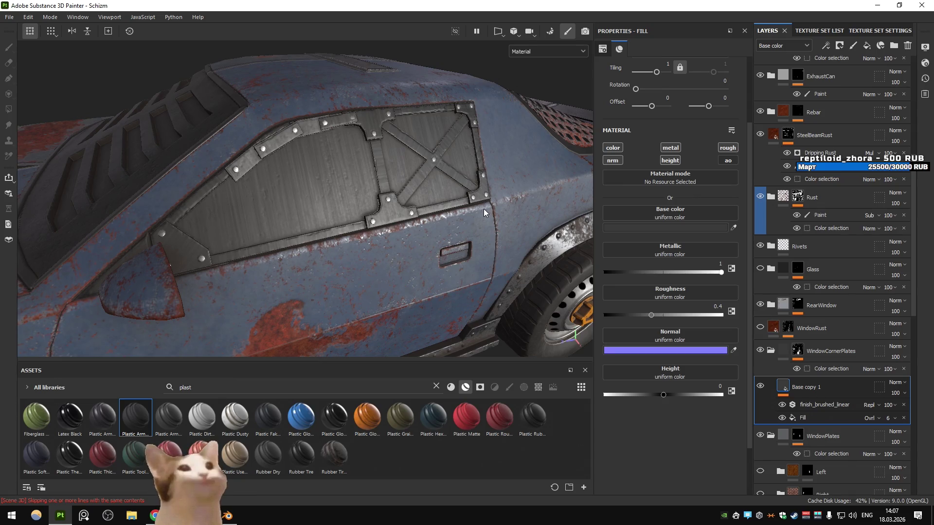
left_click_drag(483, 208, 403, 183)
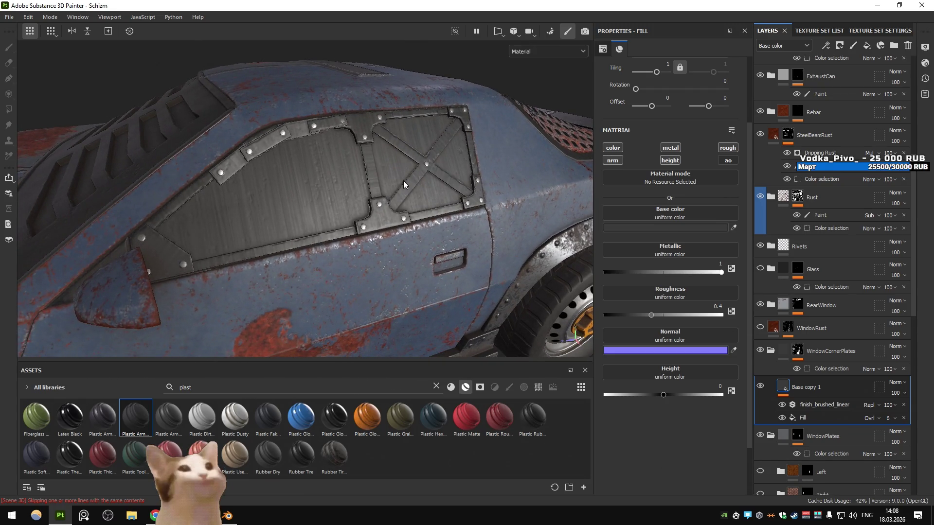
left_click(781, 417)
left_click(798, 350)
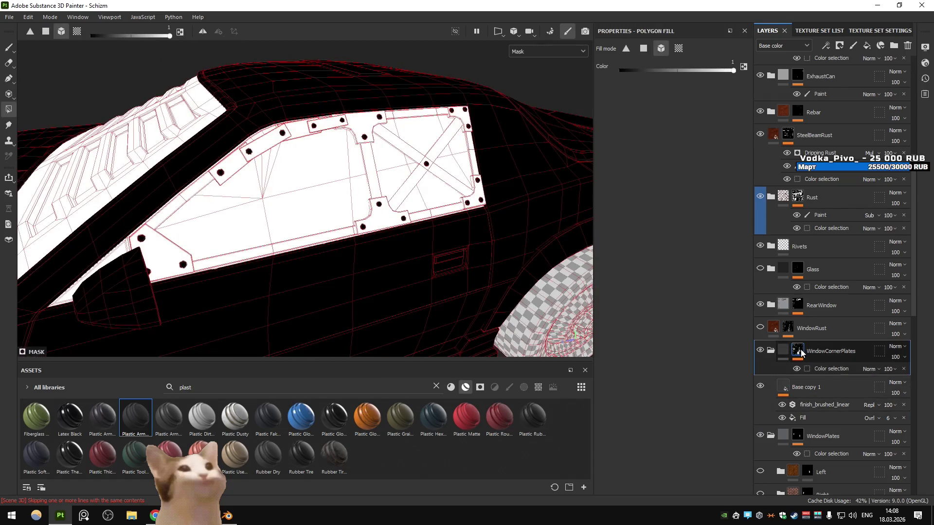
- Inspect Base copy 1's finish_brushed_linear filter, toggle the layer to compare, and list mask types
left_click(784, 389)
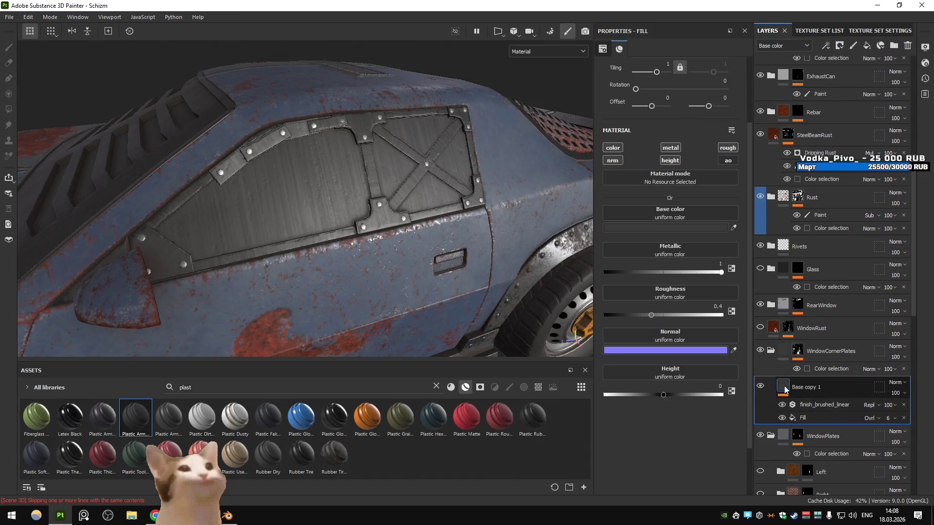
left_click(790, 405)
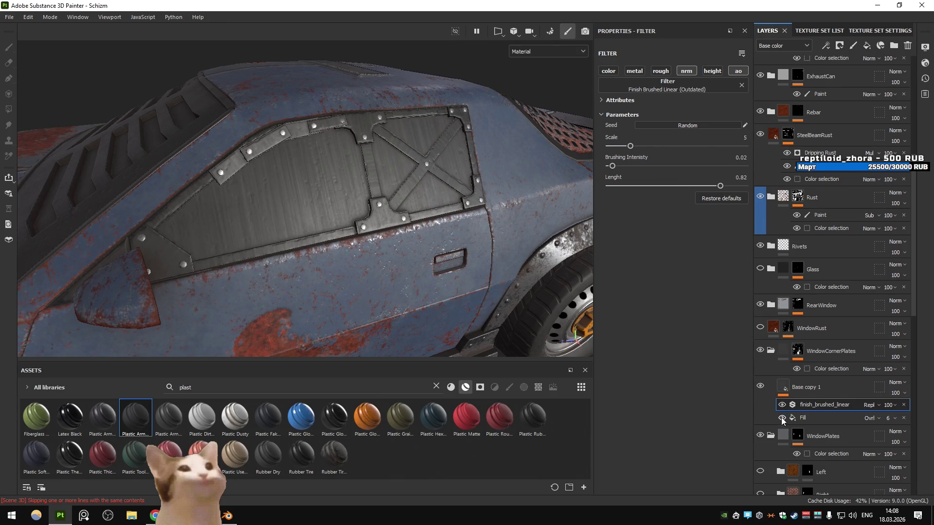
left_click(758, 391)
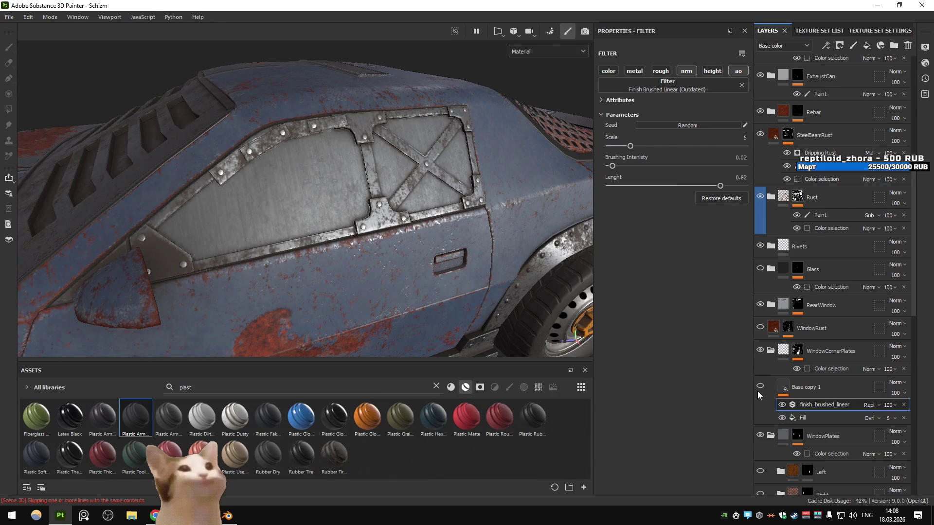
left_click(758, 392)
left_click(818, 390)
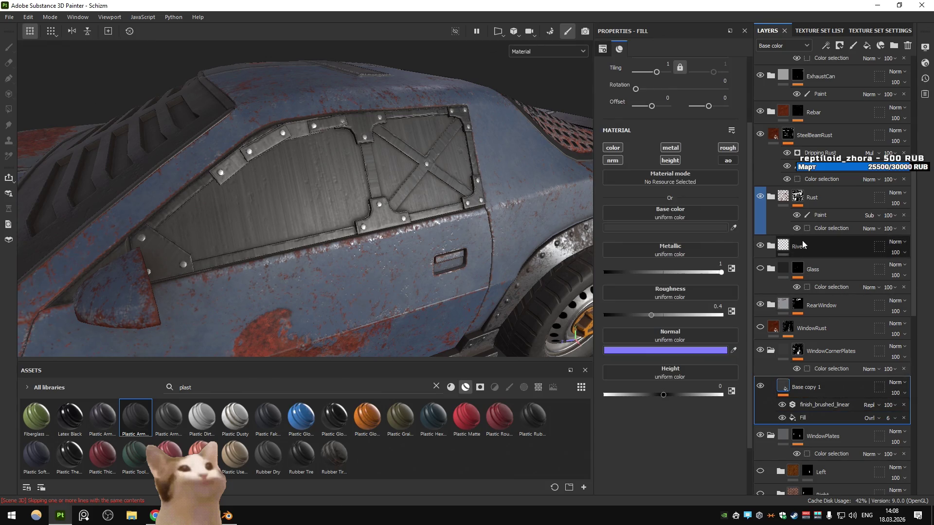
double_click(817, 389)
key("Escape")
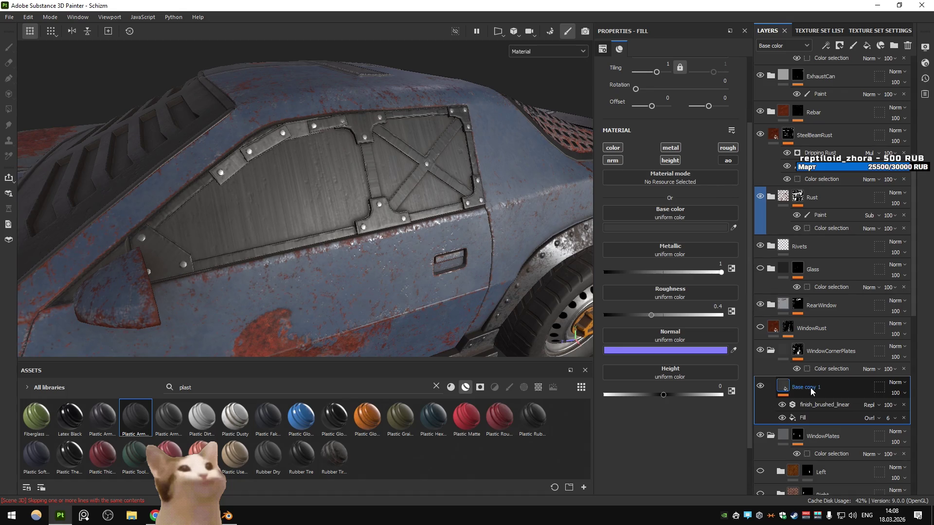
left_click(839, 45)
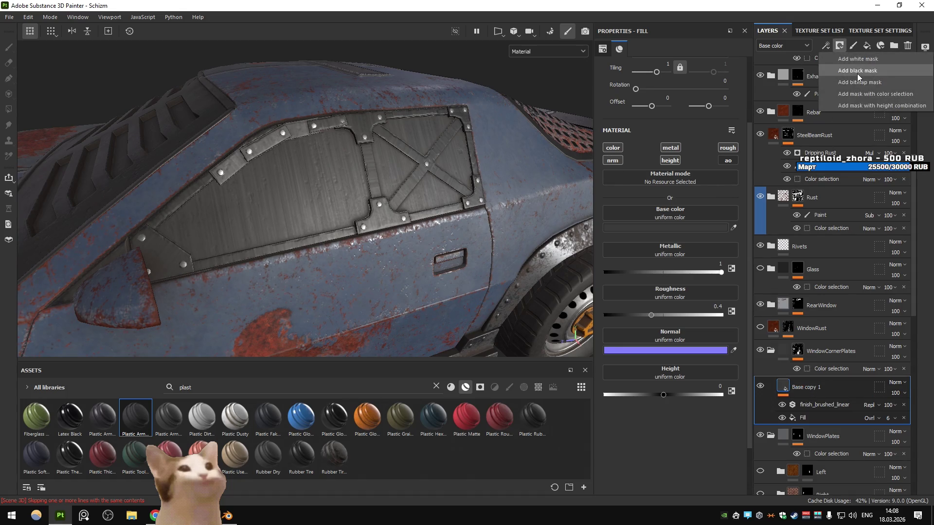
- Add a black mask to Base copy 1 and polygon-fill the window frame plates to reveal brushed steel
left_click(860, 70)
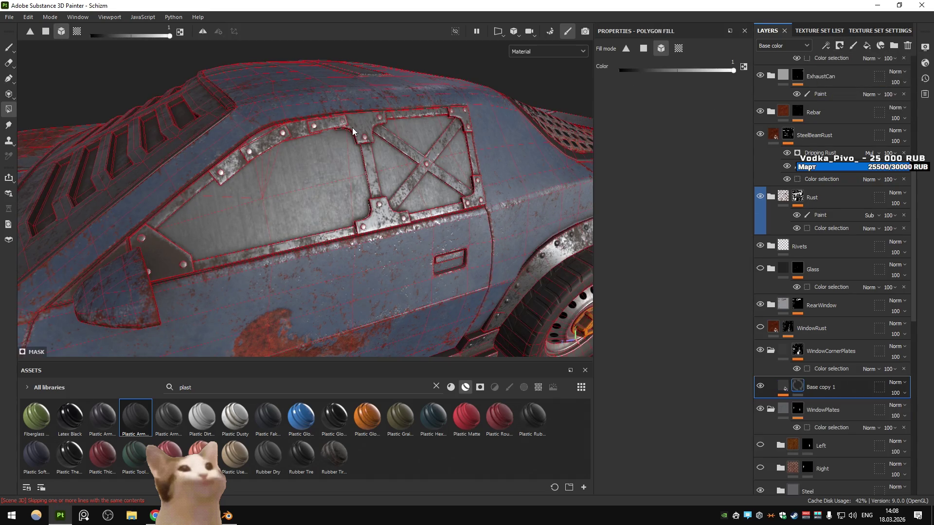
left_click(364, 128)
left_click(463, 142)
left_click(389, 224)
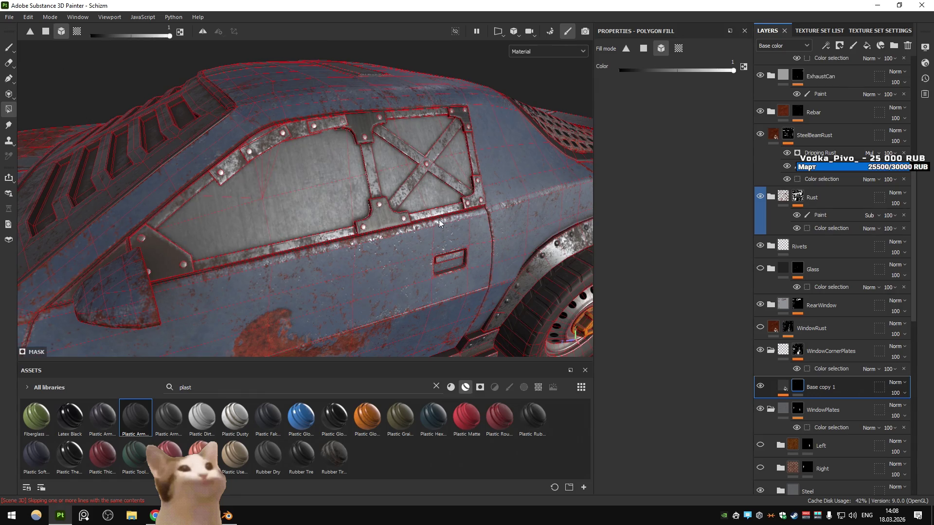
- Switch the polygon fill to UV island mode and set it to erase for the glass panels
key("4")
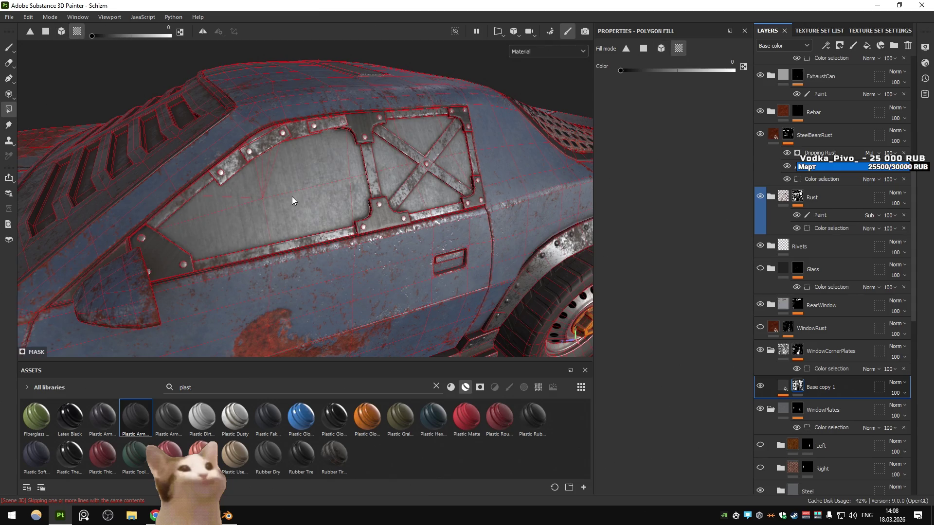
key("3")
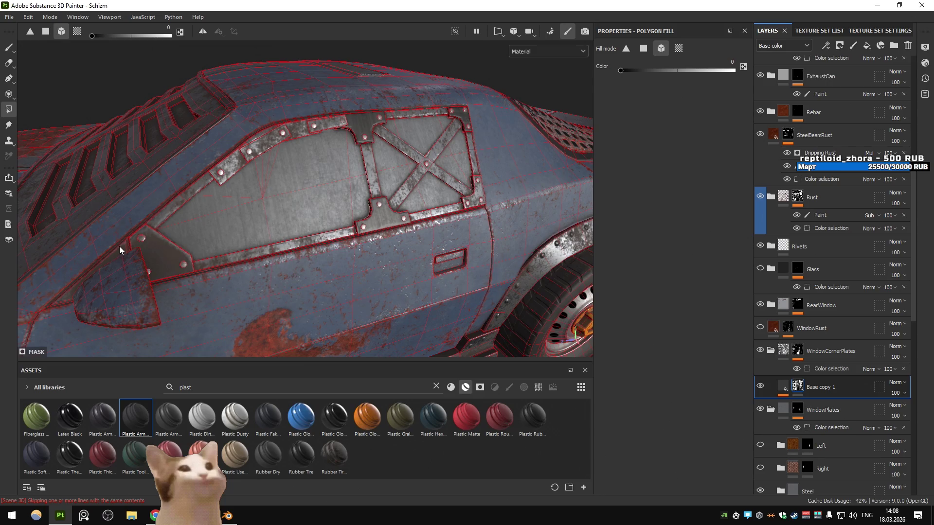
key("4")
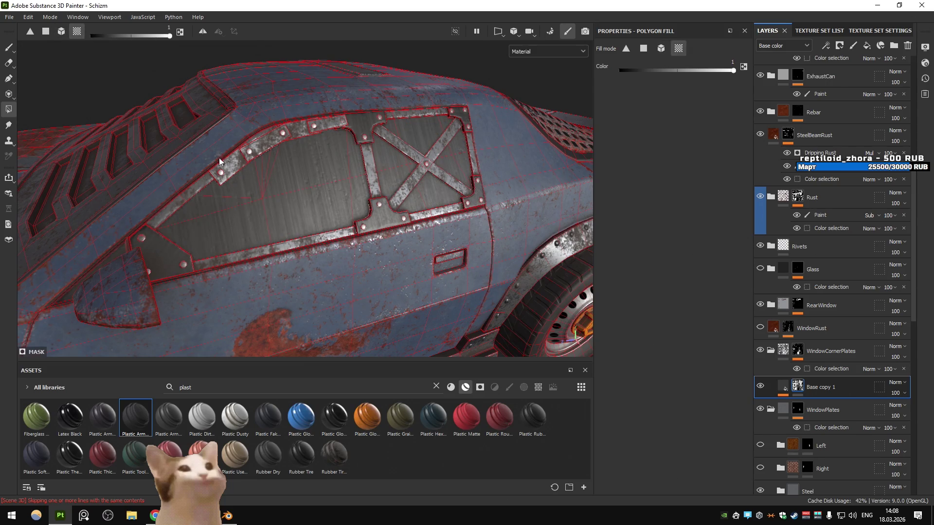
key("x")
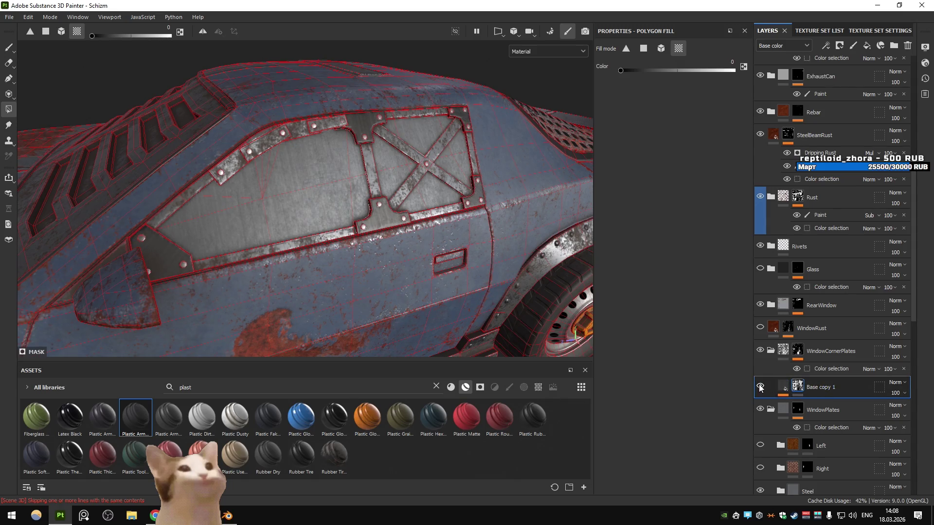
left_click(783, 387)
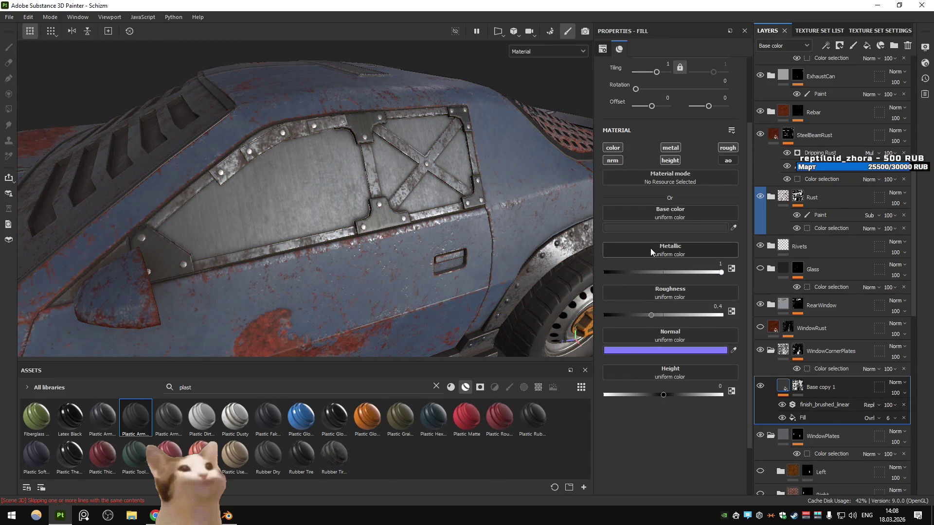
- Turn off the normal and metallic channels on the Base copy 1 fill, keeping roughness on
left_click(727, 148)
left_click(727, 147)
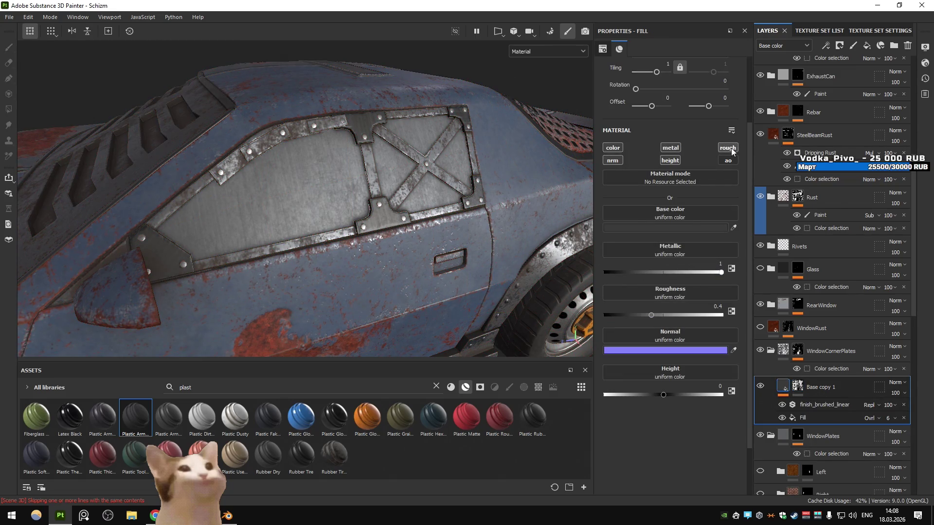
left_click(613, 161)
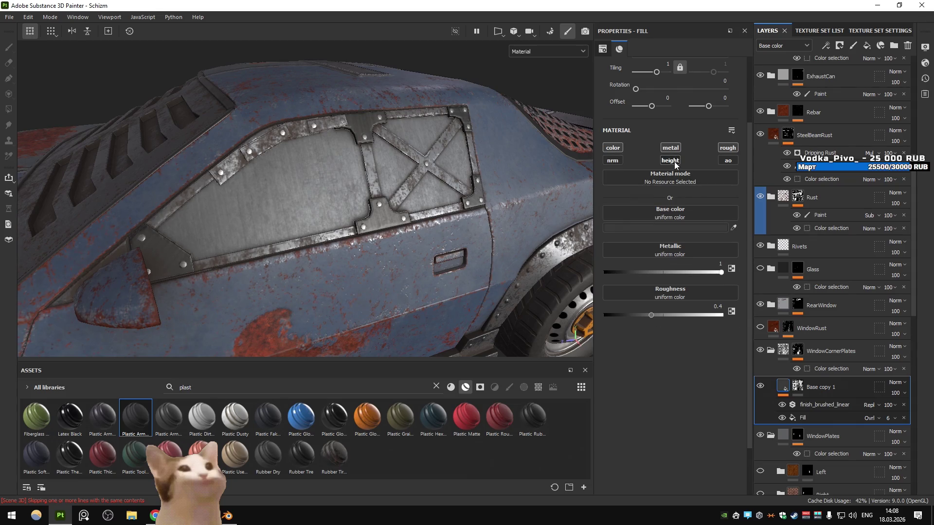
left_click(675, 148)
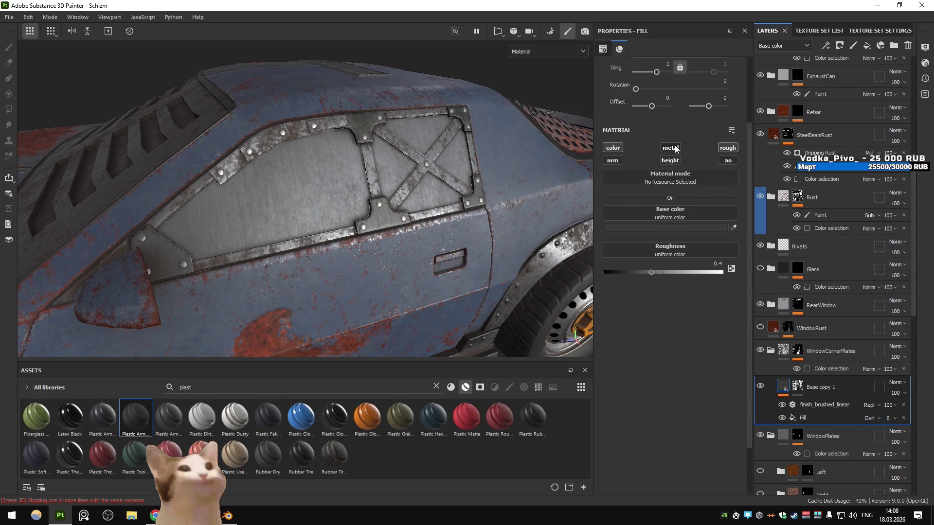
left_click(675, 149)
left_click(674, 148)
- Set the fill roughness to 0.3455
left_click_drag(655, 270, 630, 266)
left_click_drag(404, 200, 351, 211)
left_click_drag(628, 270, 644, 273)
left_click(651, 228)
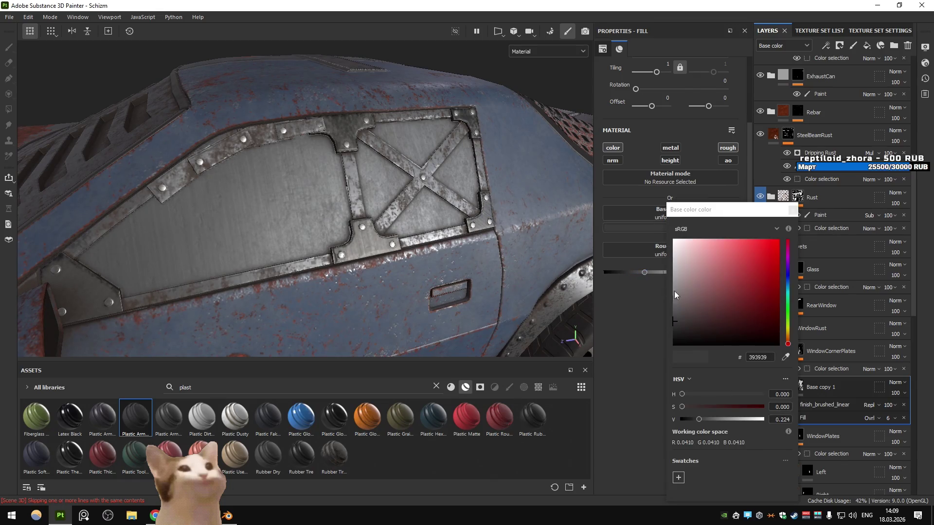
left_click_drag(495, 251, 491, 253)
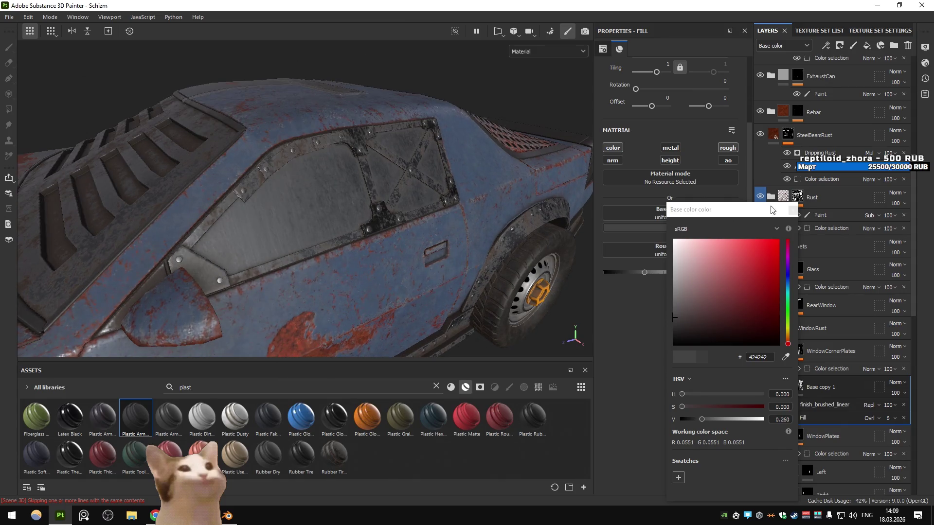
left_click(670, 147)
- Set metallic to 0, darken the base colour to 303030, and leave the metal channel disabled
left_click(670, 148)
left_click_drag(690, 275, 605, 273)
left_click_drag(369, 245, 440, 266)
left_click(666, 227)
left_click(673, 320)
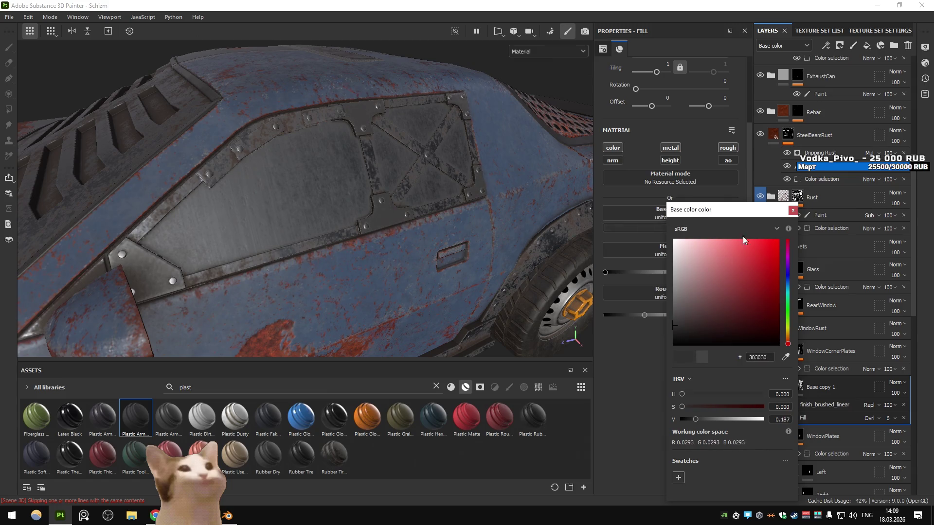
left_click(759, 203)
left_click(671, 147)
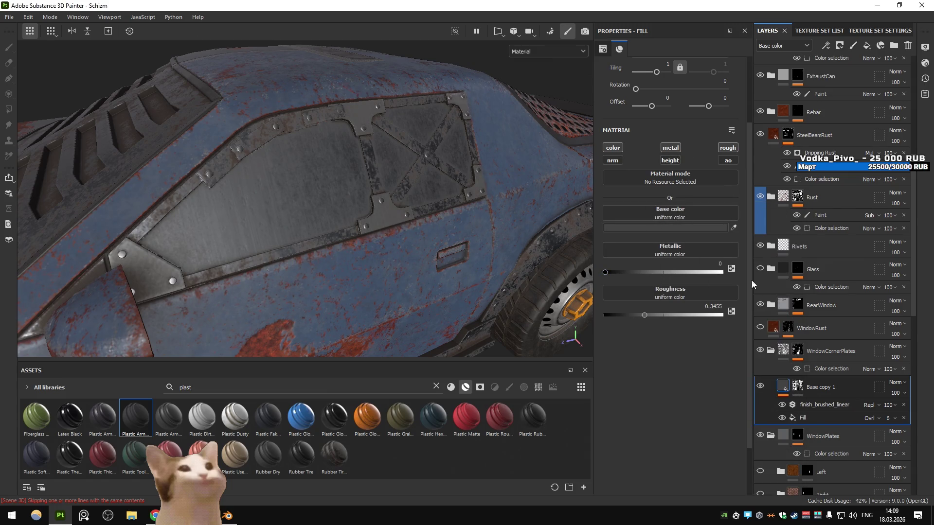
left_click_drag(449, 186, 446, 178)
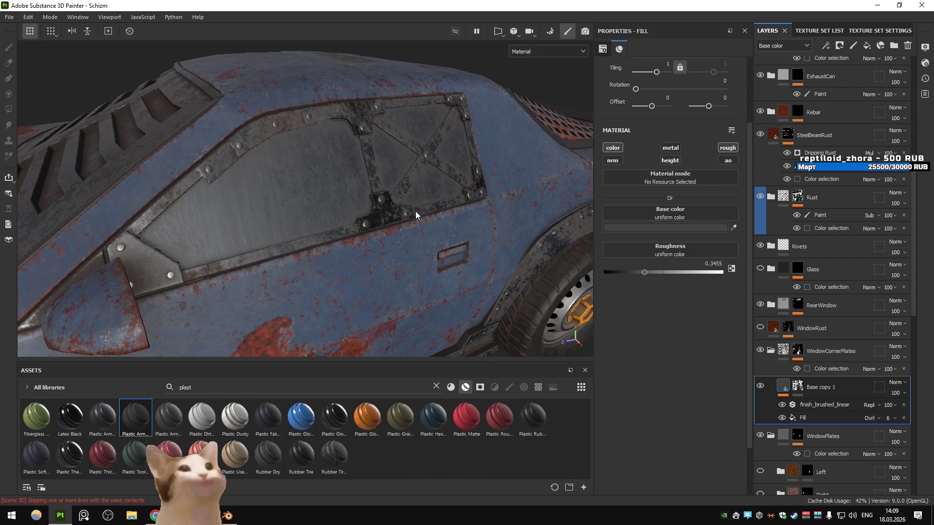
left_click_drag(456, 229, 456, 229)
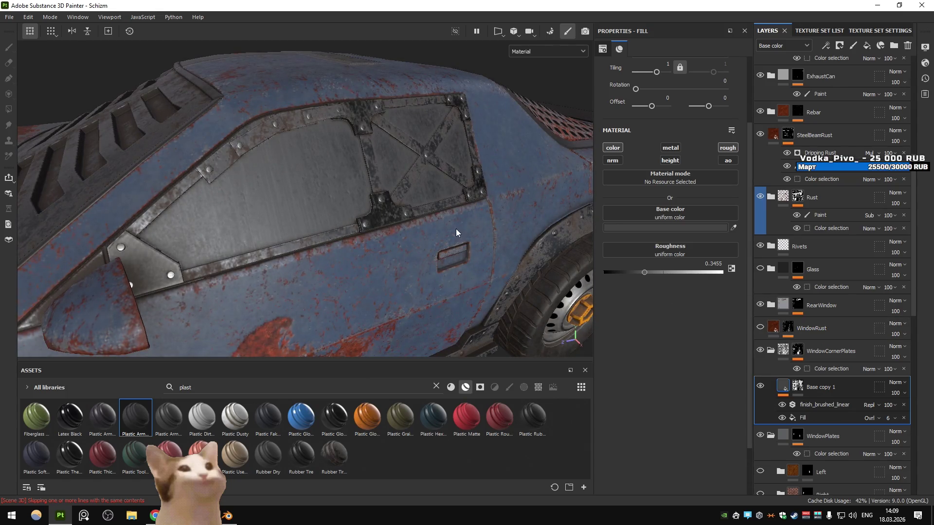
left_click_drag(379, 194, 324, 197)
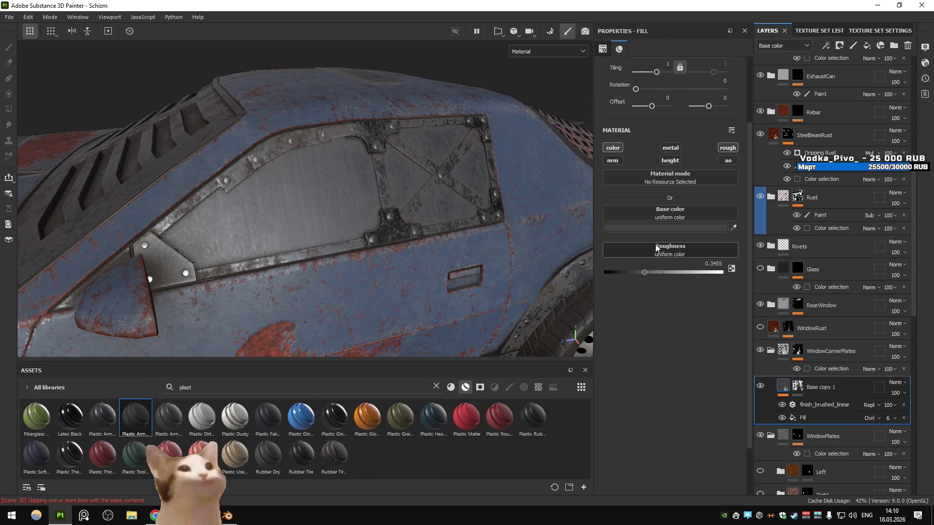
left_click_drag(583, 232, 477, 204)
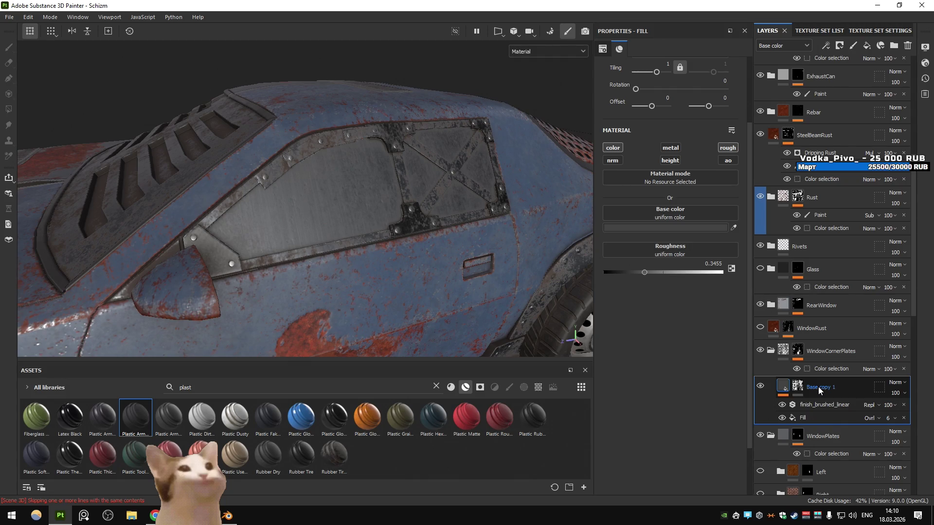
left_click_drag(818, 386, 825, 392)
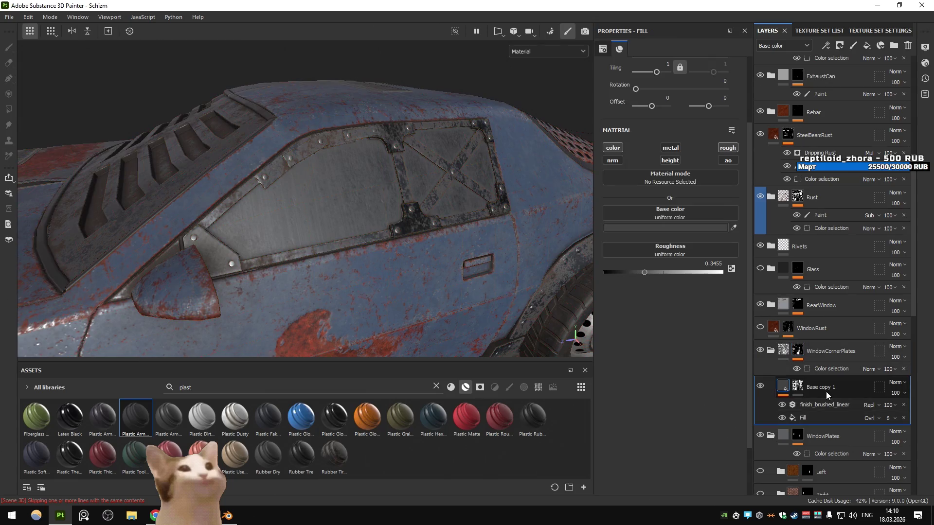
- Duplicate Base copy 1, lighten the copy's base colour to light grey and disable its metallic channel
key("ctrl+d")
left_click(691, 227)
left_click_drag(664, 284, 655, 264)
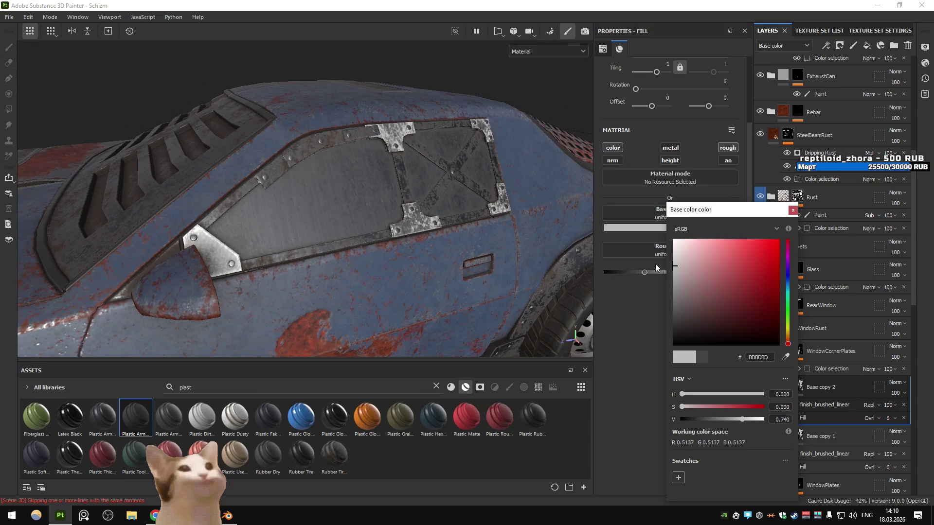
left_click(793, 210)
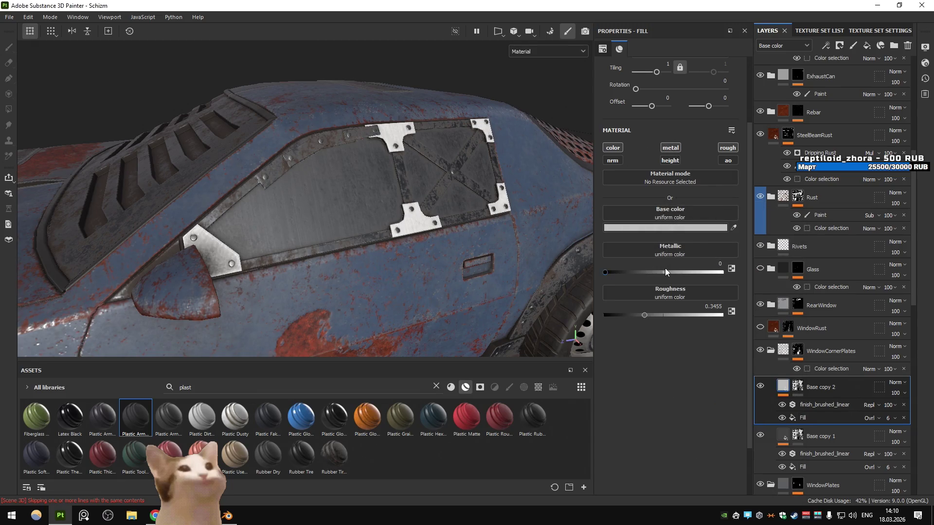
left_click(677, 148)
- Give Base copy 2 a black mask with a triplanar Metal Edge Wear generator
left_click(825, 45)
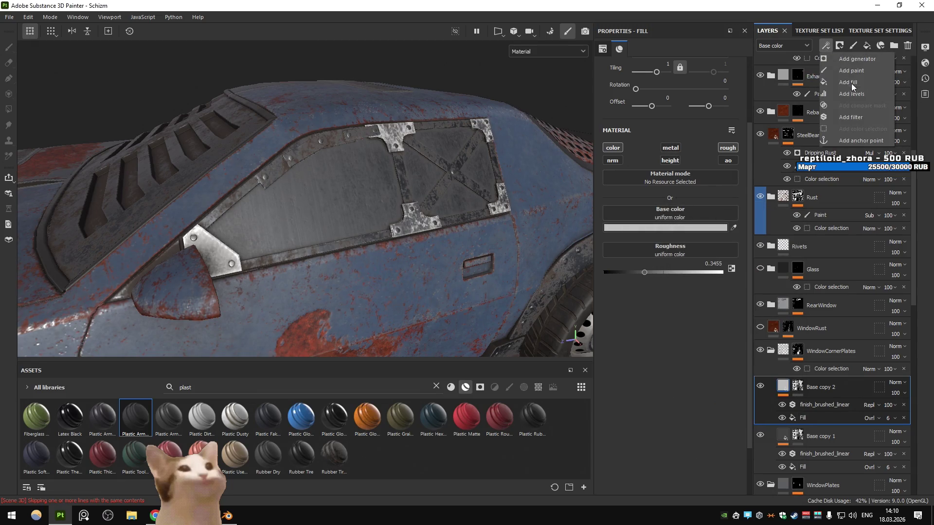
left_click(839, 45)
left_click(839, 59)
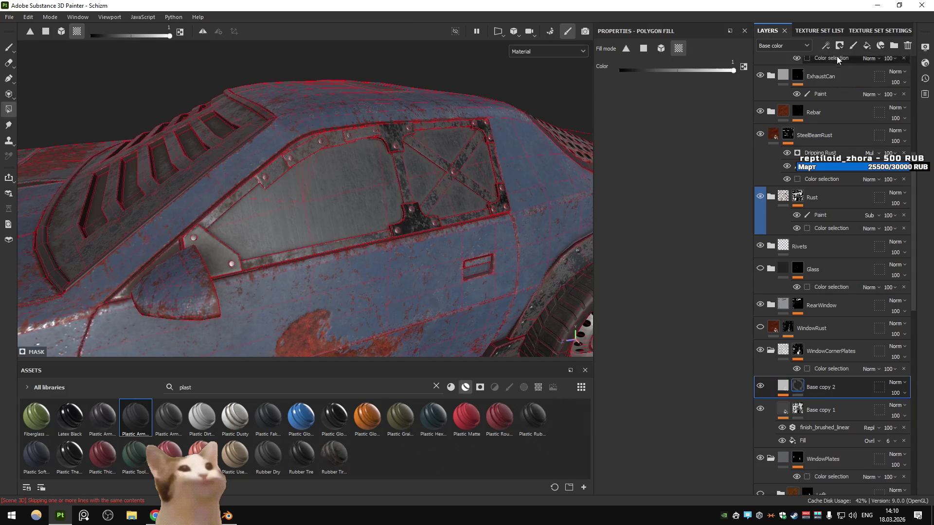
left_click(845, 59)
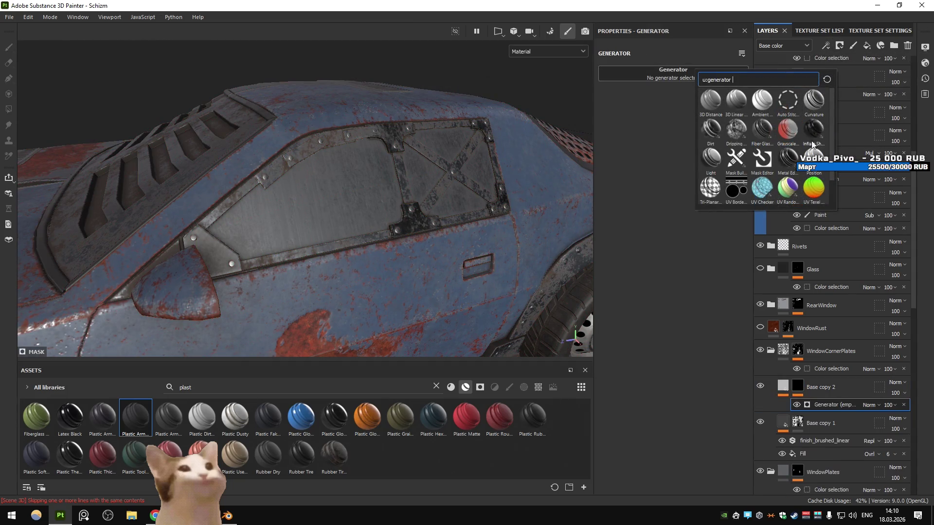
left_click(789, 158)
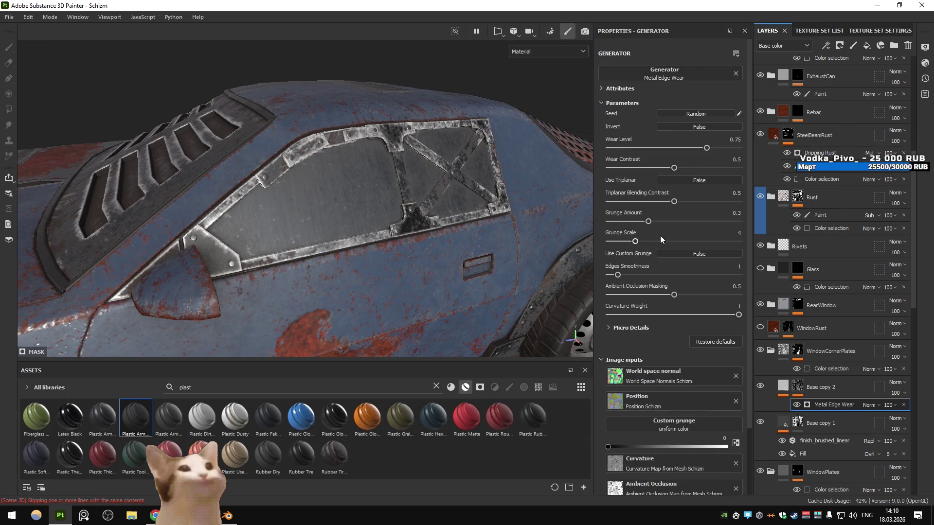
left_click_drag(704, 148, 639, 169)
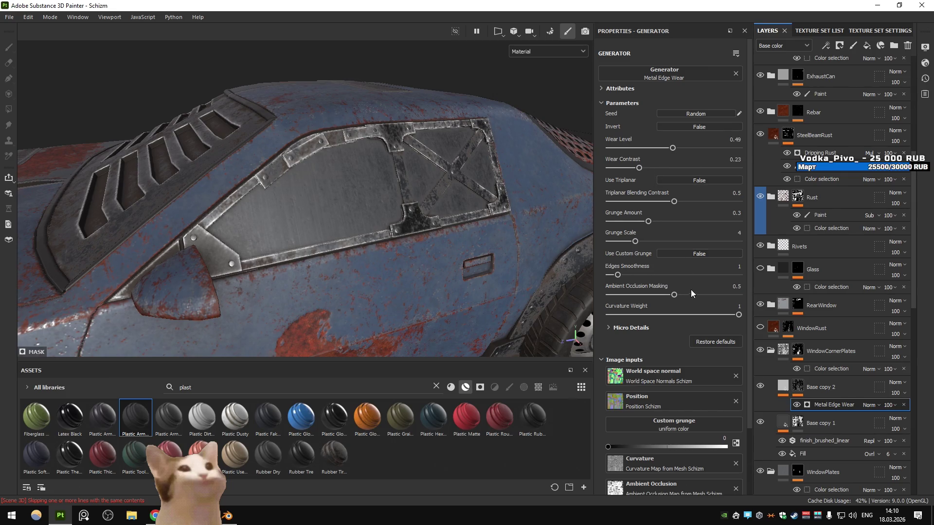
left_click(686, 179)
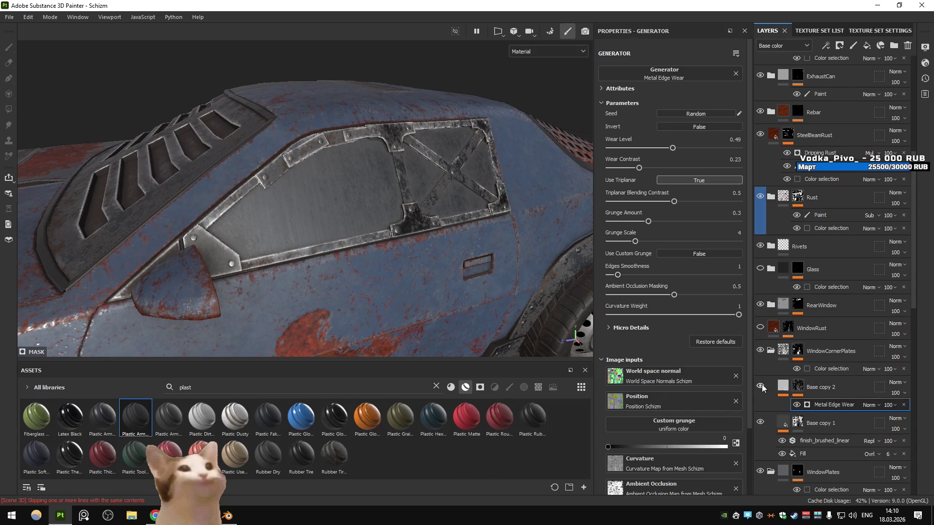
- Turn off the steel fill's roughness channel and compare the layer with its Finish Brushed Linear filter
left_click(786, 387)
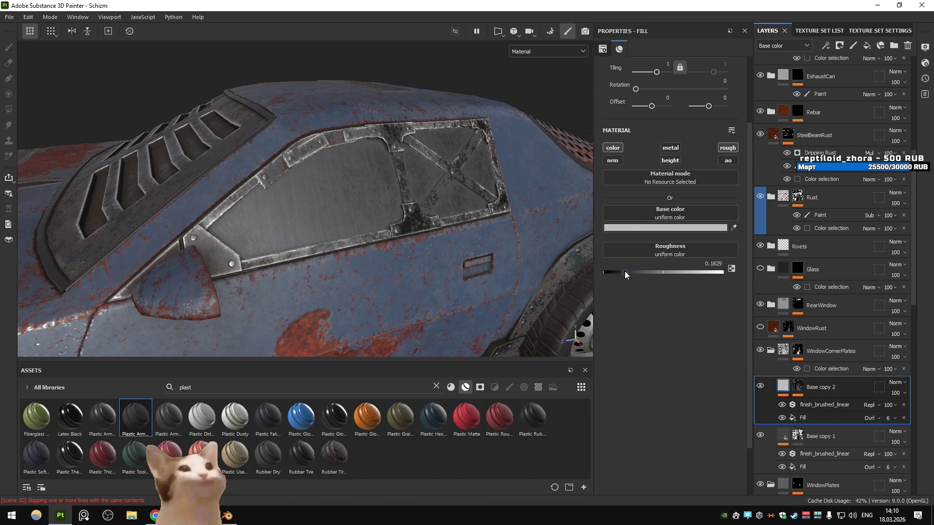
left_click(731, 148)
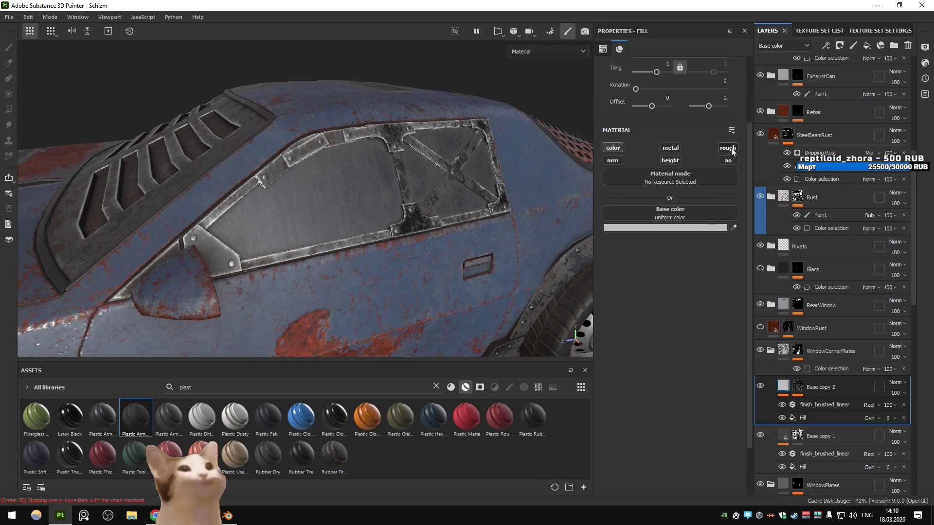
left_click(760, 386)
left_click(760, 388)
left_click(822, 405)
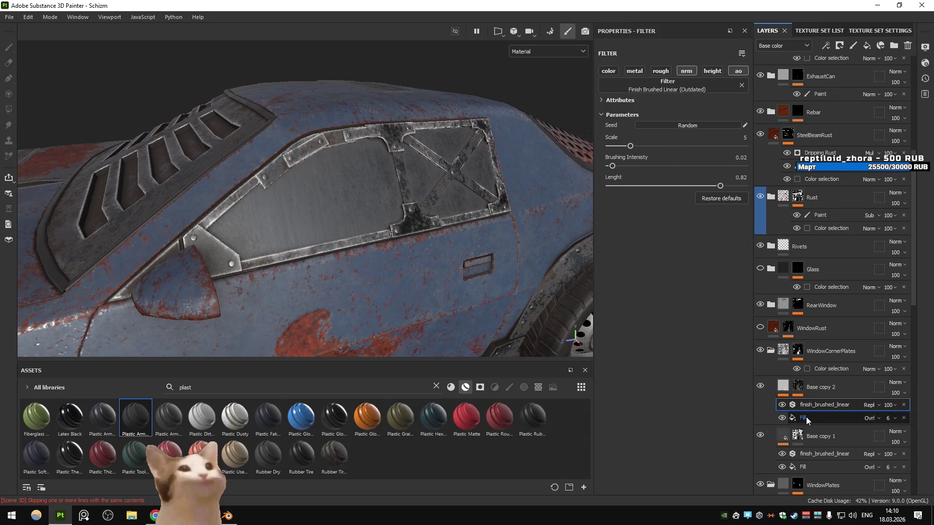
- Raise the edge wear Grunge Amount to 0.97 and lower the Wear Level to 0.28
key("ctrl+z")
key("ctrl+z")
key("ctrl+z")
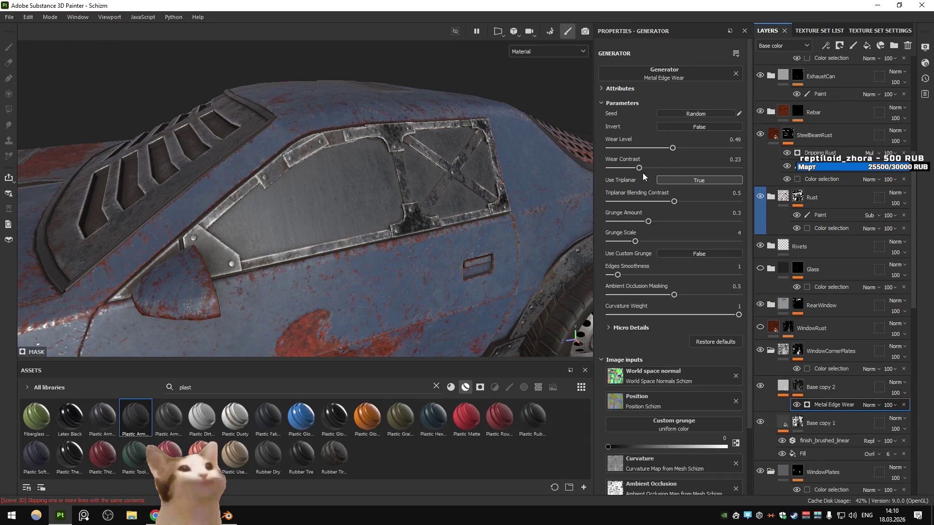
left_click_drag(648, 221, 736, 228)
left_click_drag(672, 148, 646, 149)
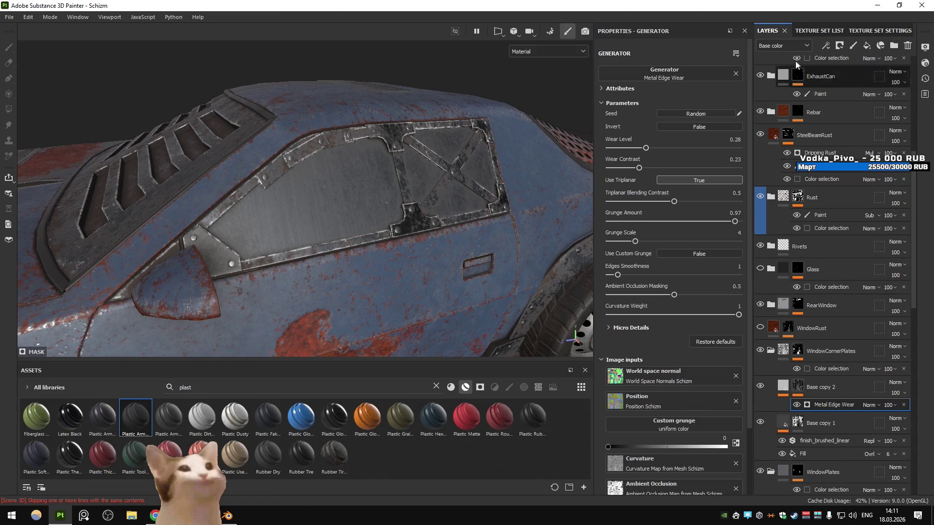
left_click(825, 45)
- Add a 3D Perlin Noise Fractal fill to the mask with Multiply blending
left_click(851, 83)
left_click(632, 155)
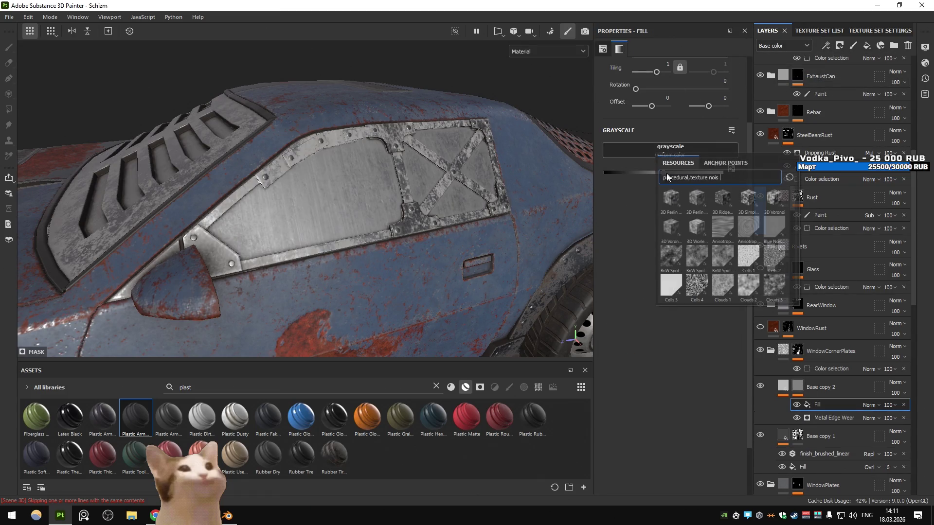
left_click(763, 287)
left_click(872, 404)
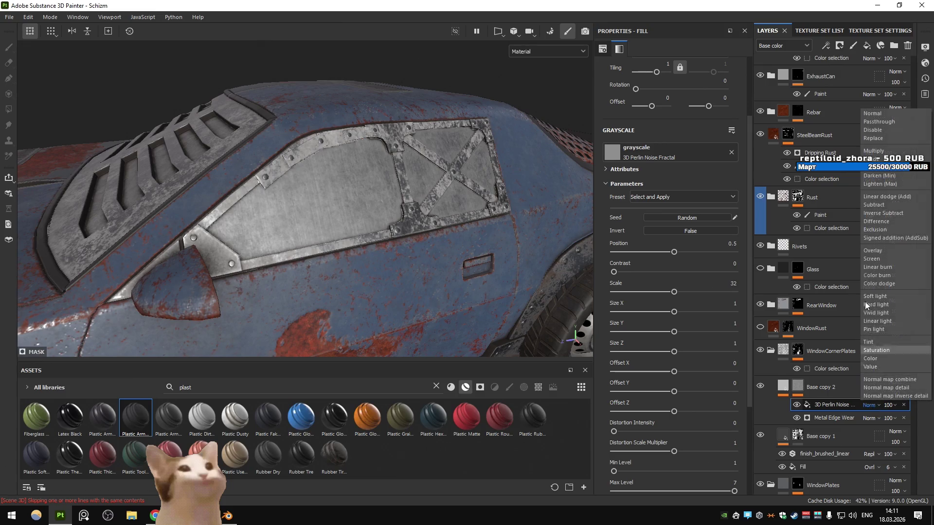
left_click(875, 152)
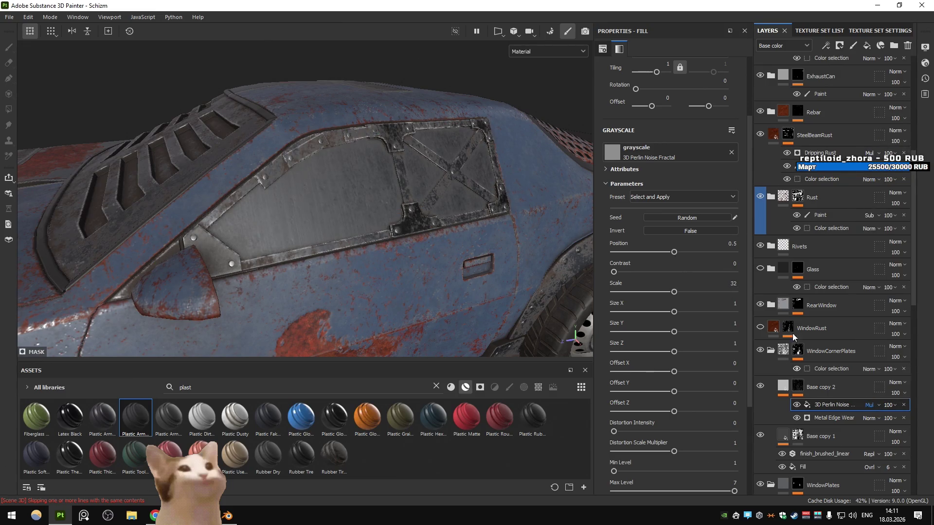
- Preview the mask alone with the noise at Normal blending, raising contrast and lowering scale
key("m")
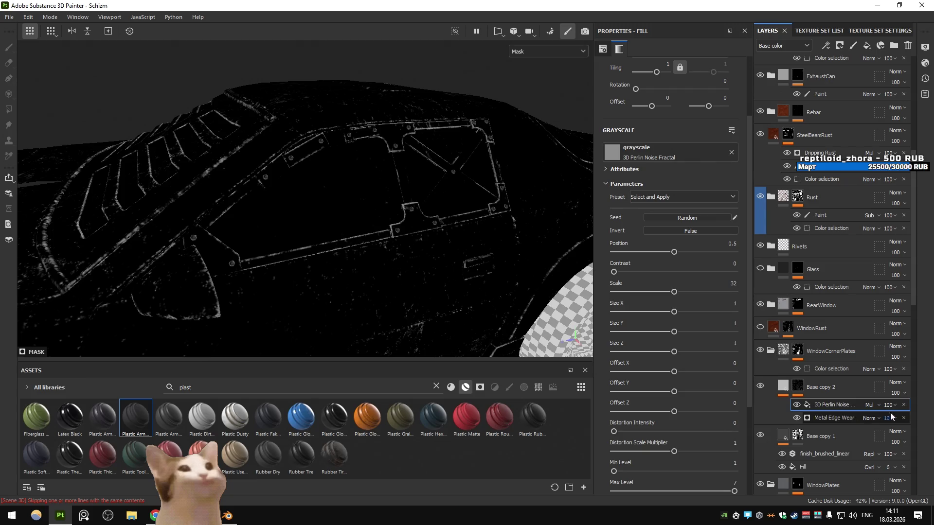
left_click(875, 406)
left_click(864, 104)
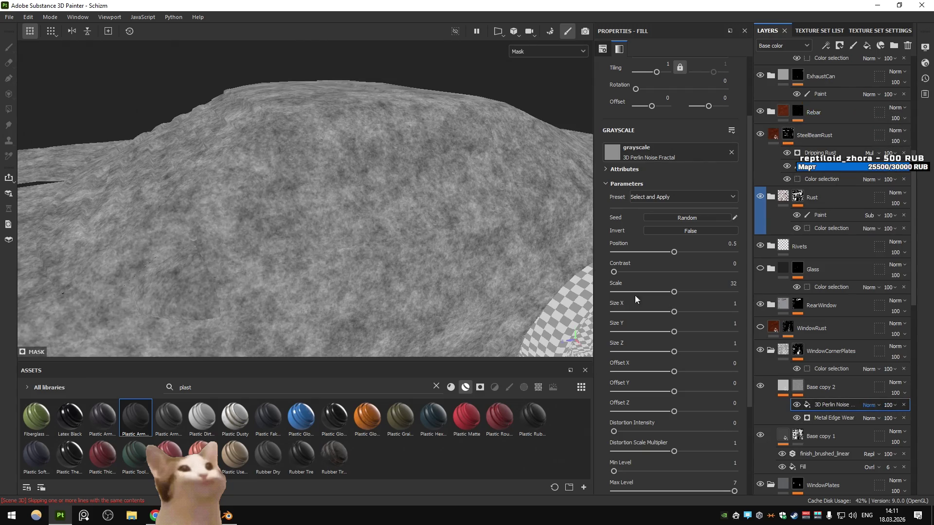
left_click_drag(634, 272, 674, 253)
left_click_drag(673, 291, 633, 292)
- Set the noise back to Multiply and fine-tune it to scale 11.61 and contrast 0.91
left_click(874, 403)
left_click(863, 279)
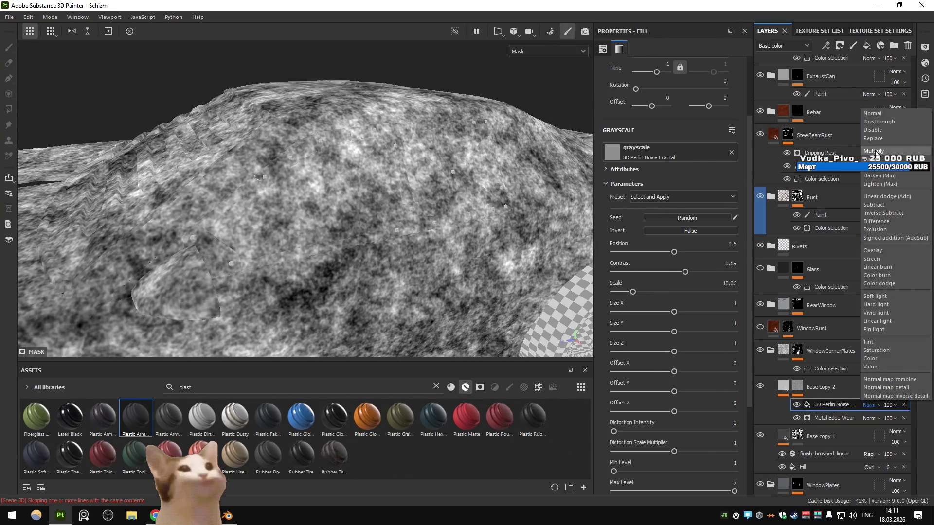
left_click_drag(633, 292, 635, 293)
left_click_drag(685, 272, 723, 277)
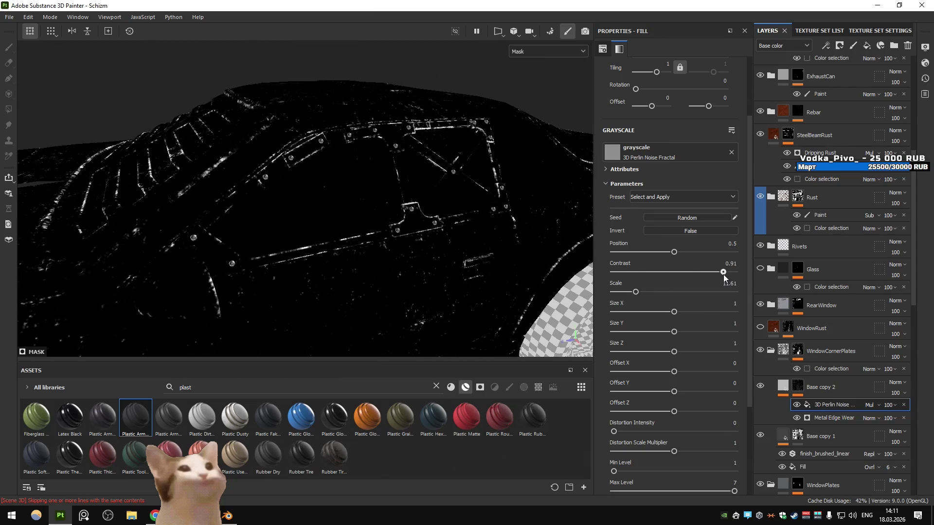
left_click(782, 386)
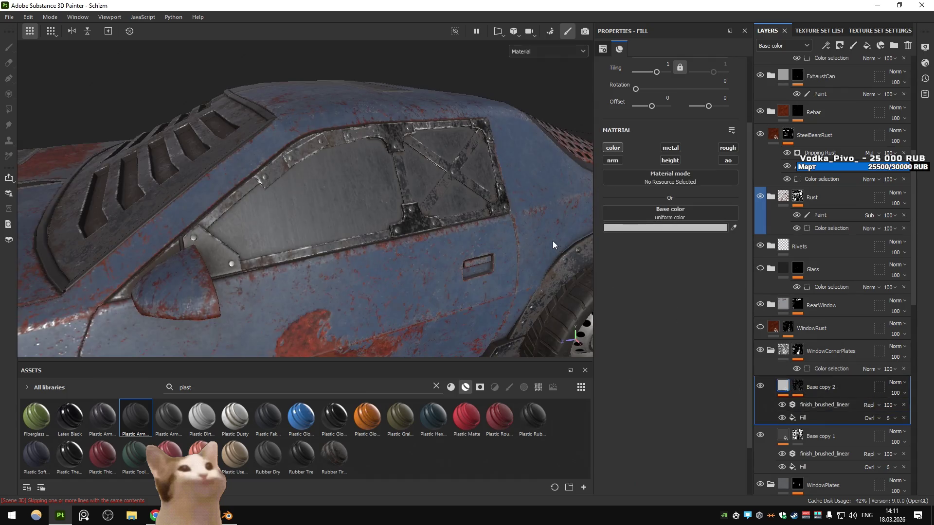
- Make the Base copy 2 fill mid-grey 7D7D7D and re-enable roughness at 0.122
left_click_drag(524, 216, 525, 220)
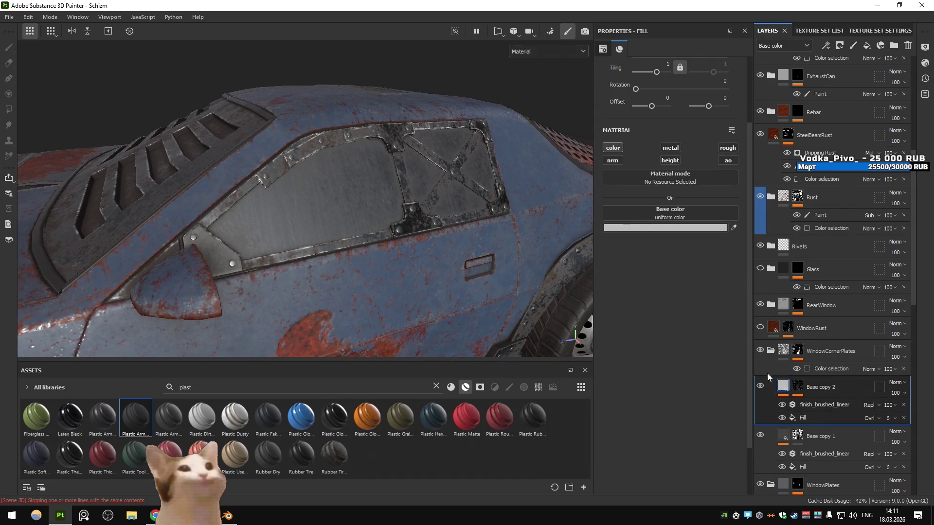
left_click(666, 227)
left_click_drag(672, 274, 670, 293)
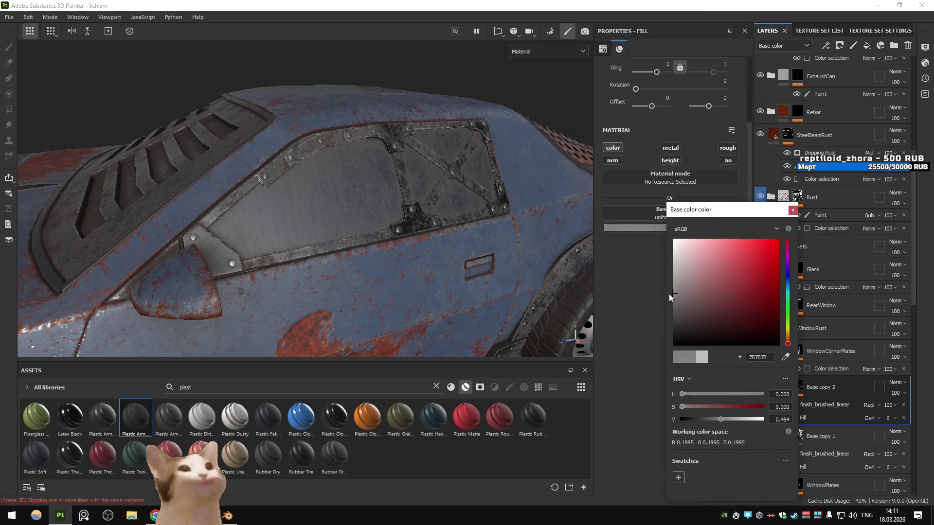
left_click(792, 210)
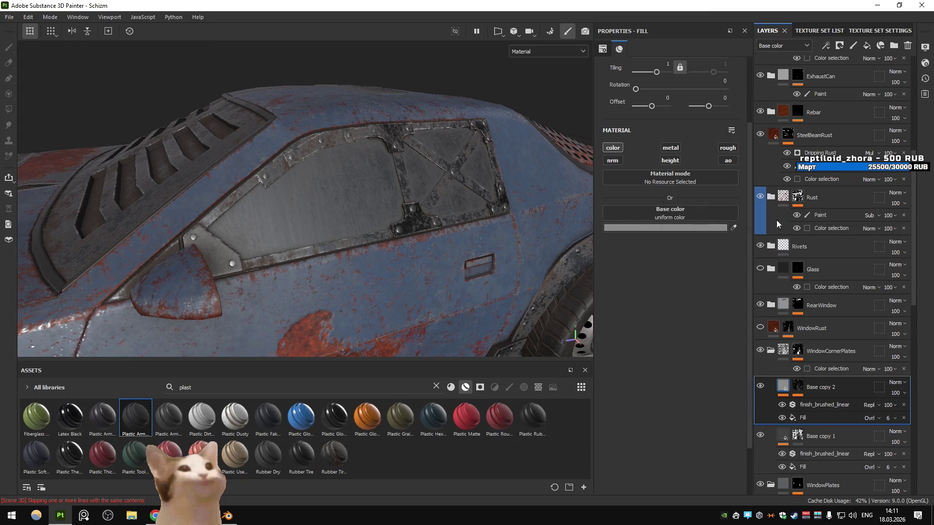
left_click(727, 147)
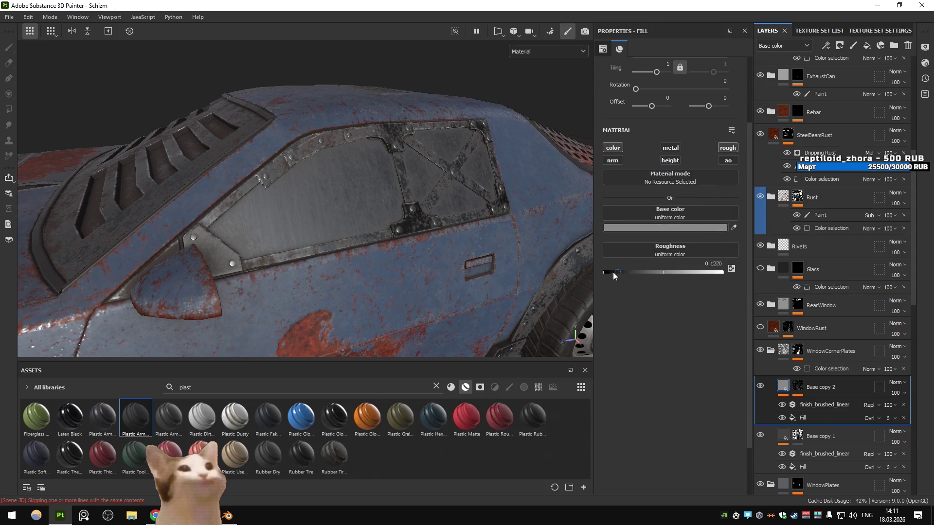
- Raise the Metal Edge Wear generator's wear level to 0.43
left_click_drag(486, 253, 399, 230)
key("ctrl+z")
key("ctrl+z")
key("ctrl+z")
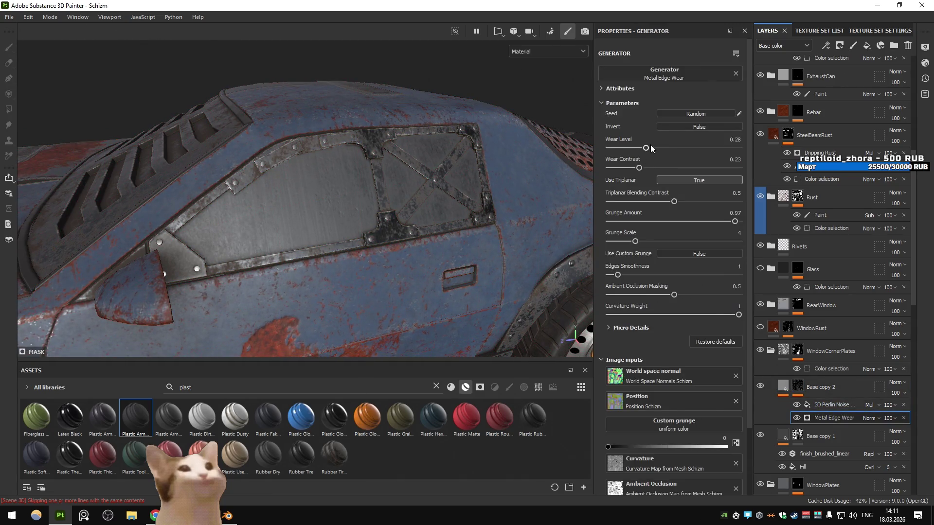
left_click_drag(673, 148, 664, 153)
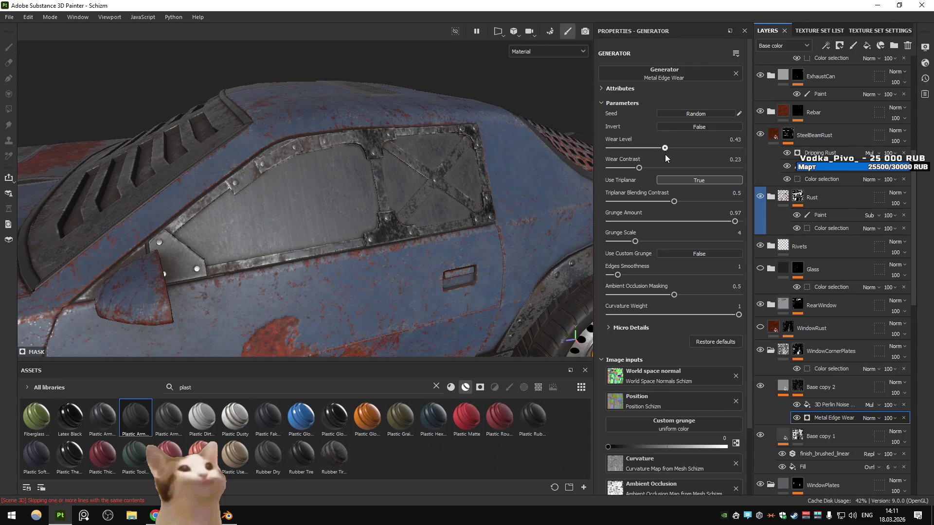
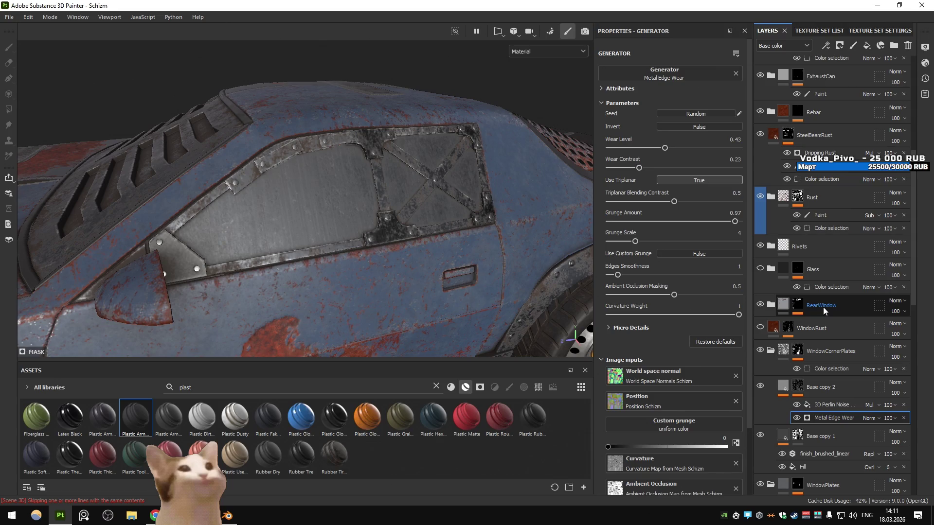
- Show the Right folder, then inspect Base copy 2's mask and fill settings on the window
scroll("down", 3)
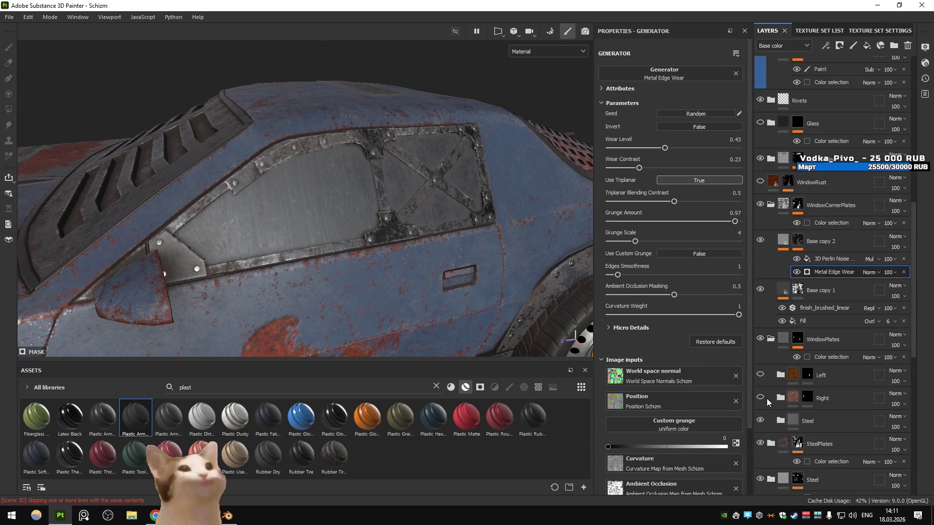
left_click(760, 397)
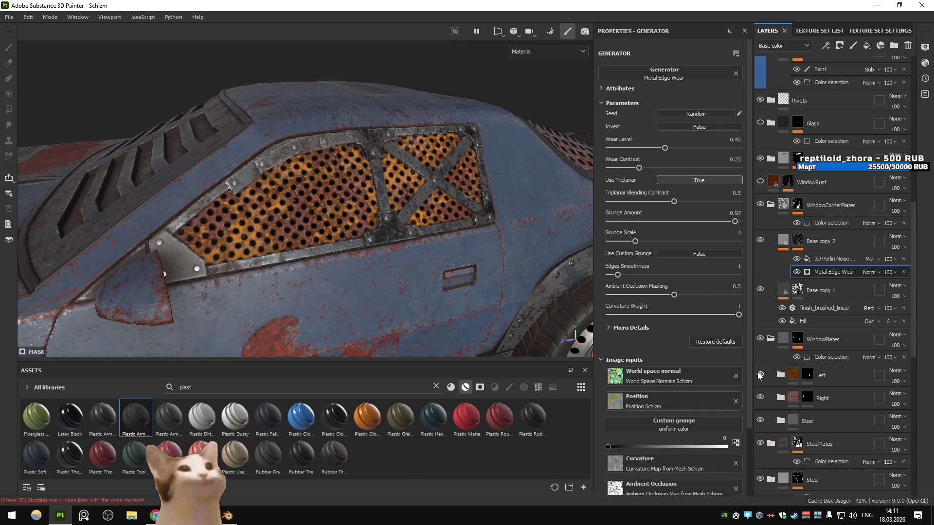
left_click(799, 243)
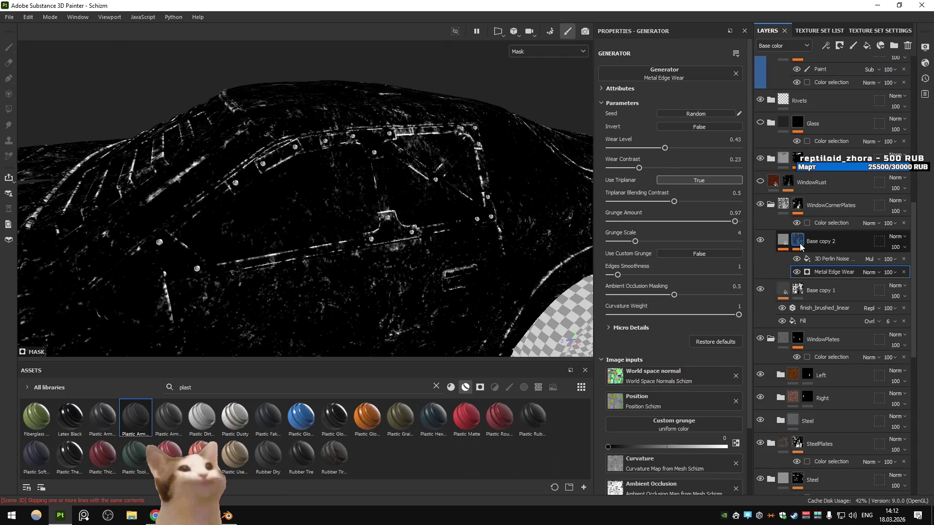
left_click(781, 242)
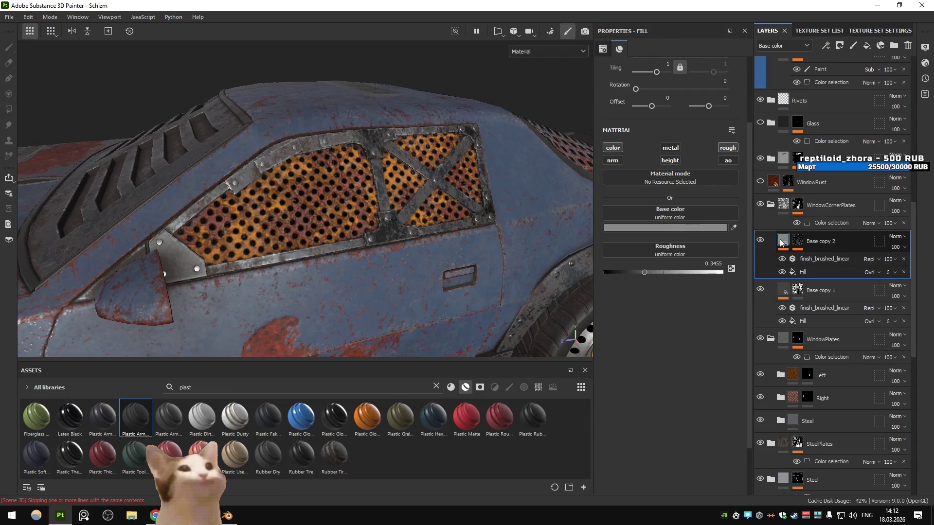
scroll("down", 3)
scroll("up", 3)
left_click_drag(403, 184, 406, 212)
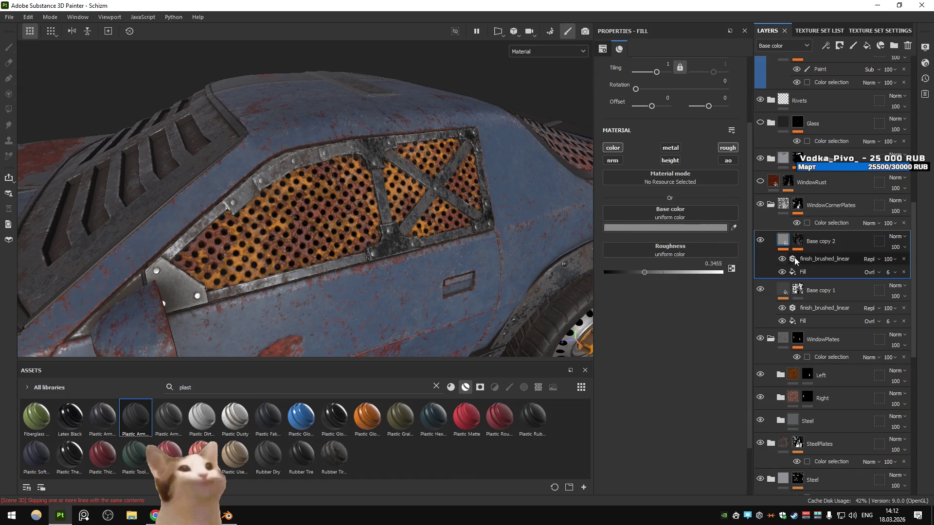
- Toggle the Left folder, Base copy 1 and WindowPlates off and on to compare their contributions
left_click(760, 376)
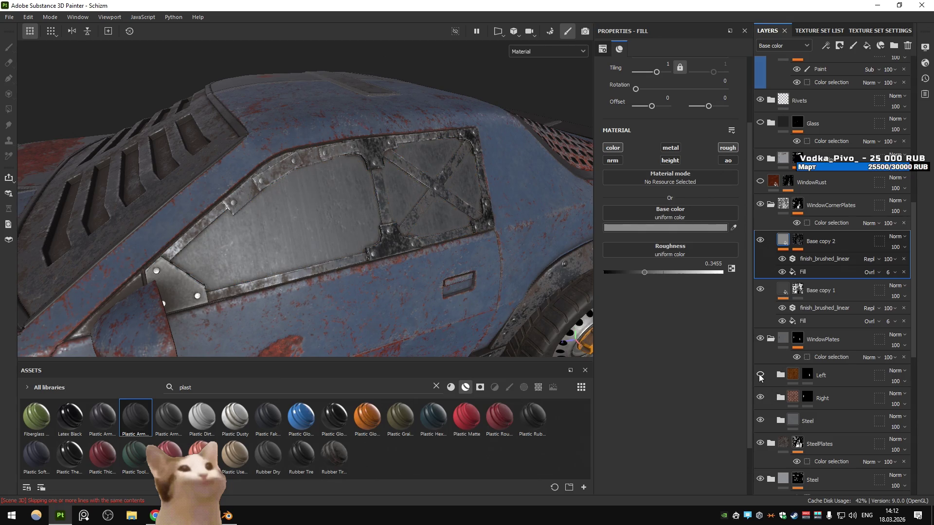
left_click(760, 375)
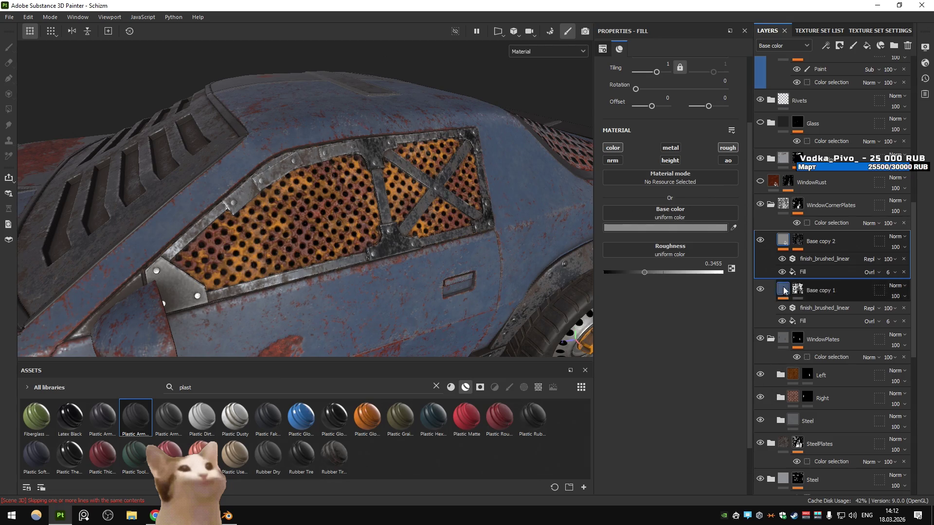
left_click(760, 289)
left_click(760, 291)
left_click(778, 293)
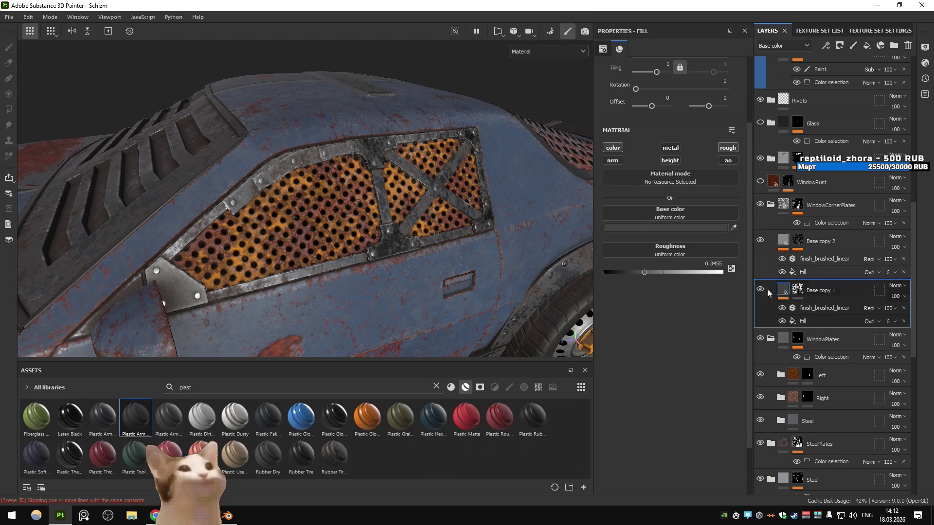
left_click(760, 339)
left_click(760, 340)
- Select the WindowPlates mask in polygon-fill mode, frame the car, and select SteelPlates
left_click(798, 339)
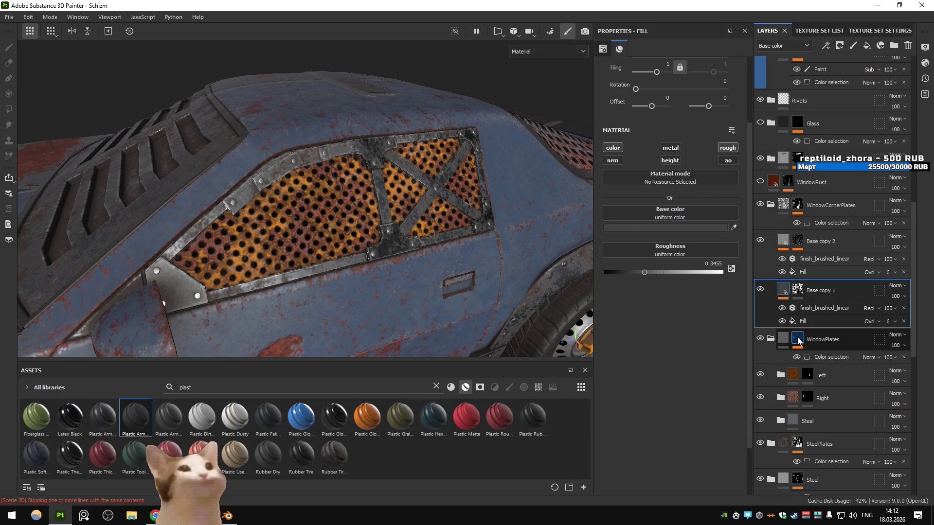
key("4")
key("f")
left_click(813, 425)
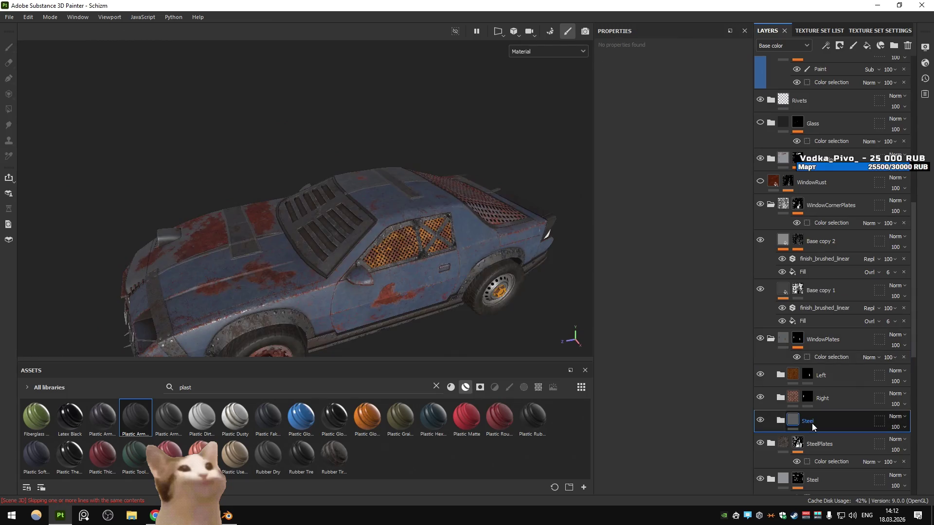
- Select Base copy 1's mask and switch the mask fill value to black
key("f")
left_click_drag(436, 264, 465, 267)
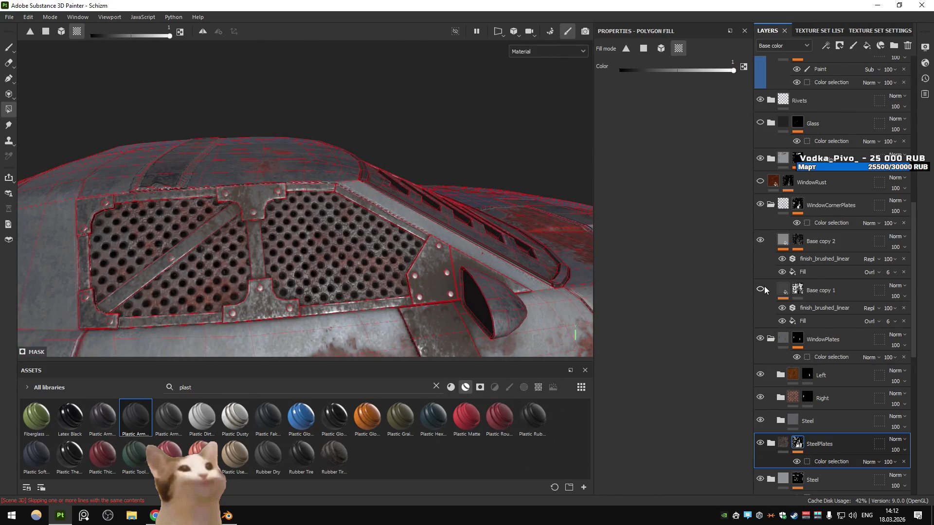
left_click(797, 290)
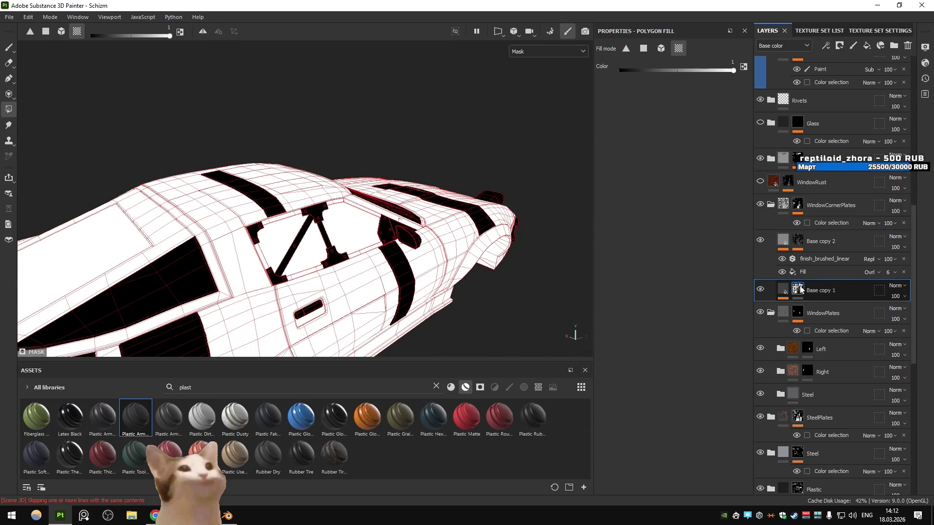
left_click_drag(515, 253, 435, 240)
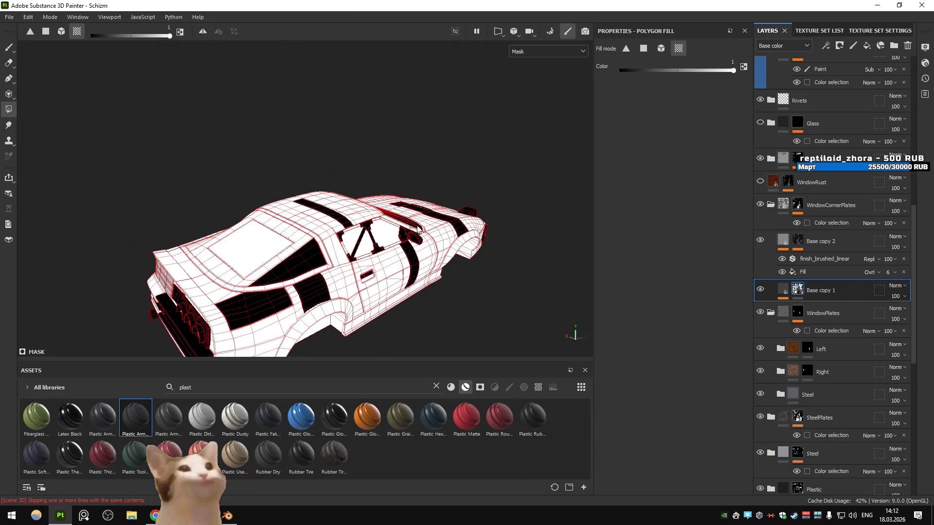
left_click_drag(249, 174, 381, 210)
key("x")
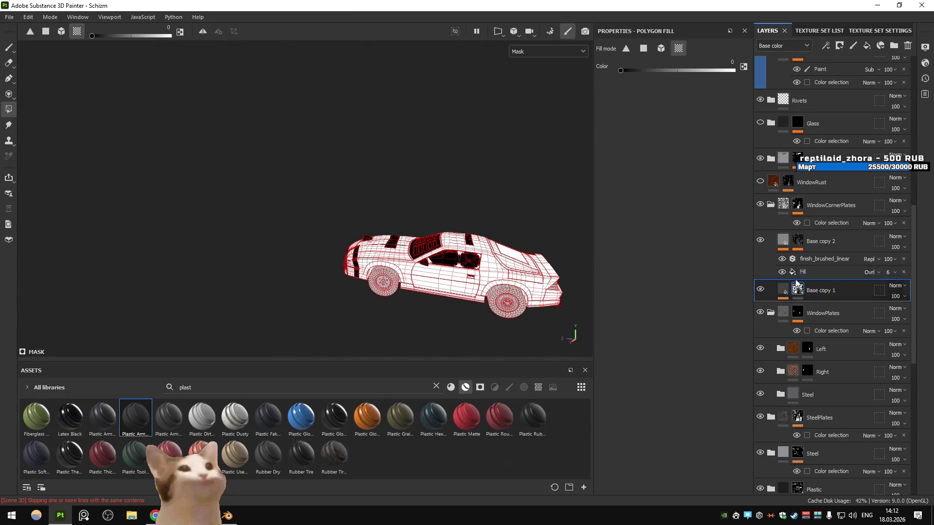
- Empty Base copy 1's mask contents and set the fill value to black again
right_click(797, 289)
left_click(828, 113)
scroll("up", 3)
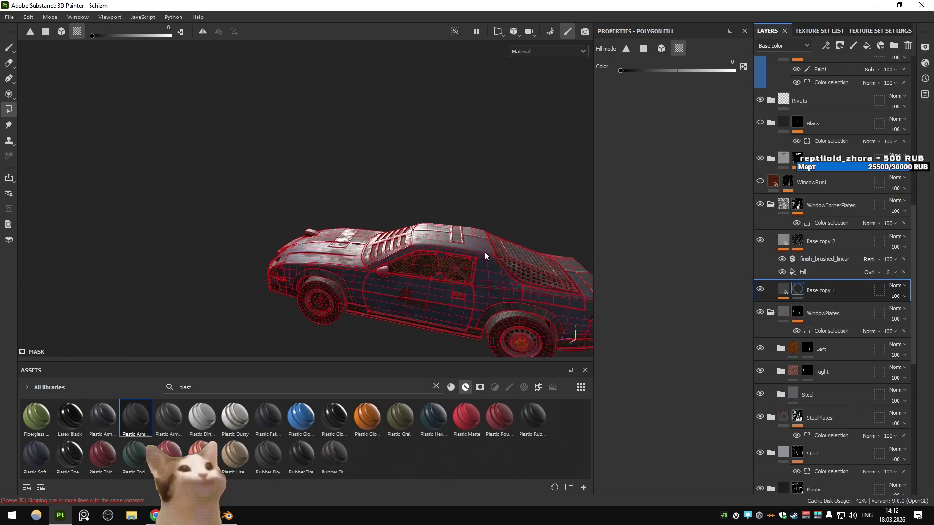
left_click_drag(492, 226, 371, 243)
key("x")
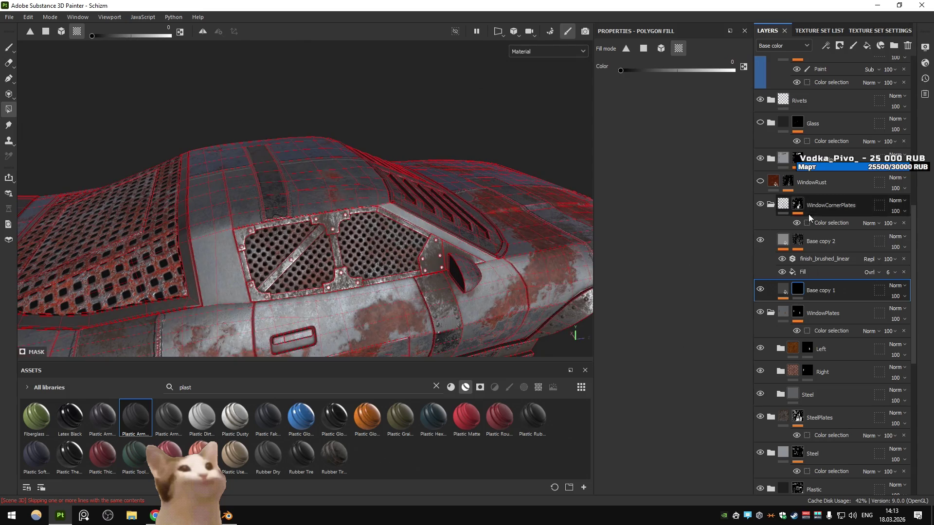
- Remove Base copy 1's mask entirely from its right-click menu
left_click(826, 223)
left_click(798, 205)
left_click(799, 287)
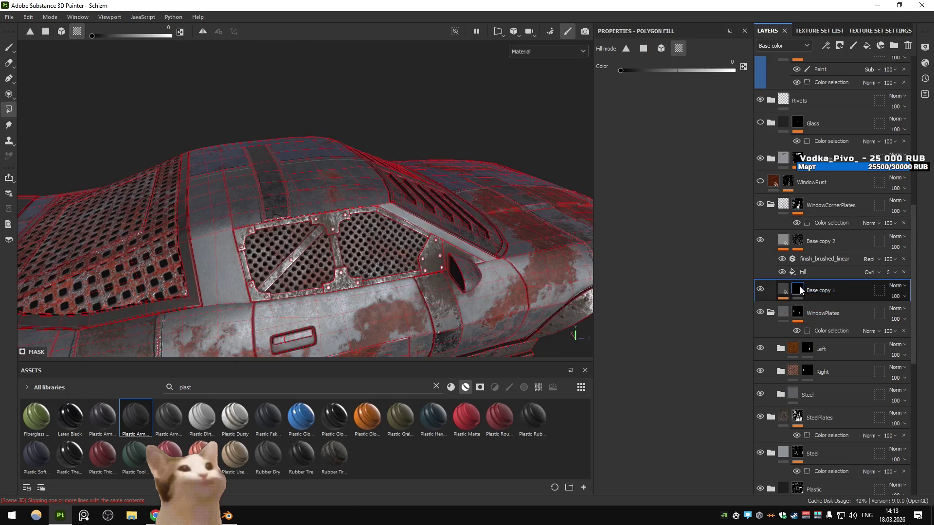
right_click(800, 287)
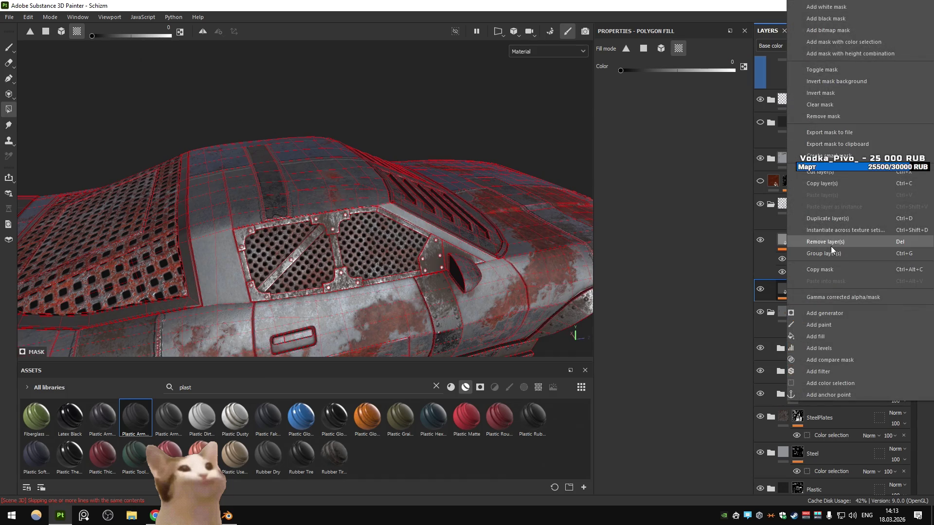
left_click(829, 118)
left_click(807, 223)
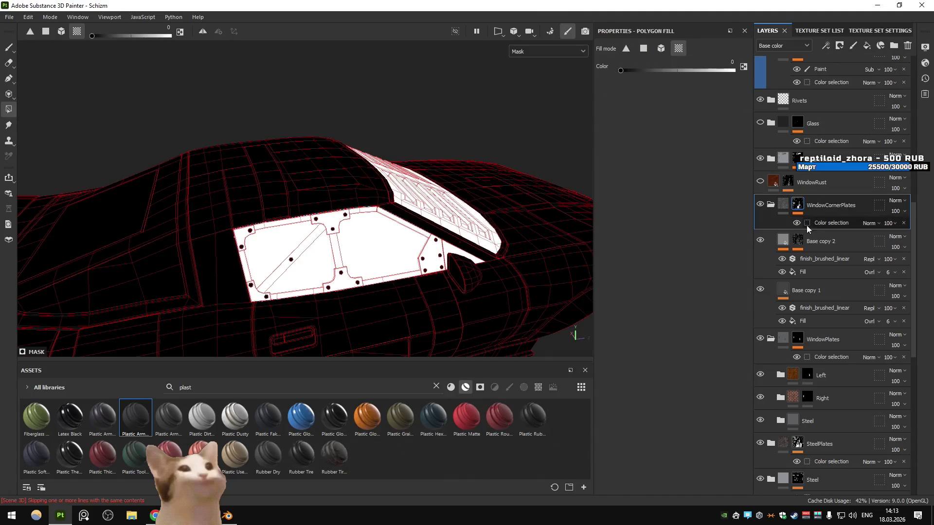
- Drop the orange ID colour from WindowCornerPlates' colour selection and show the full material
left_click(730, 163)
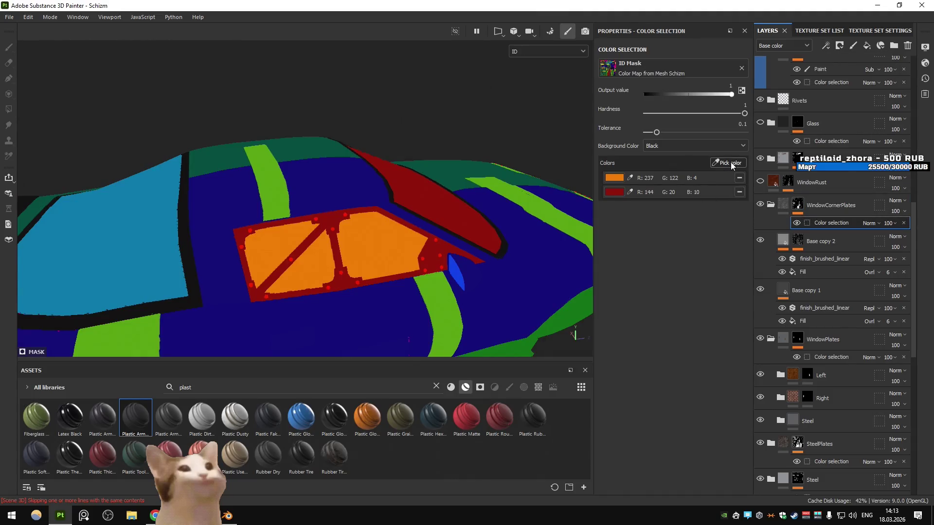
left_click(739, 178)
left_click(839, 199)
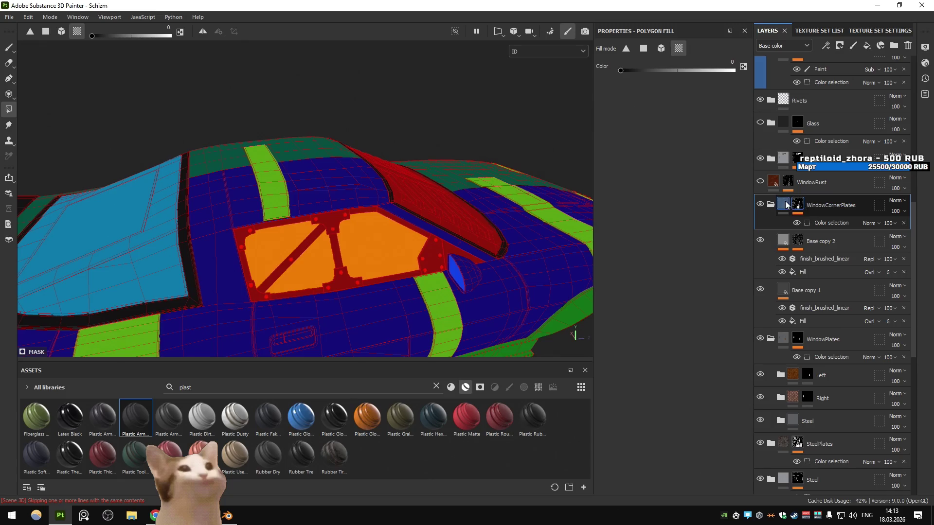
left_click(784, 203)
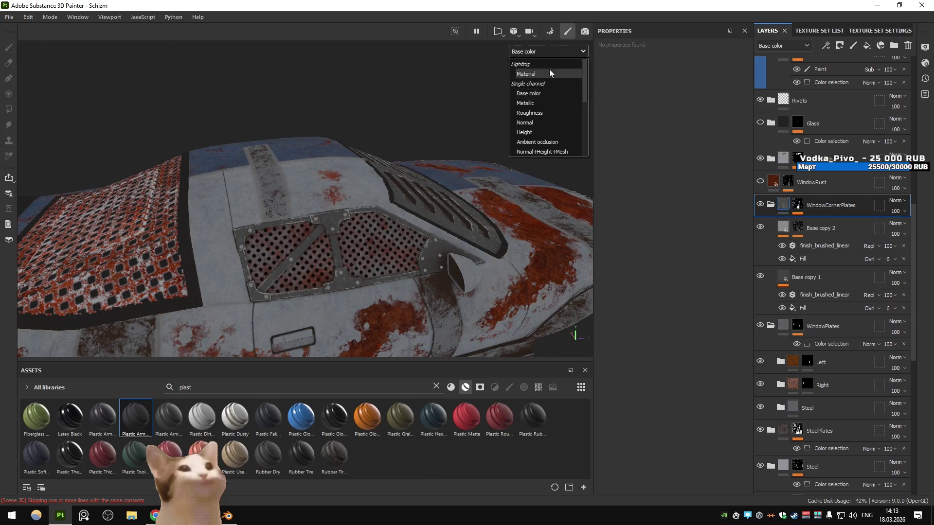
left_click(549, 69)
- Try tinting Base copy 1's base colour toward orange, then revert to the original grey
left_click_drag(309, 220, 321, 238)
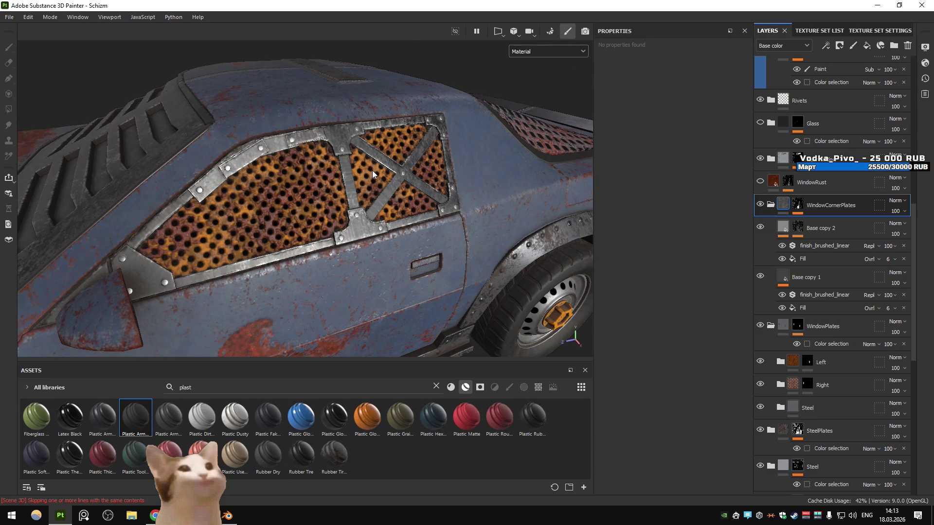
scroll("down", 3)
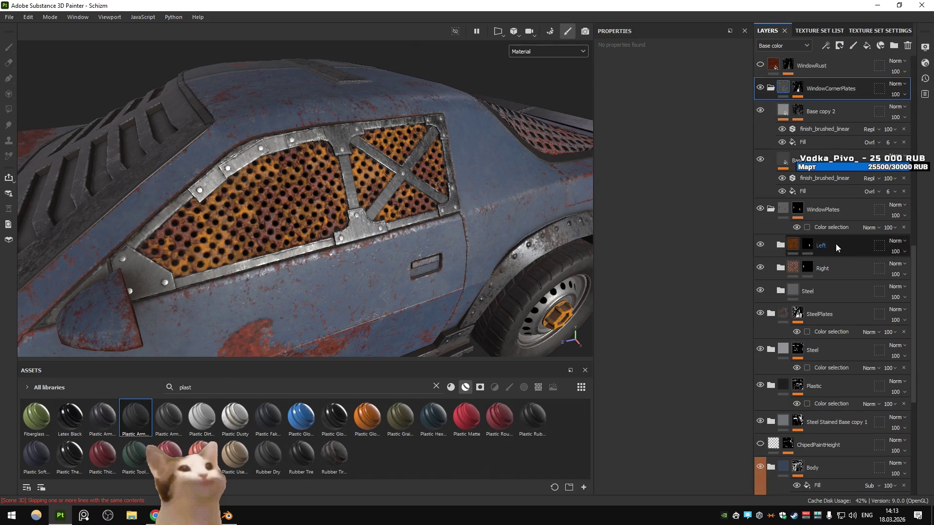
scroll("up", 3)
left_click(778, 275)
left_click(662, 229)
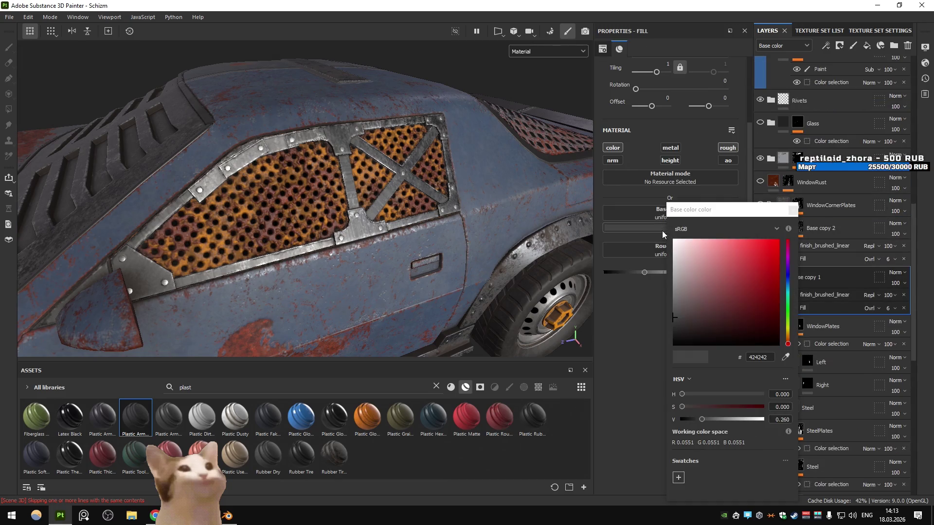
left_click(788, 336)
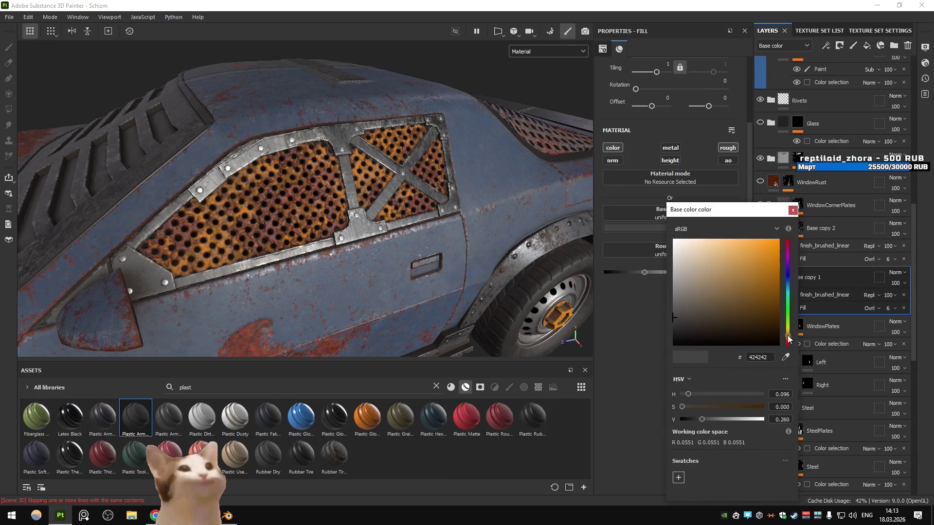
left_click_drag(680, 322, 729, 294)
left_click_drag(437, 228, 383, 241)
key("ctrl+z")
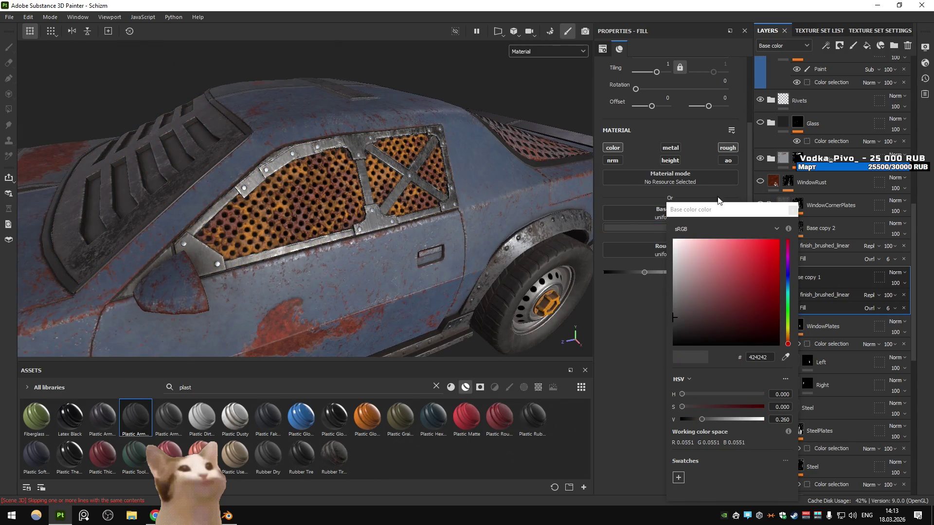
left_click(702, 203)
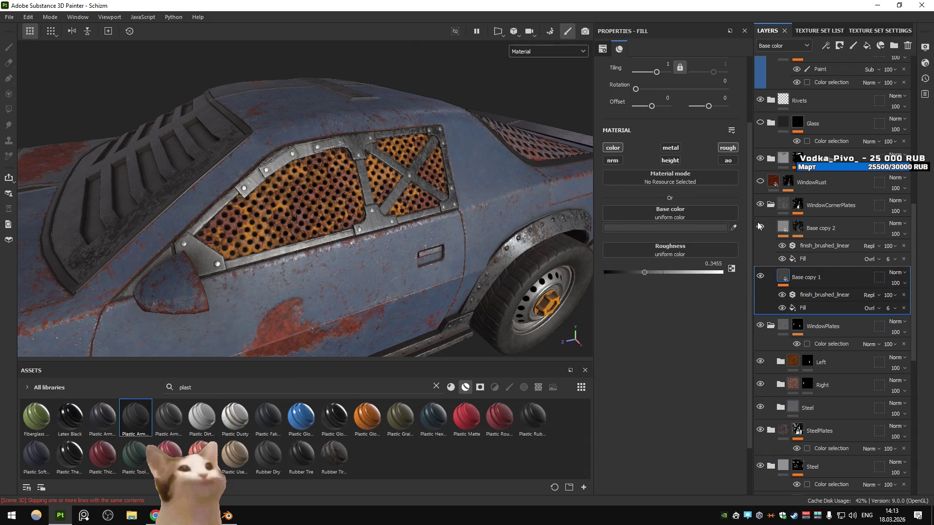
- Darken Base copy 1's base colour to #3F3F3F and add a new fill layer above Base copy 2
left_click(784, 281)
left_click(666, 228)
left_click_drag(605, 290, 513, 313)
left_click(792, 210)
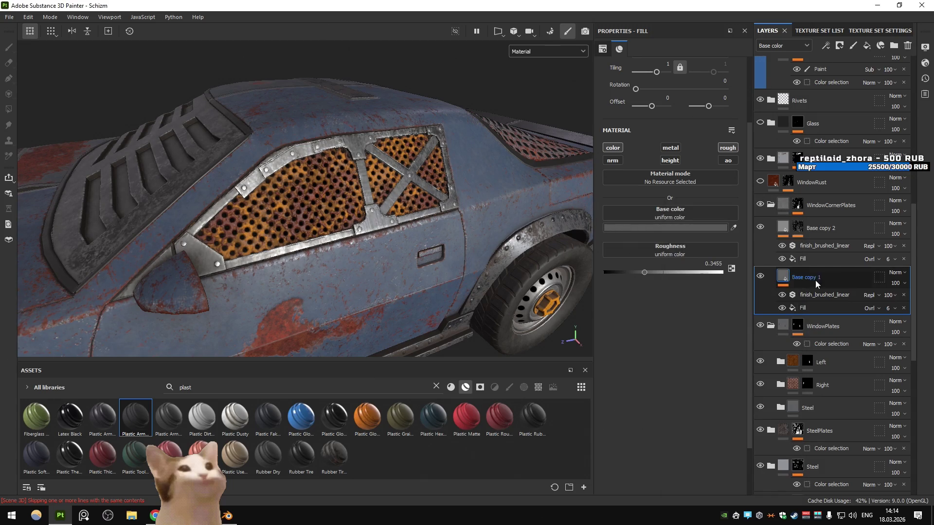
left_click(820, 228)
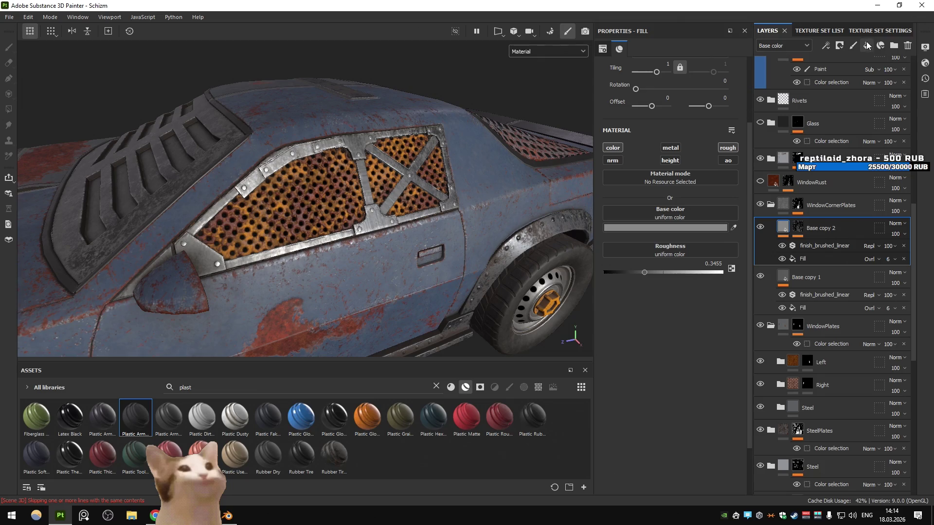
left_click(865, 44)
- Turn off Fill layer 22's metallic, normal, height and AO channels and set roughness to about 0.81
left_click(612, 159)
left_click(670, 148)
left_click(669, 160)
left_click(727, 160)
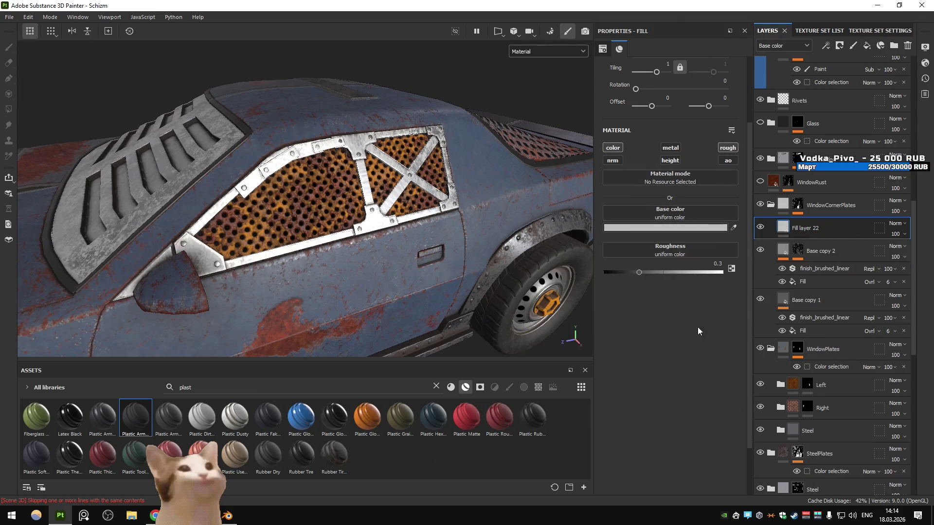
left_click_drag(676, 272, 699, 272)
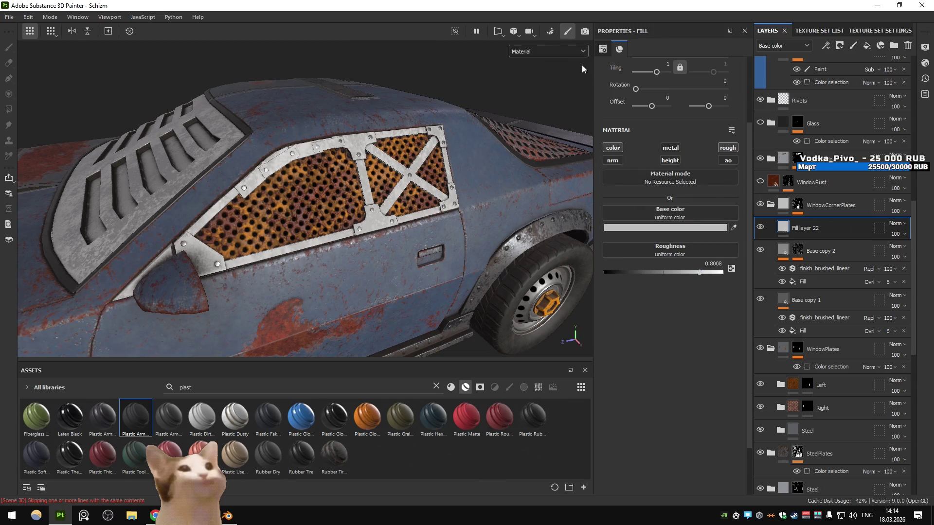
- Set Fill layer 22's base colour to a very dark grey and enable its metallic channel
left_click(654, 228)
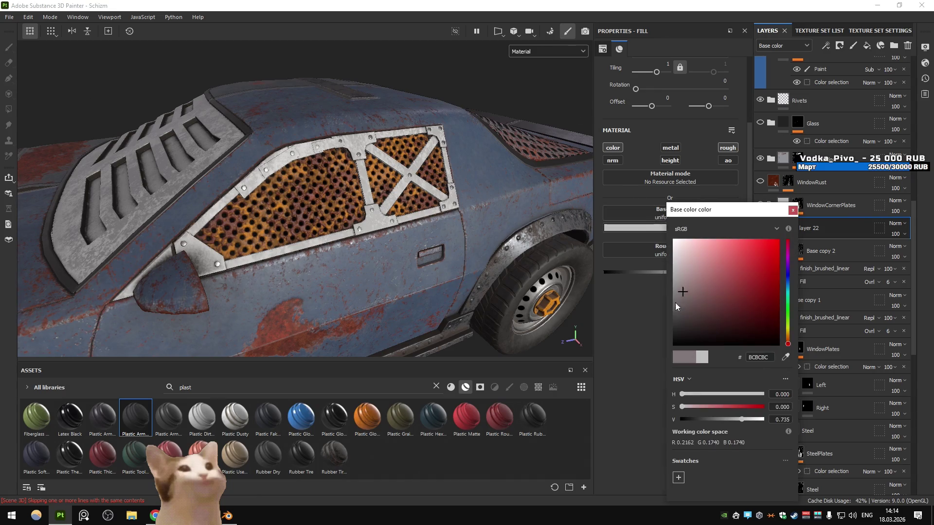
left_click(679, 329)
left_click_drag(788, 344, 694, 331)
left_click(792, 210)
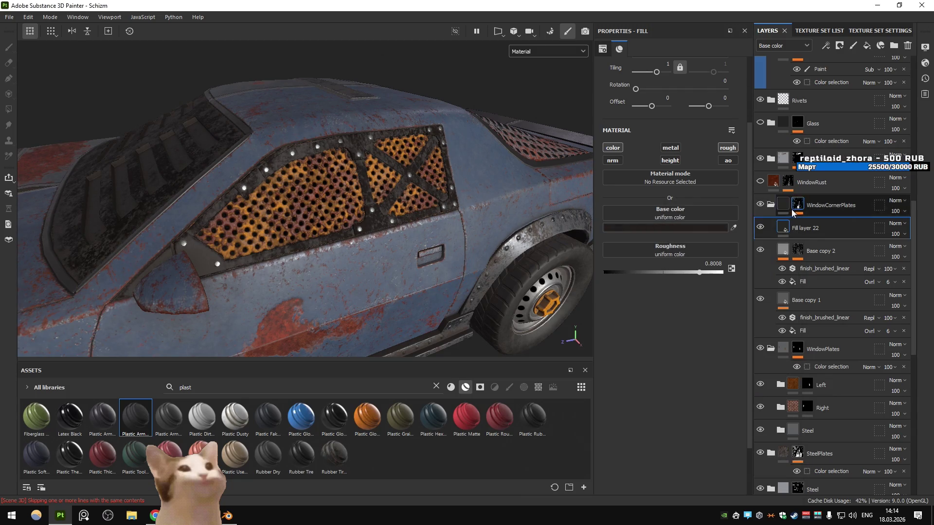
left_click(670, 147)
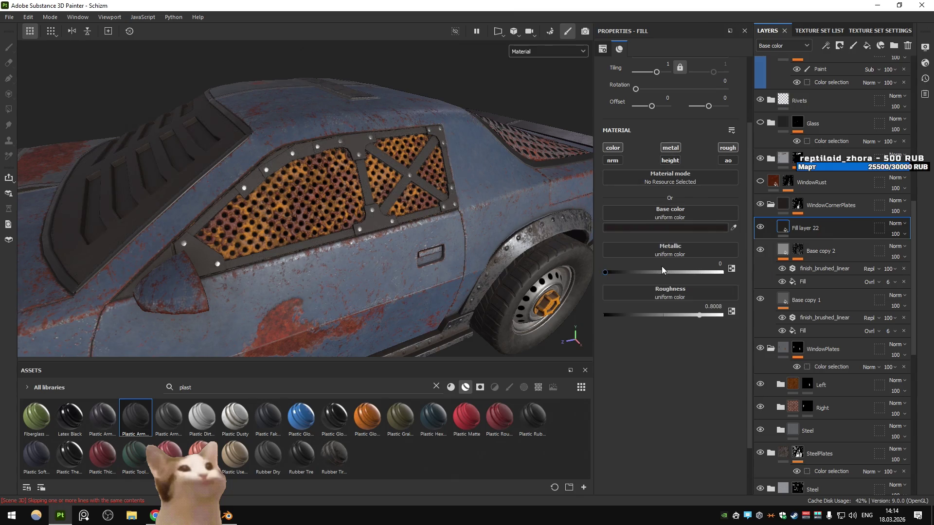
- Add a Dirt generator to Fill layer 22's mask, then undo it
left_click(825, 46)
left_click(846, 58)
left_click(671, 88)
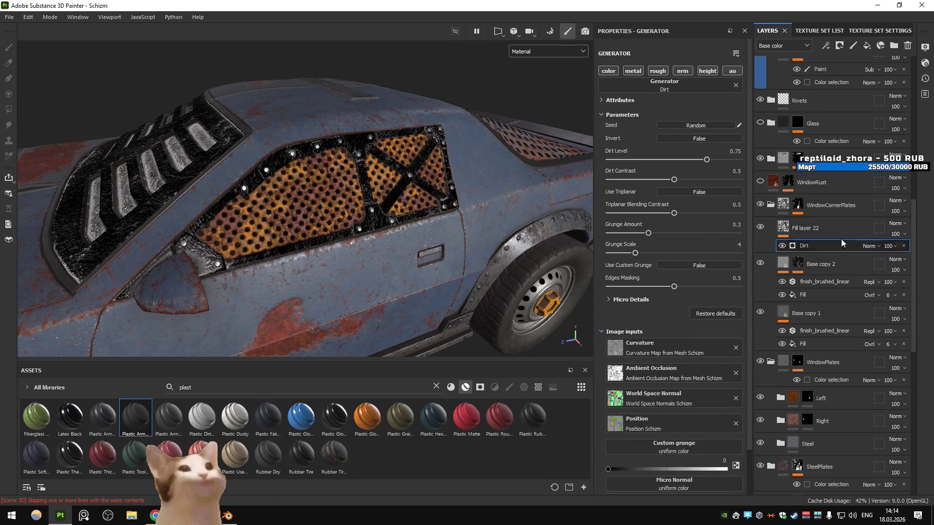
key("ctrl+z")
key("ctrl+z")
key("ctrl+z")
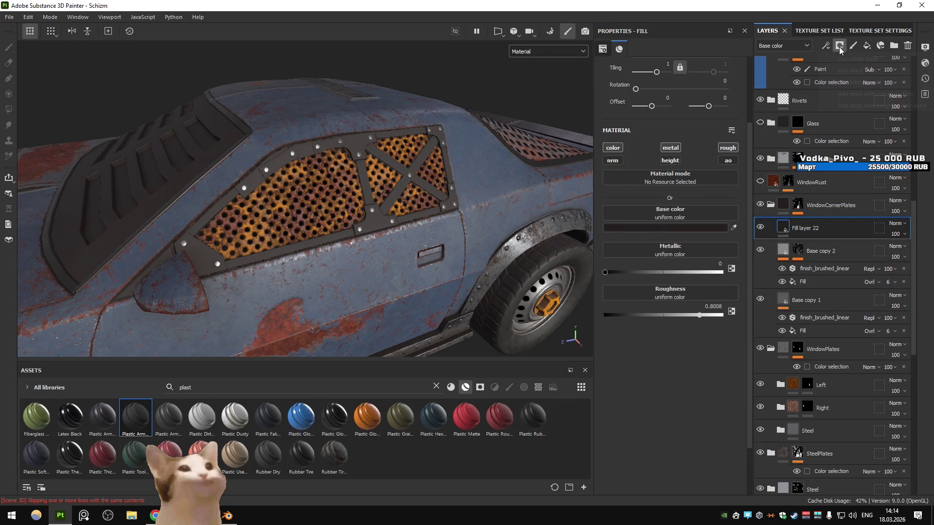
- Restore the Dirt generator on the mask and switch it to triplanar projection
left_click(725, 72)
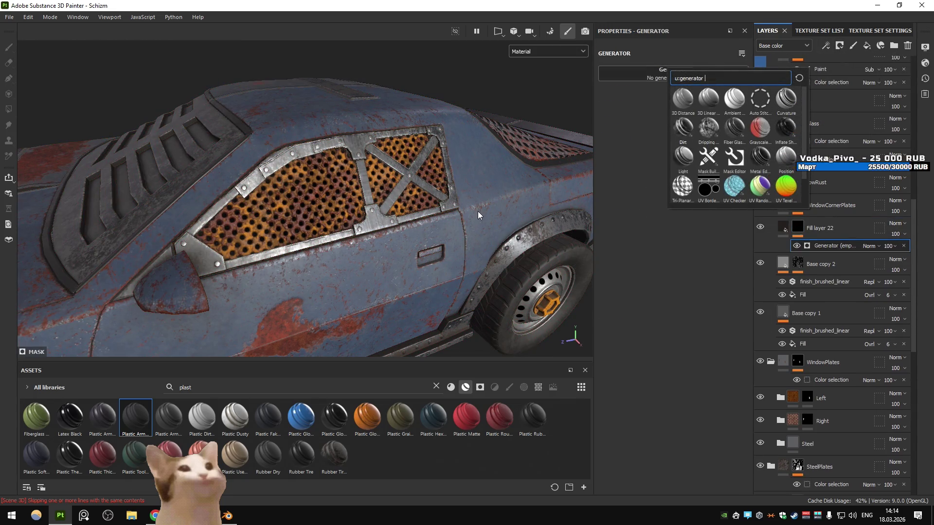
key("ctrl+y")
key("m")
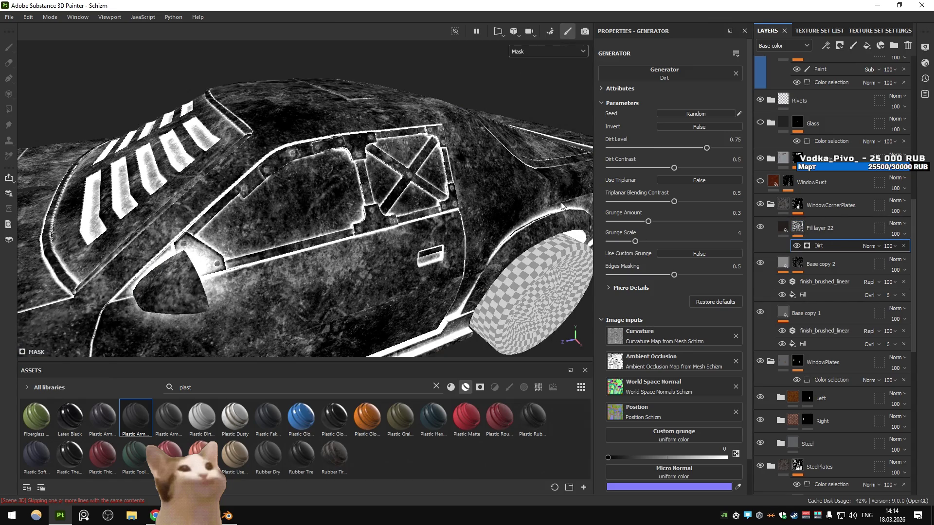
left_click(715, 181)
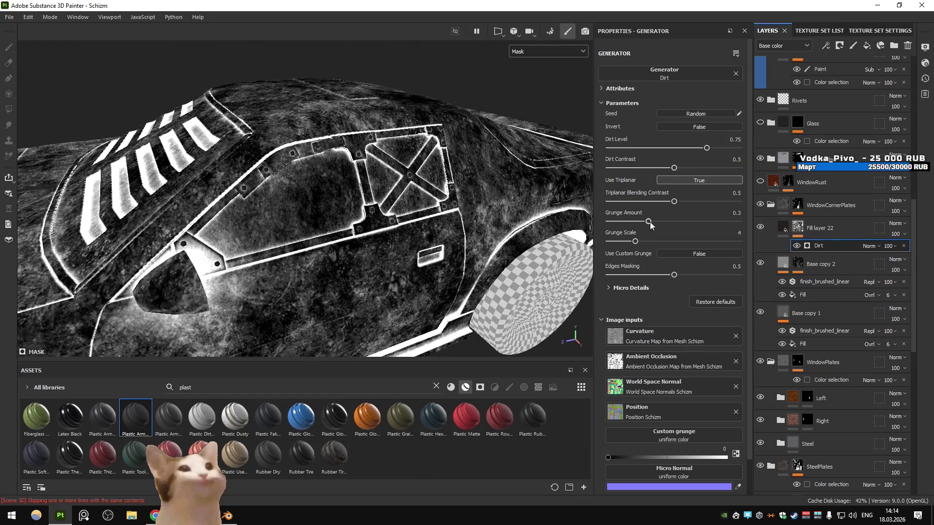
- Set the Dirt generator to Dirt Level 0.63, Dirt Contrast 0.5 and Grunge Scale 9
left_click(783, 228)
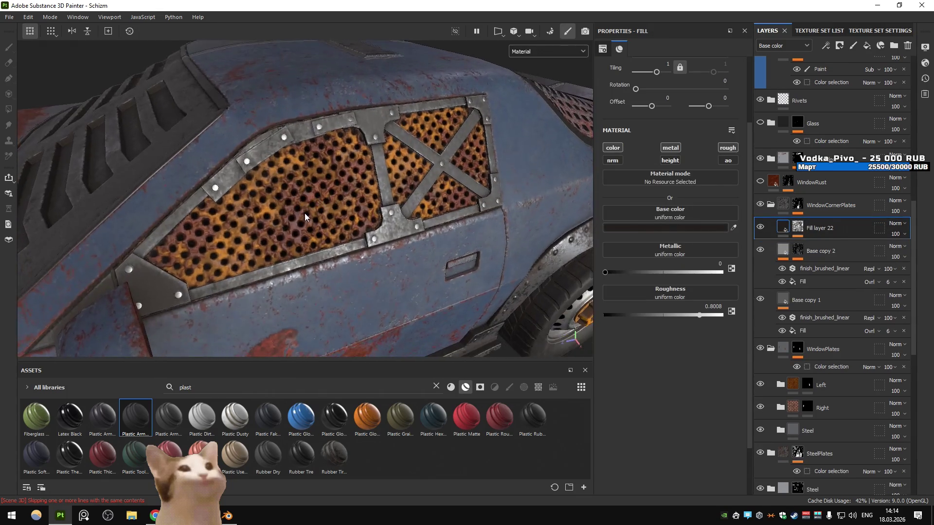
left_click(765, 231)
key("4")
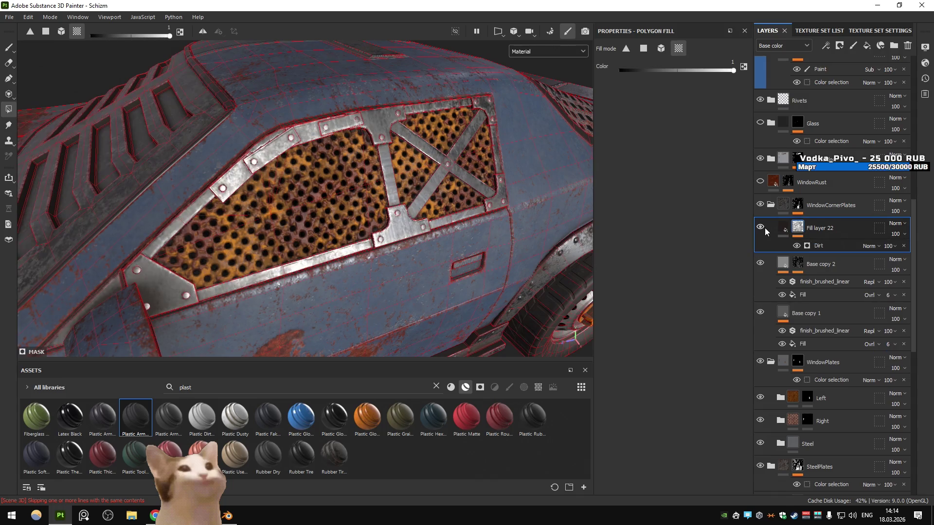
left_click(818, 245)
left_click_drag(706, 148, 693, 151)
left_click_drag(639, 171, 668, 195)
left_click_drag(661, 244, 694, 229)
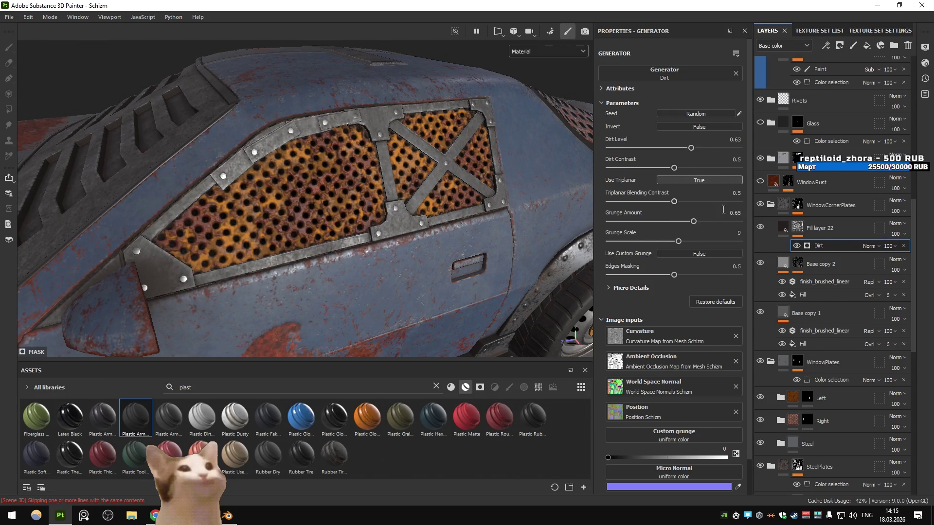
left_click(799, 228)
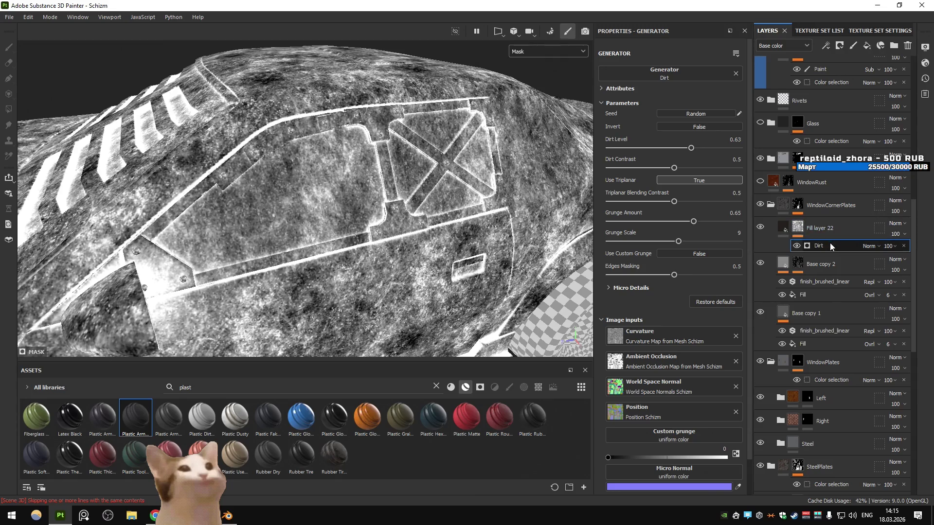
- Add a fill effect to Fill layer 22's mask, then undo it
left_click(825, 46)
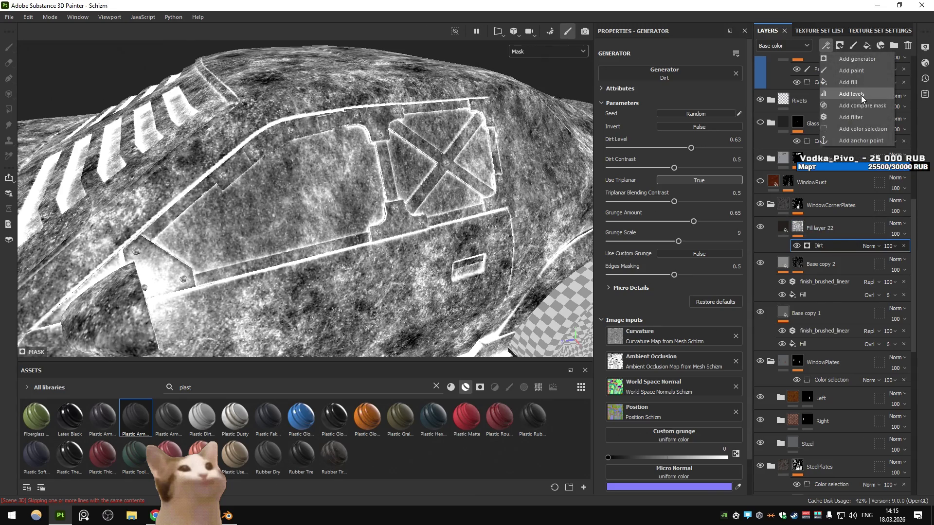
left_click(827, 233)
left_click(818, 245)
left_click(825, 45)
left_click(832, 78)
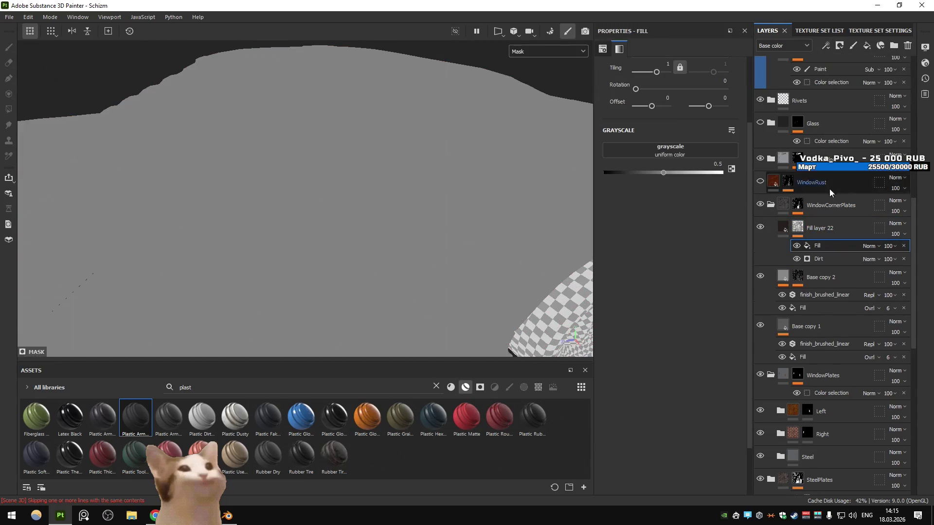
key("ctrl+z")
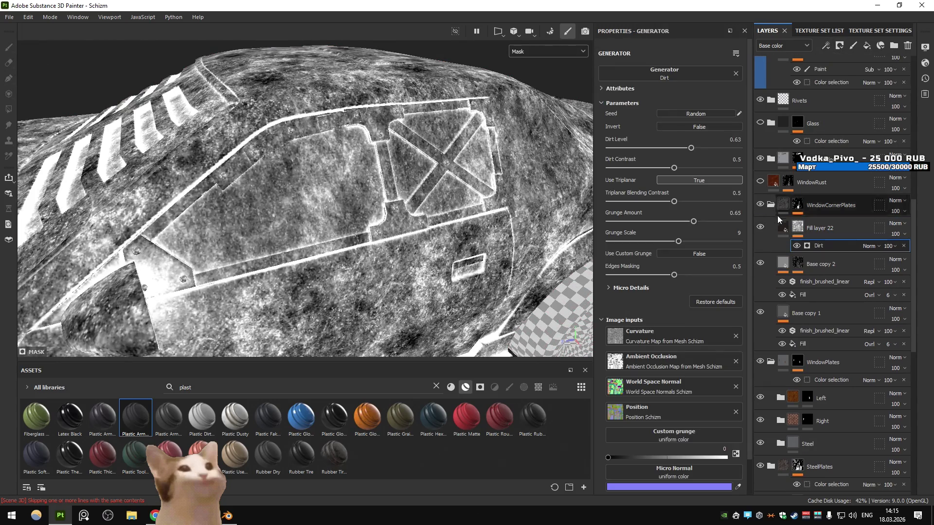
left_click(783, 227)
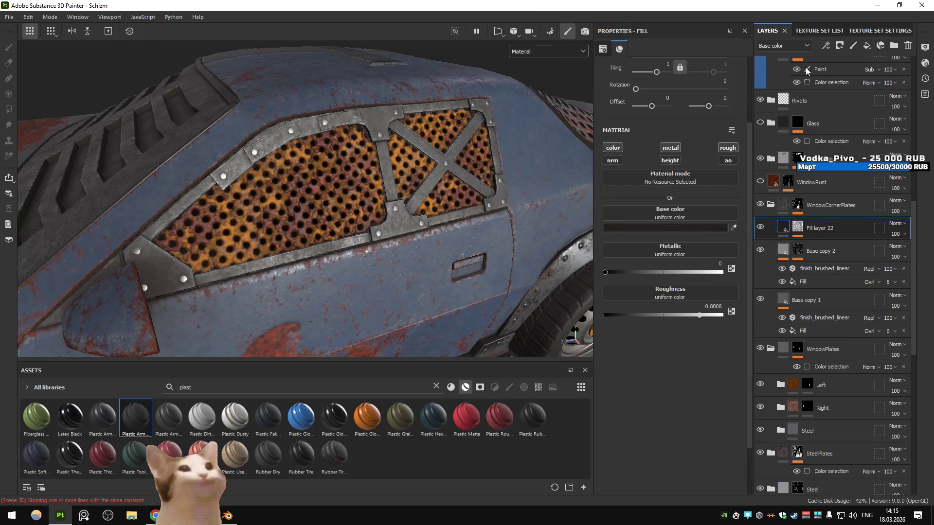
- Add a Multiply fill effect using 3D Perlin Noise Fractal on roughness
left_click(826, 46)
left_click(844, 82)
left_click(676, 218)
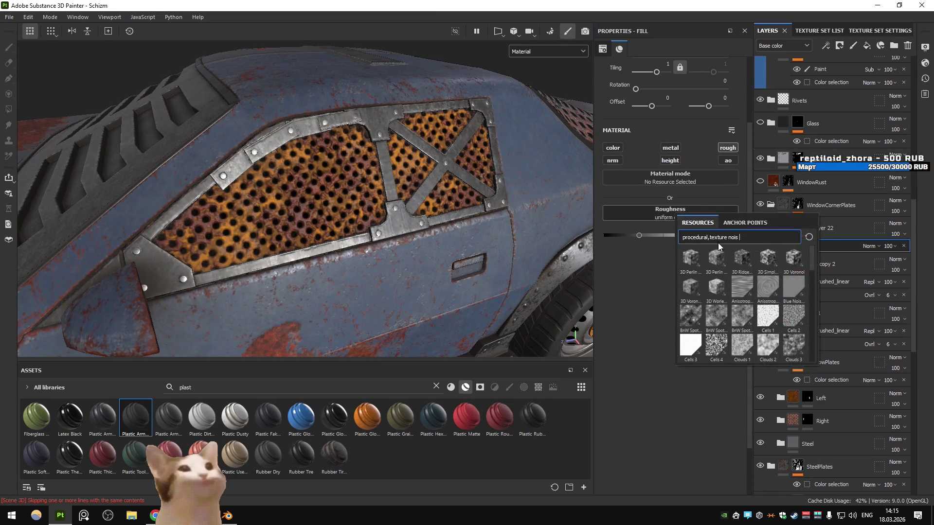
left_click(716, 260)
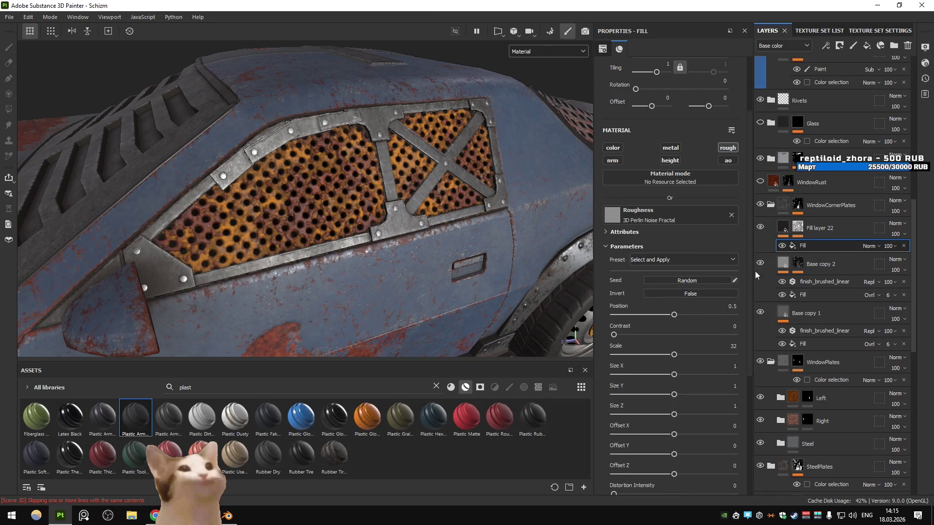
left_click(869, 246)
left_click(878, 54)
left_click(869, 246)
left_click(878, 43)
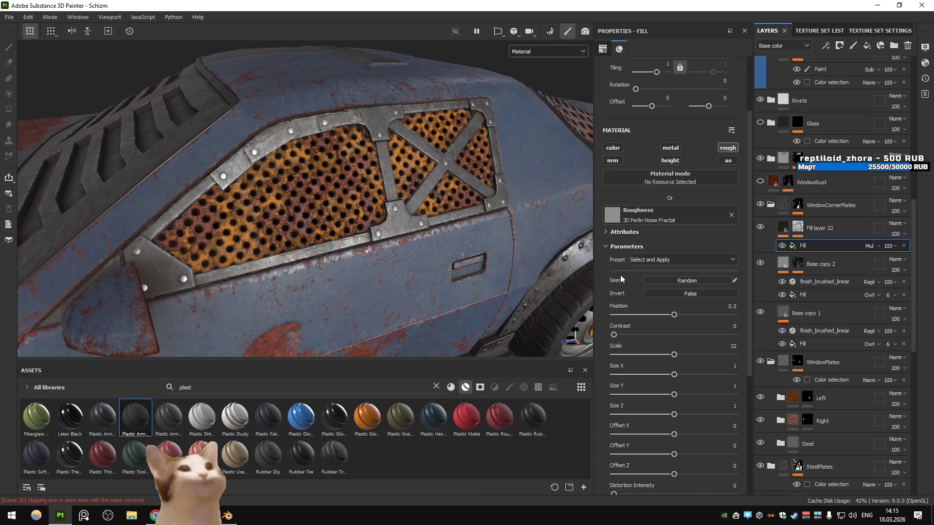
- Set the noise contrast to 0.8 and scale to 11.1, and make Fill layer 22 visible
left_click_drag(613, 334, 634, 355)
left_click_drag(511, 209, 479, 207)
left_click_drag(462, 206, 450, 206)
left_click(761, 228)
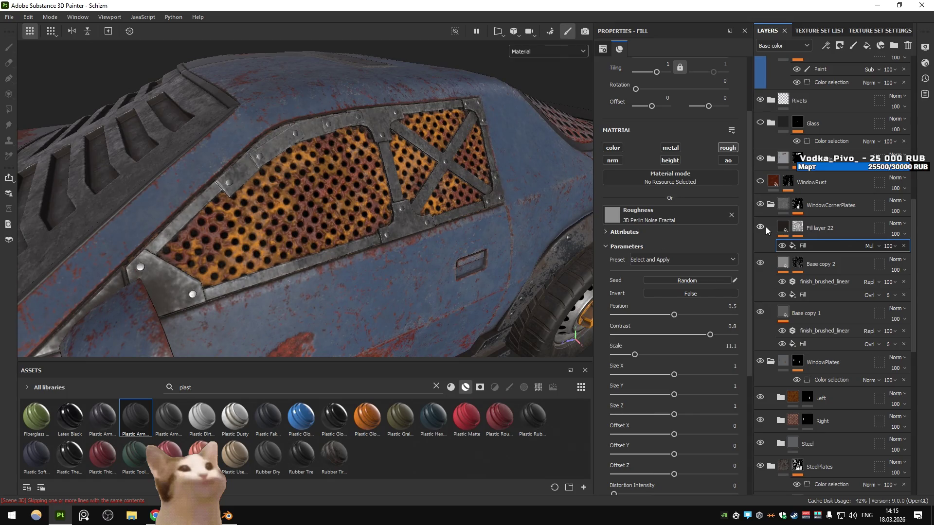
- Orbit and zoom around the car to inspect the side windows and hood vent grille
left_click_drag(510, 198, 493, 228)
left_click_drag(410, 232, 337, 158)
scroll("down", 3)
scroll("up", 3)
scroll("down", 3)
scroll("up", 3)
left_click_drag(373, 214, 384, 234)
left_click_drag(385, 234, 299, 254)
left_click_drag(299, 255, 408, 284)
left_click_drag(408, 283, 390, 284)
left_click_drag(390, 284, 284, 263)
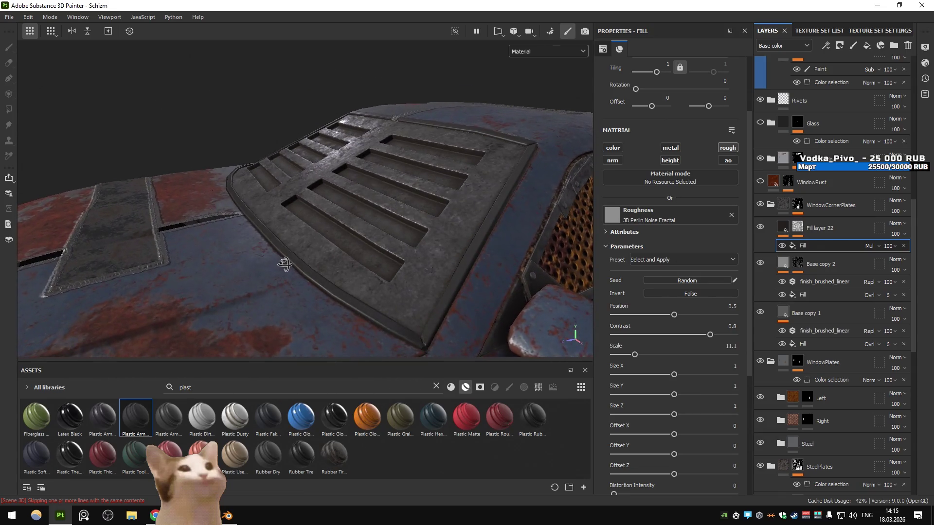
left_click(761, 228)
left_click(762, 228)
left_click(763, 229)
left_click(762, 230)
left_click(784, 227)
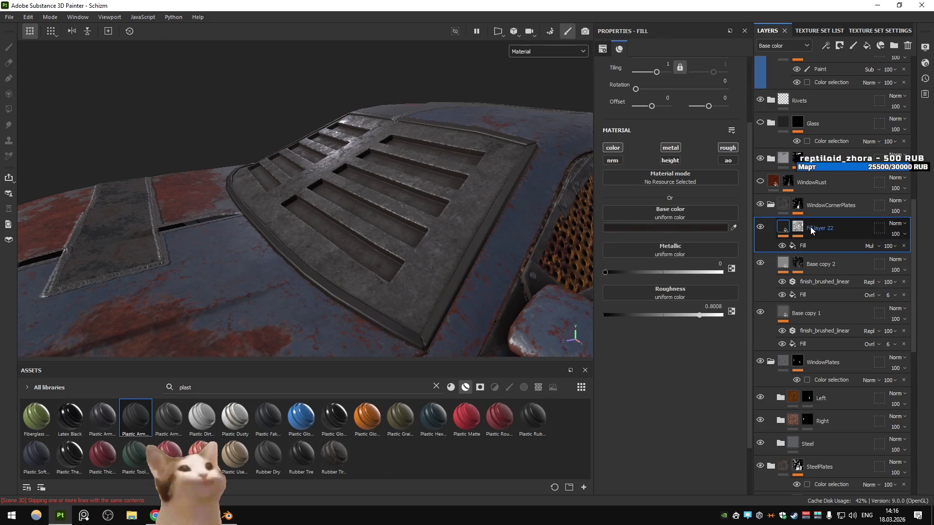
left_click(783, 228)
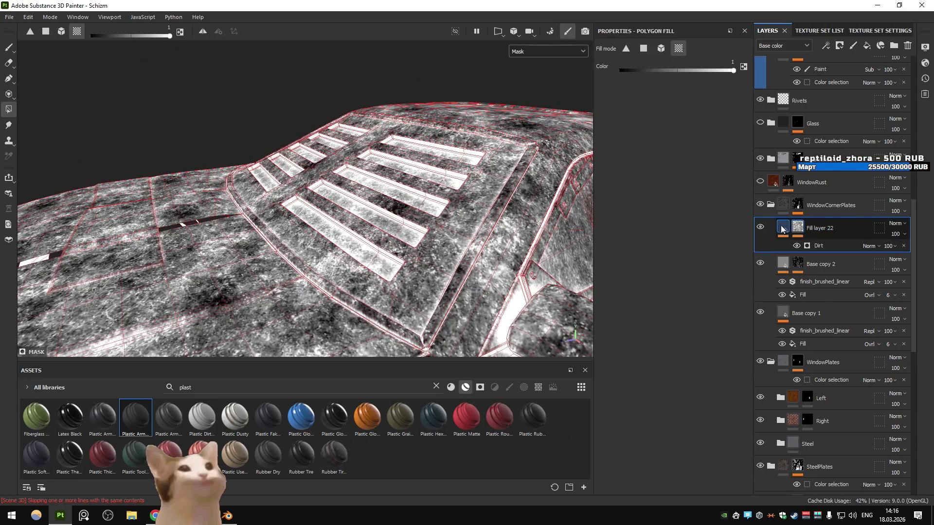
left_click(783, 227)
left_click(800, 246)
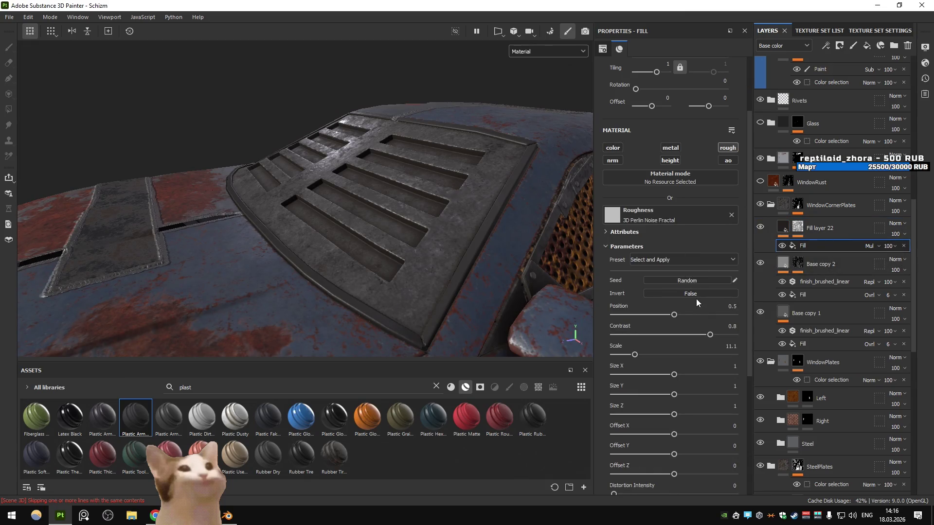
key("ctrl+z")
left_click(825, 45)
left_click(846, 73)
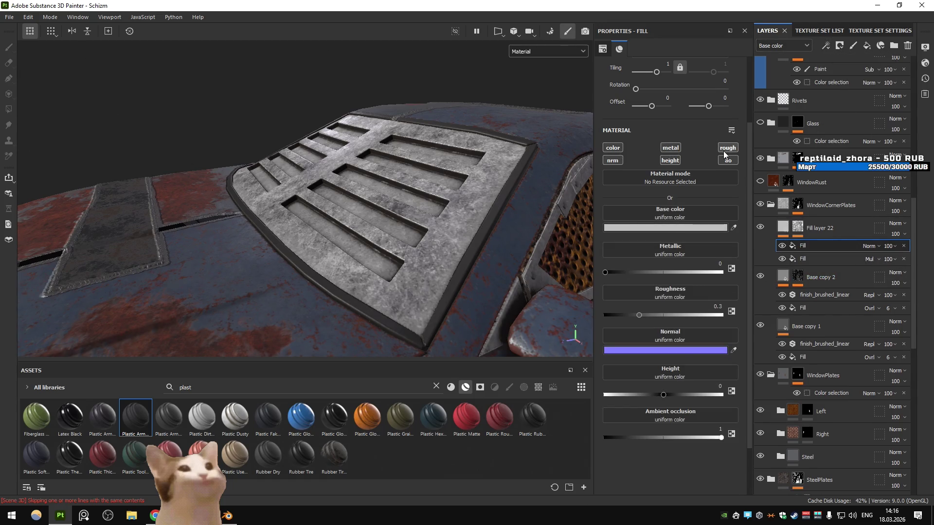
left_click(724, 152)
left_click(869, 245)
left_click(870, 44)
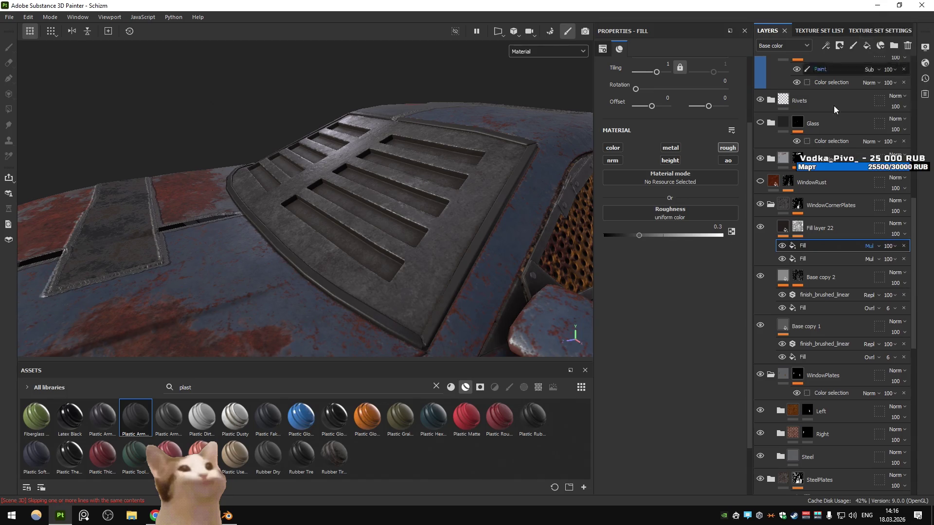
left_click_drag(671, 239, 431, 221)
left_click_drag(430, 221, 419, 223)
left_click(904, 245)
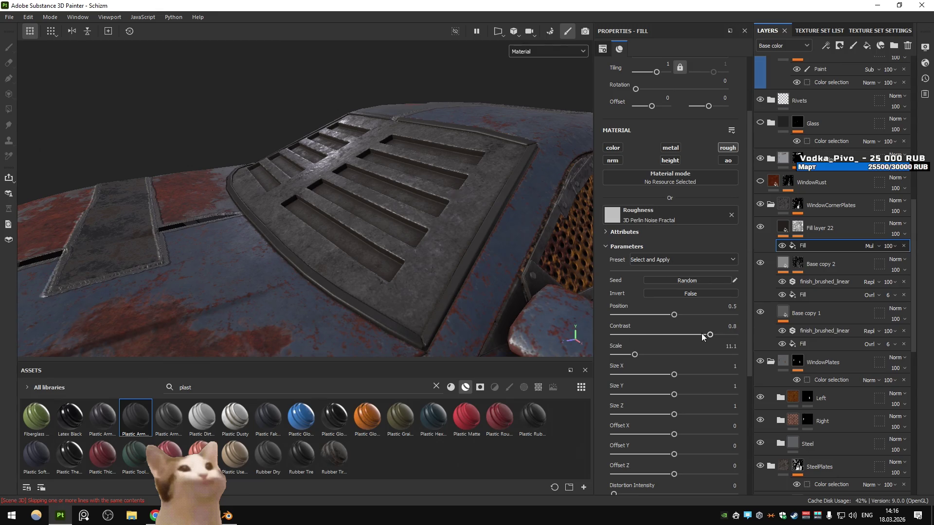
left_click_drag(658, 313, 667, 317)
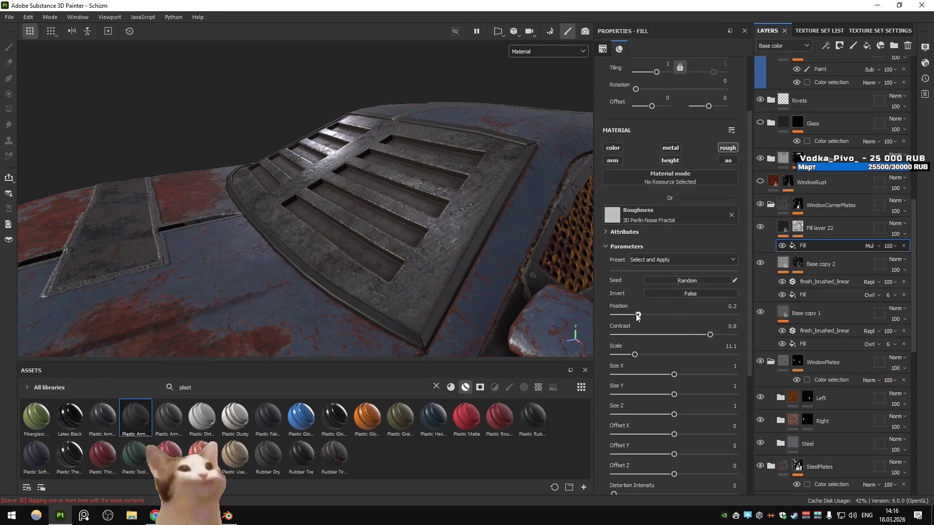
left_click(825, 43)
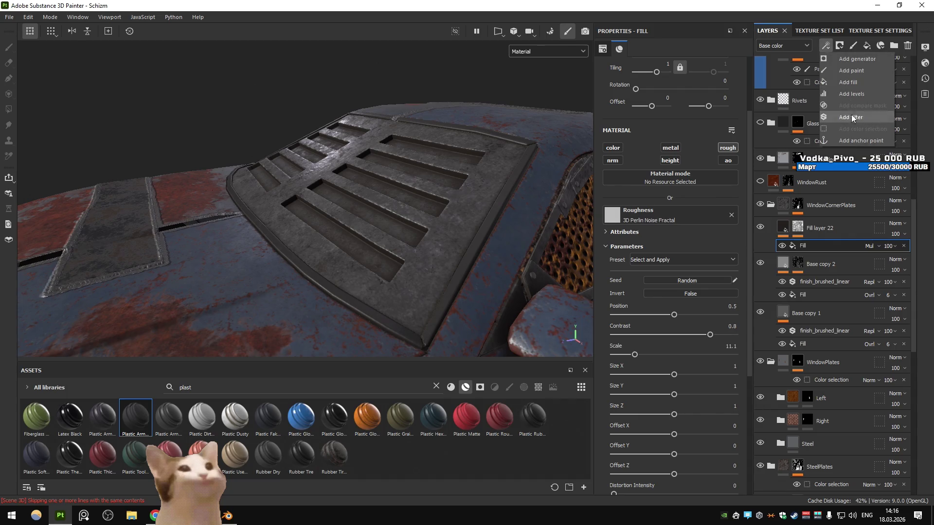
- Add a Levels effect on the Roughness channel and display only roughness in the viewport
left_click(850, 94)
left_click(689, 67)
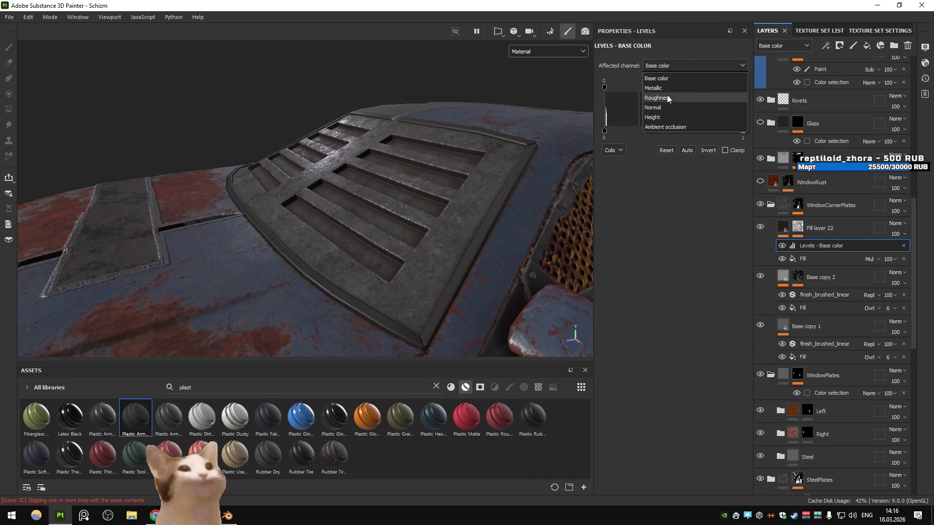
left_click(667, 99)
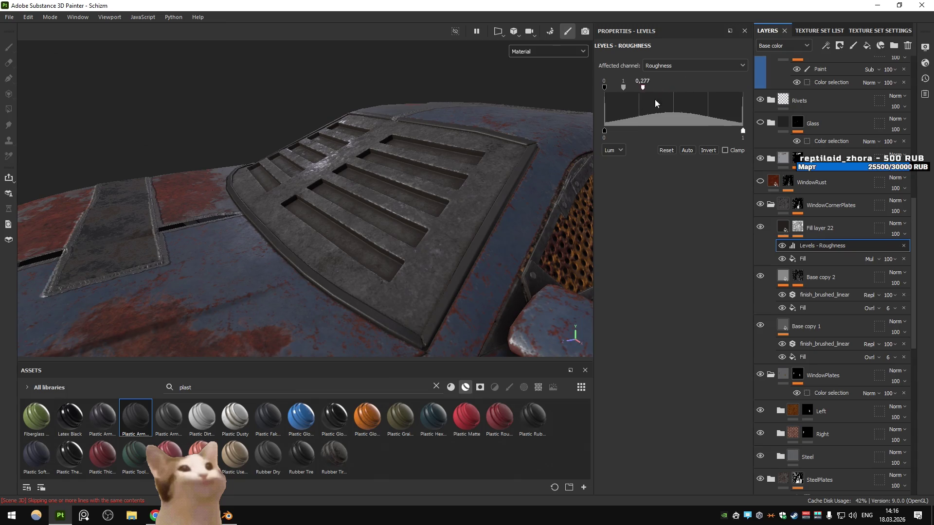
left_click(553, 52)
left_click(539, 110)
- Shift the roughness Levels midtone and return the viewport to full Material view
left_click_drag(673, 87, 620, 92)
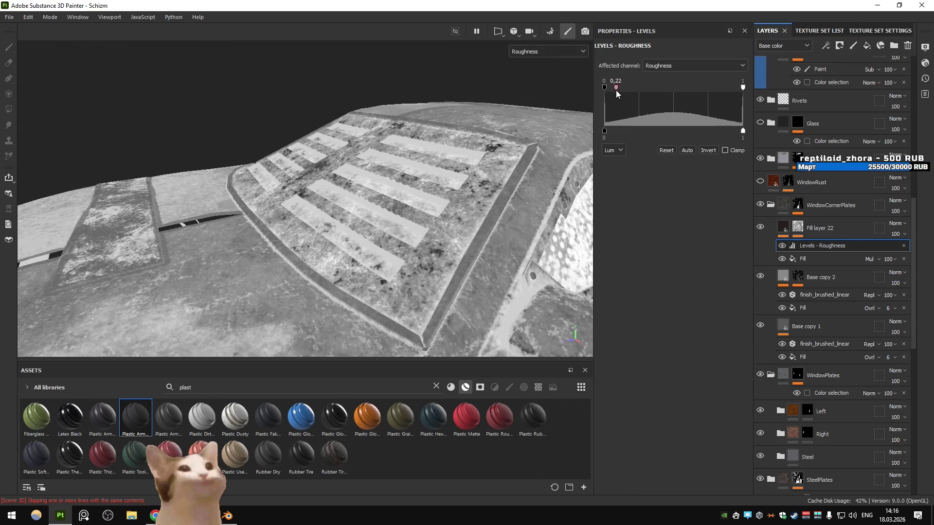
left_click(780, 227)
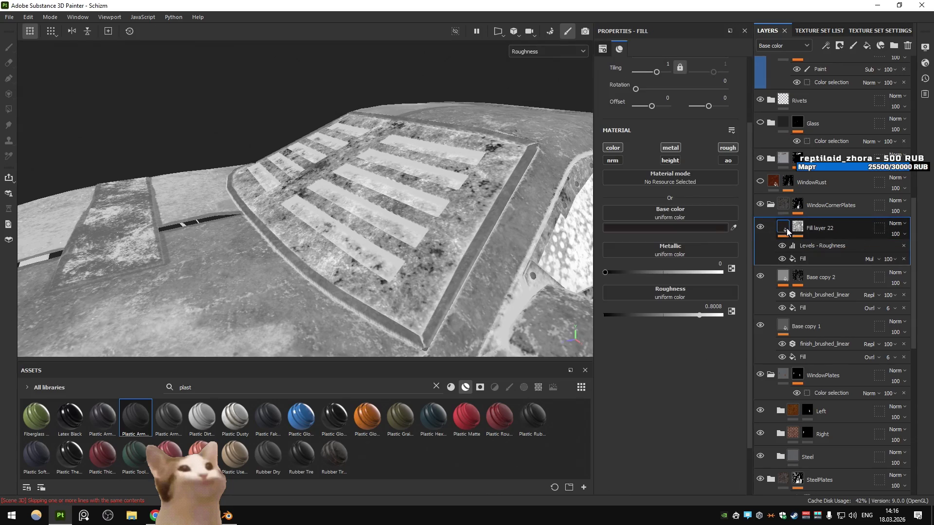
left_click(548, 52)
left_click(525, 60)
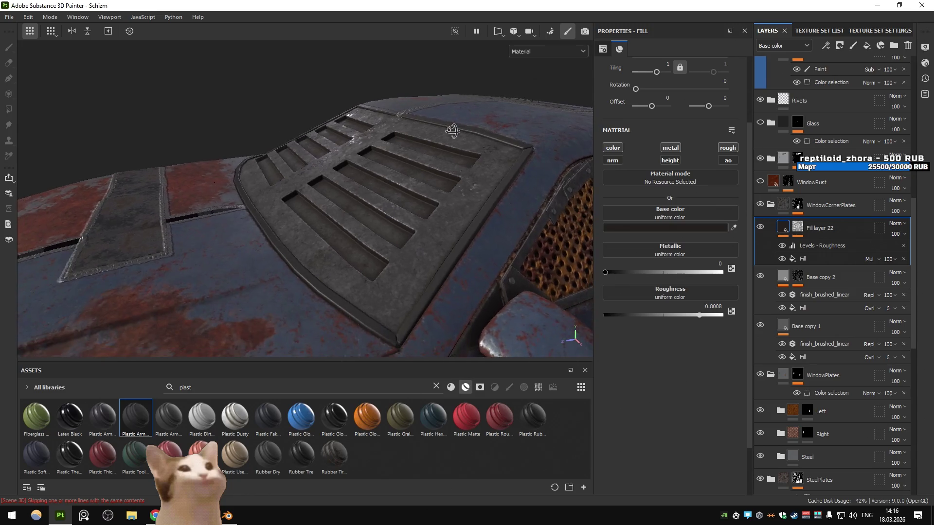
- Fine-tune the Levels - Roughness midtone to 4.737 while inspecting the vent grille
left_click(807, 246)
left_click_drag(619, 87, 713, 95)
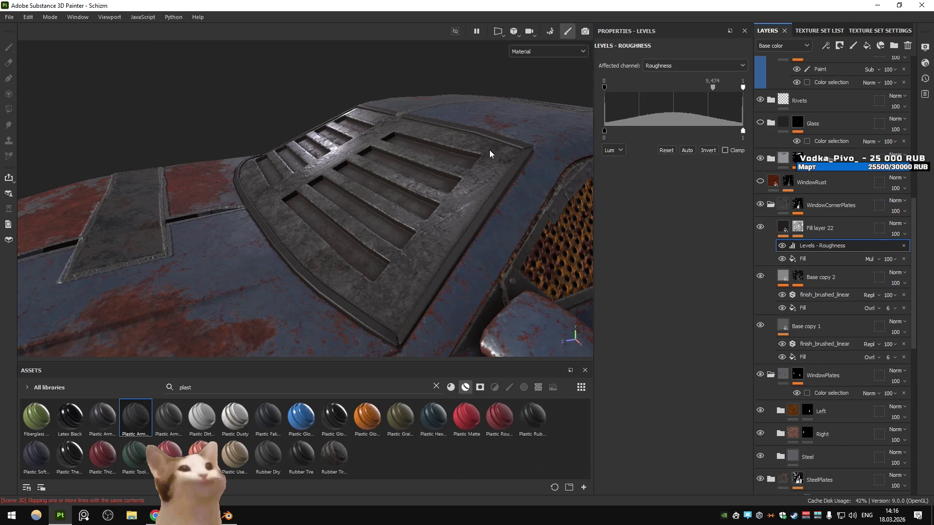
right_click(476, 151)
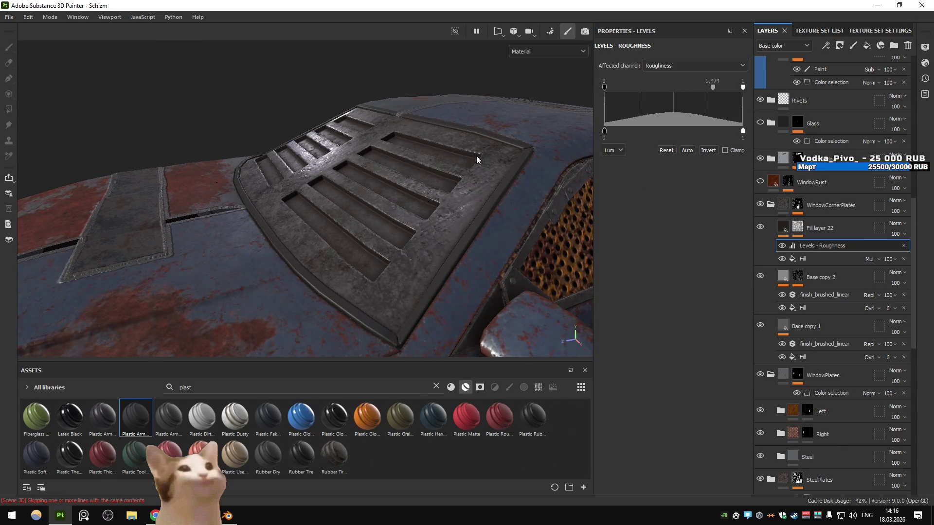
left_click_drag(685, 91, 690, 94)
left_click_drag(486, 219, 537, 216)
left_click_drag(537, 216, 352, 218)
left_click_drag(352, 219, 279, 153)
scroll("down", 3)
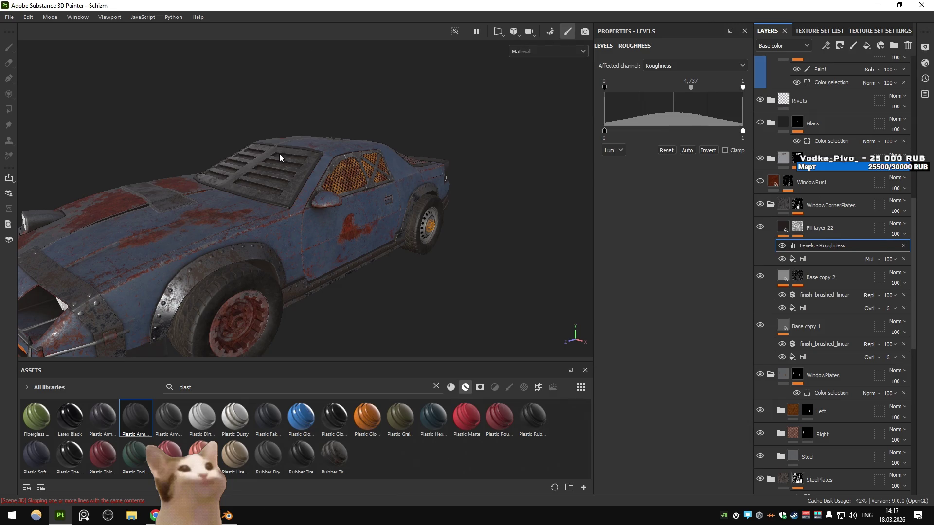
left_click(780, 167)
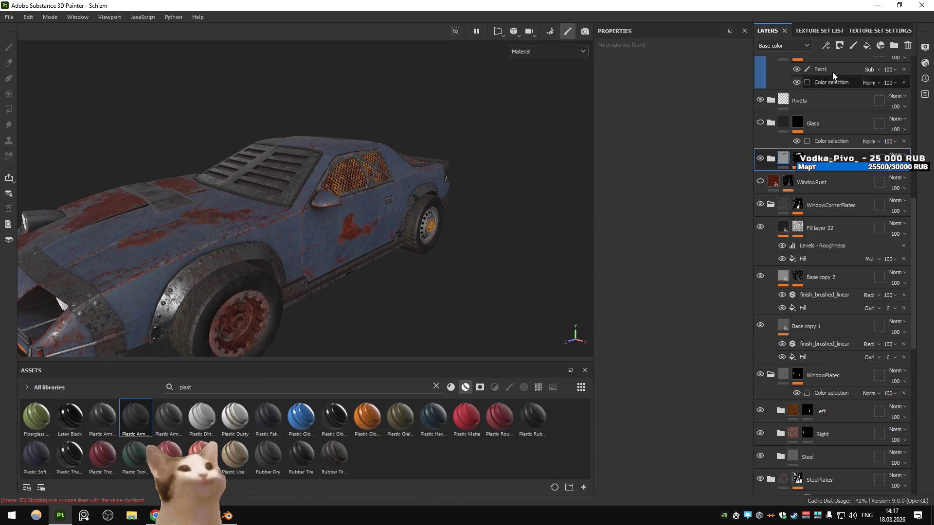
- Add a fill effect to the Glass mask by mistake, delete it, and reselect Glass
left_click(830, 48)
left_click(851, 85)
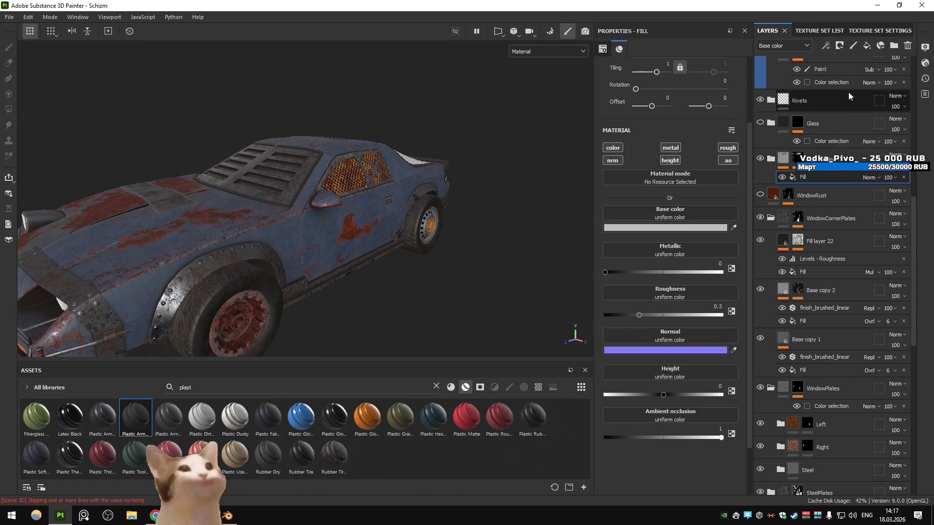
left_click(821, 119)
left_click(825, 49)
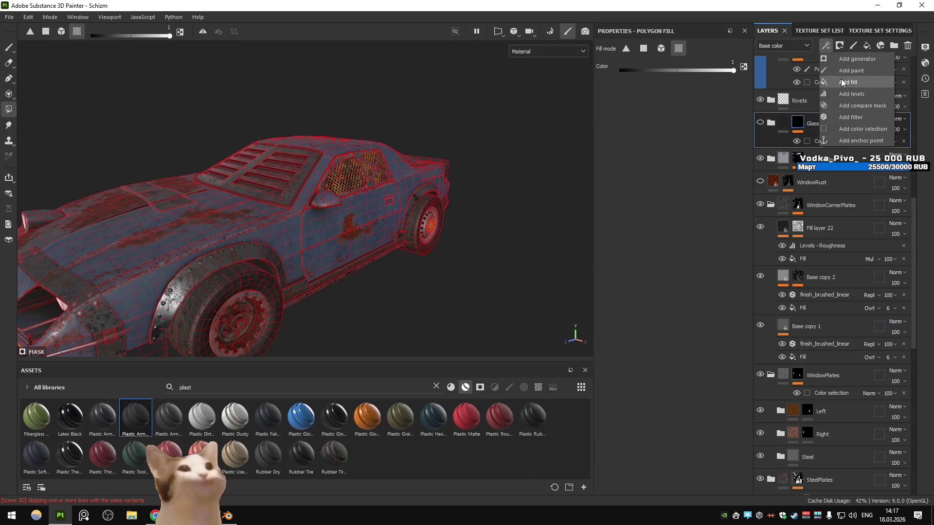
left_click(838, 95)
key("Delete")
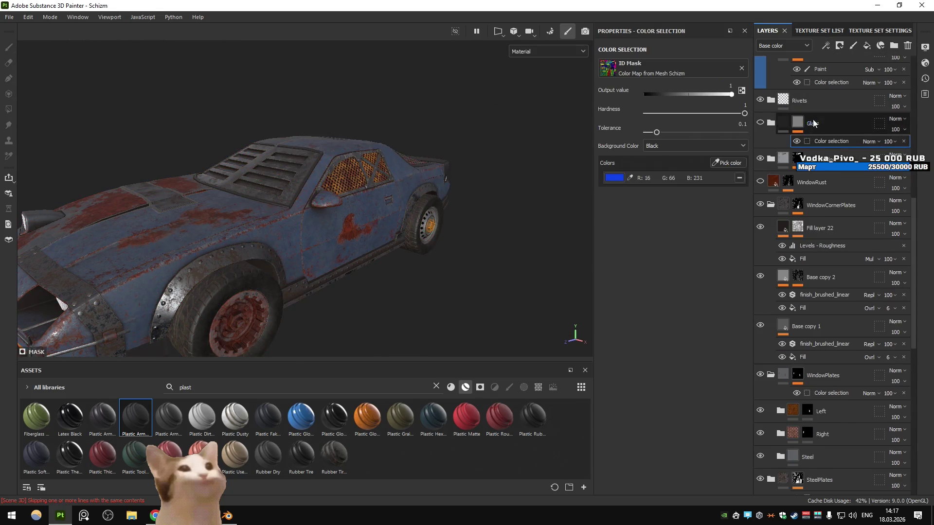
left_click(819, 119)
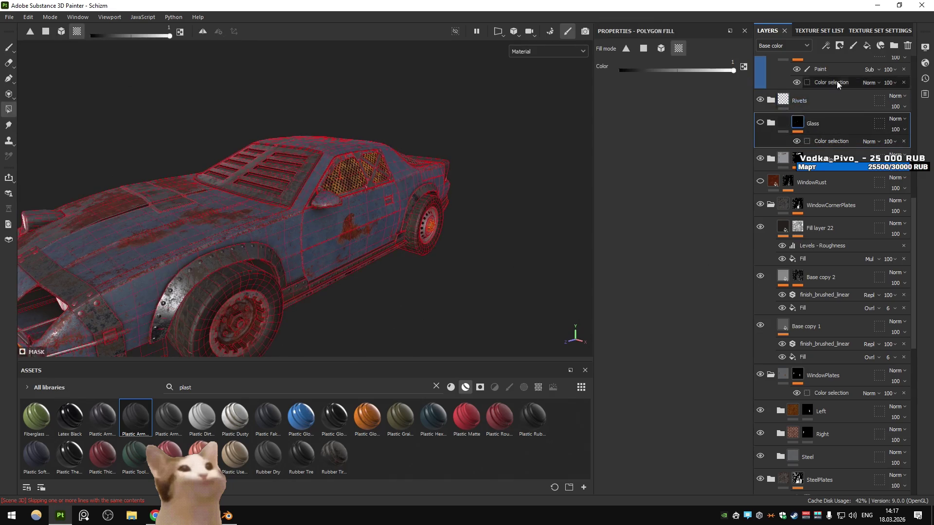
- Create a fill layer above Glass with only Base color enabled, set to red
left_click(866, 45)
left_click(617, 148)
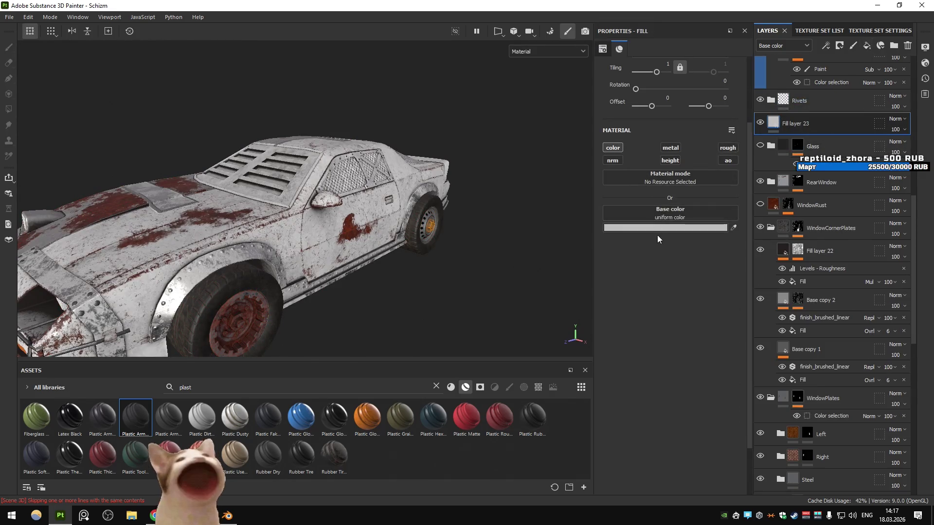
left_click(657, 227)
left_click(783, 236)
left_click(687, 164)
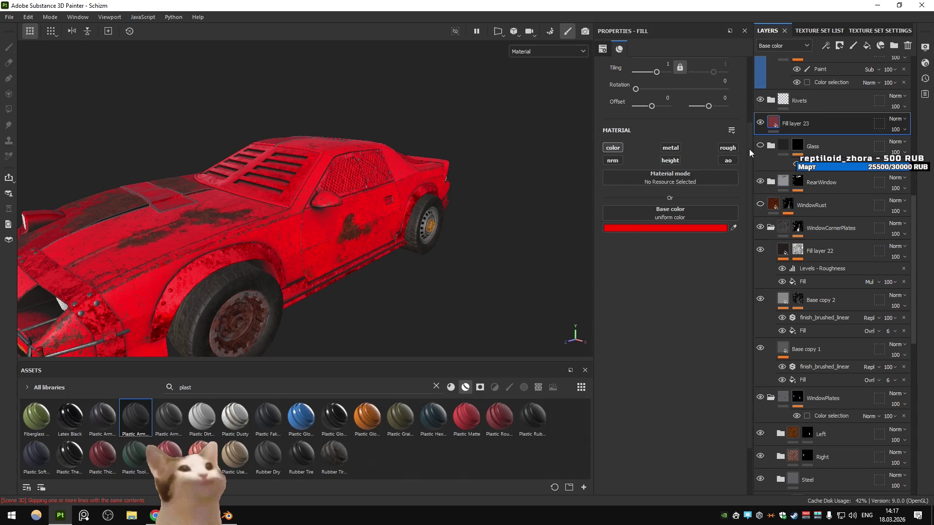
- Give Fill layer 23 a black mask with a Dirt generator at level 0.68, Triplanar on
left_click(839, 45)
left_click(859, 71)
left_click(824, 46)
left_click(841, 87)
left_click(693, 77)
left_click(686, 146)
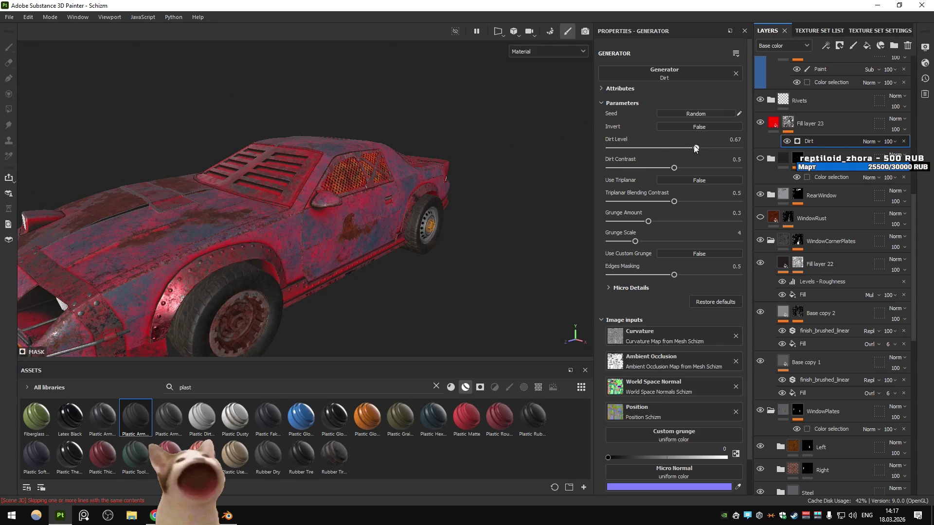
left_click_drag(698, 148, 705, 149)
left_click(676, 178)
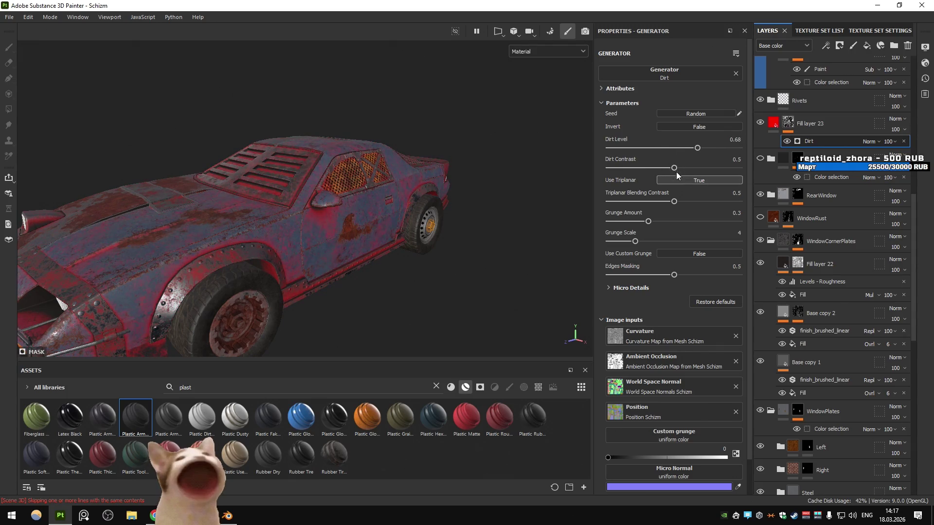
left_click(673, 167)
- Orbit around the car to inspect the red wear and select Fill layer 23
left_click_drag(370, 228, 340, 234)
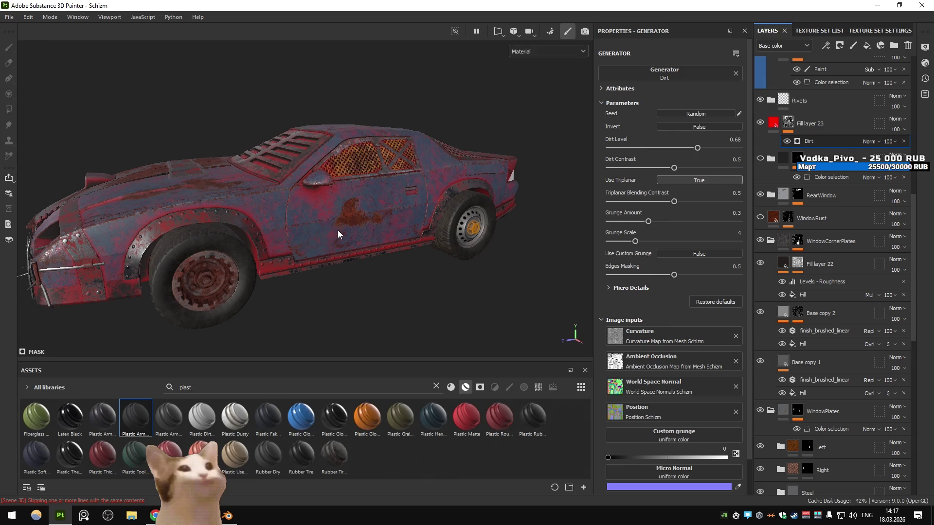
scroll("up", 3)
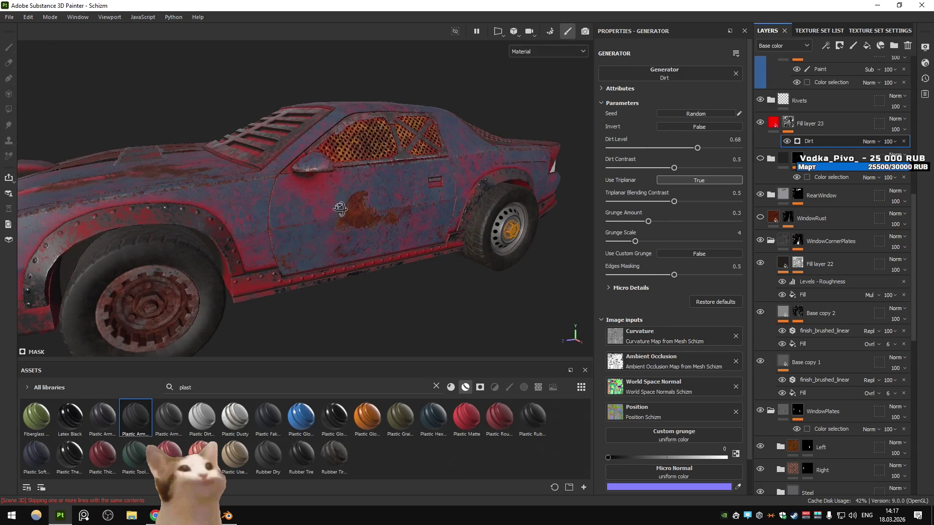
scroll("up", 3)
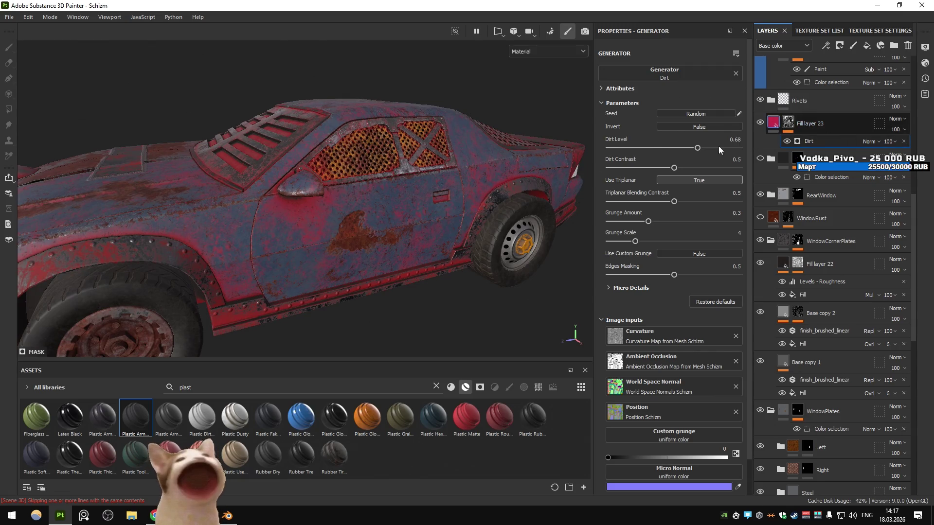
left_click(773, 123)
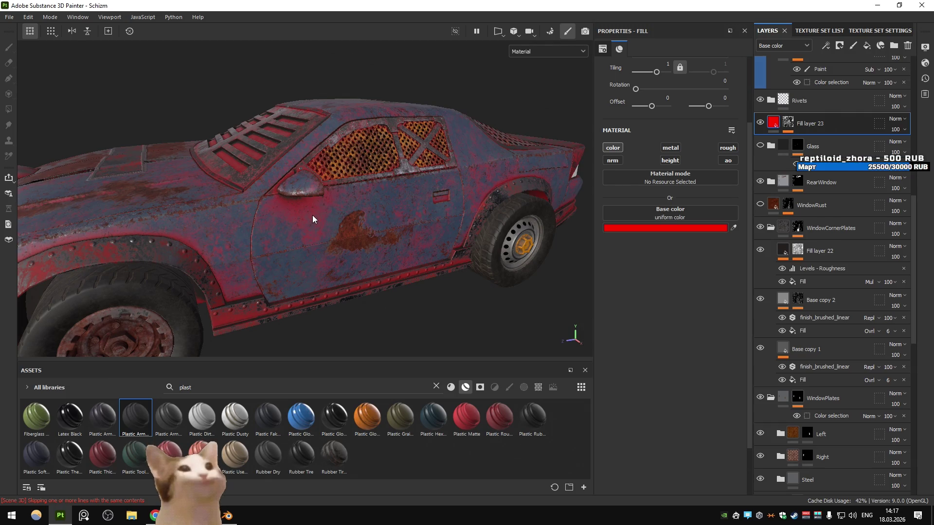
- View Fill layer 23's Dirt mask on the door, then delete the layer with its mask
scroll("up", 3)
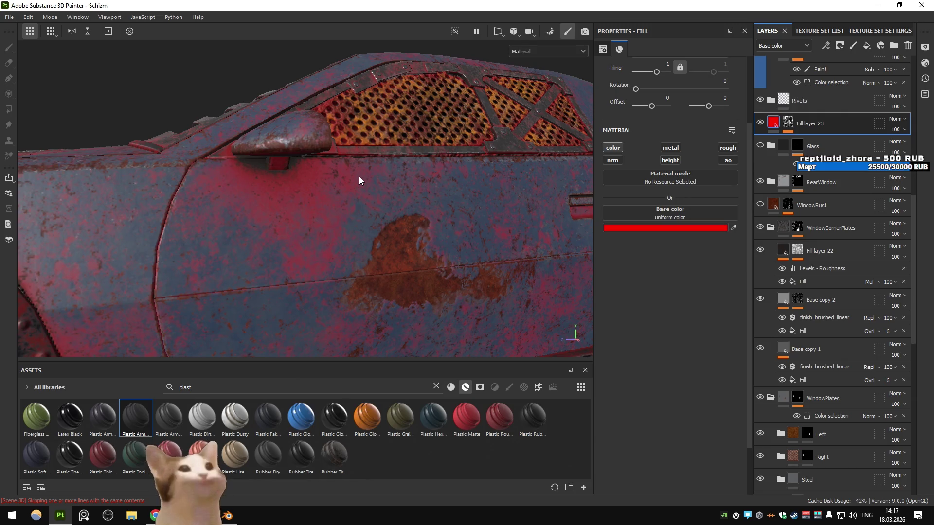
scroll("down", 3)
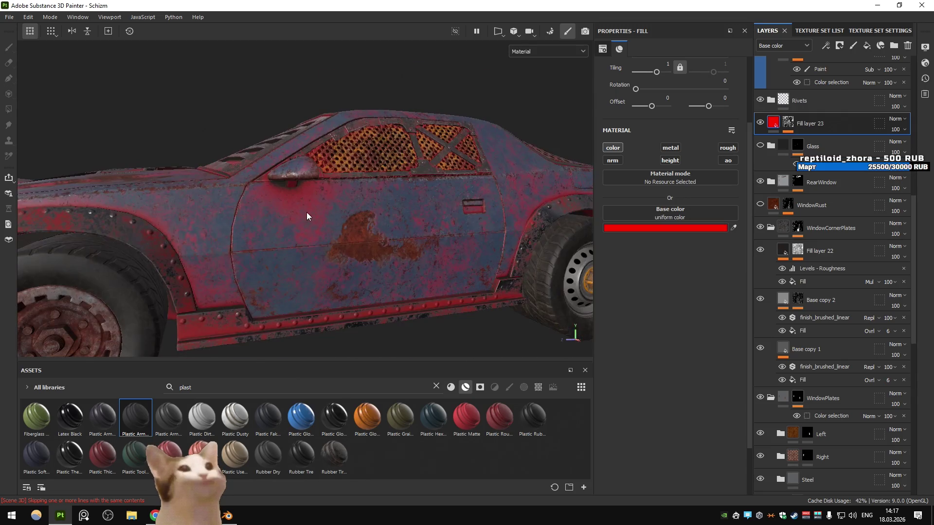
left_click(787, 123)
key("4")
scroll("down", 3)
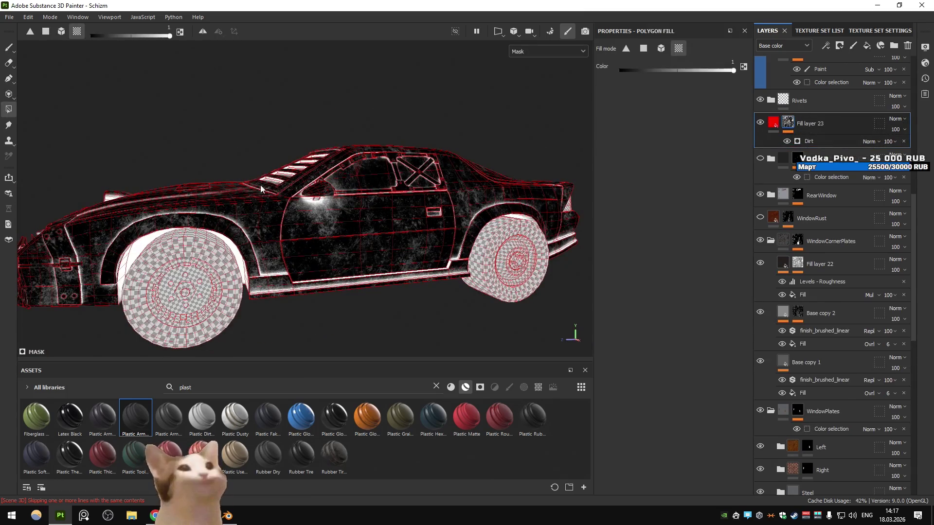
scroll("up", 3)
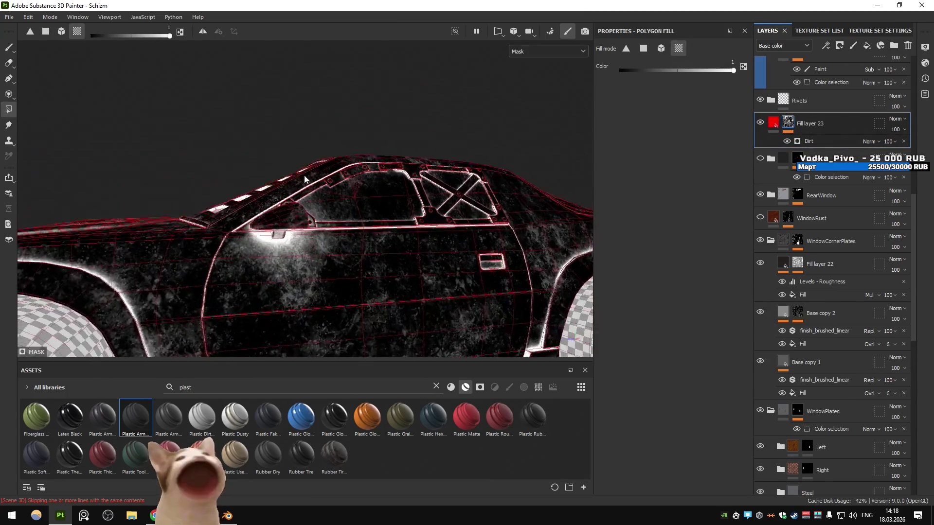
left_click_drag(306, 185, 297, 141)
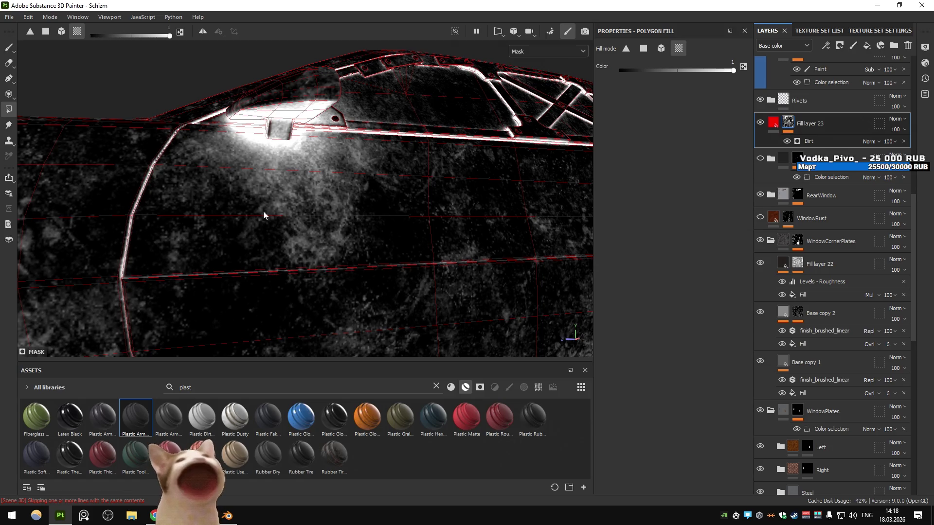
key("Delete")
scroll("down", 3)
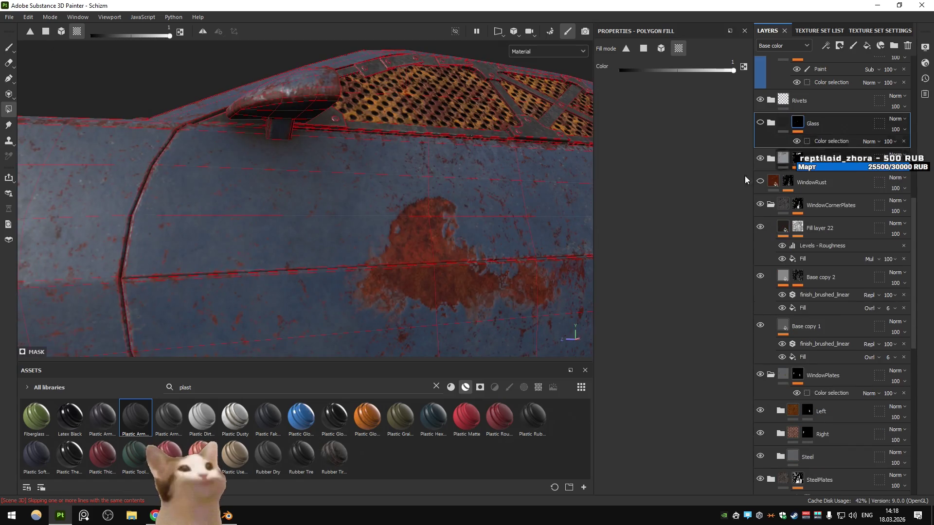
left_click_drag(402, 222, 447, 224)
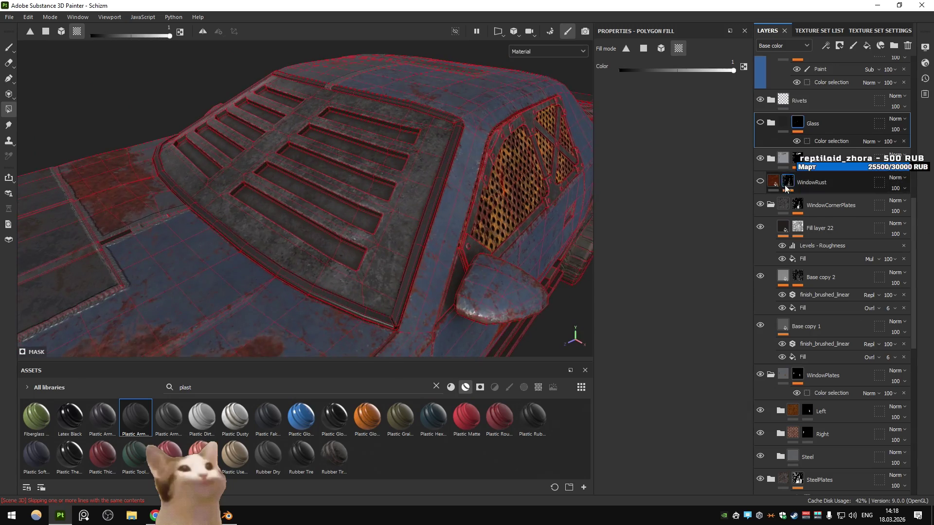
left_click(801, 230)
left_click(760, 226)
left_click(760, 226)
left_click_drag(459, 203, 537, 220)
left_click(554, 52)
left_click(536, 118)
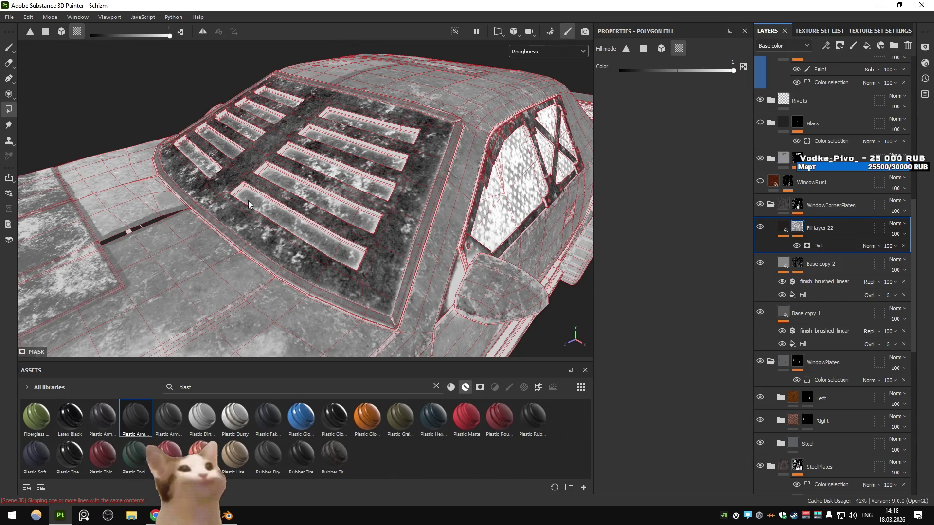
left_click(546, 52)
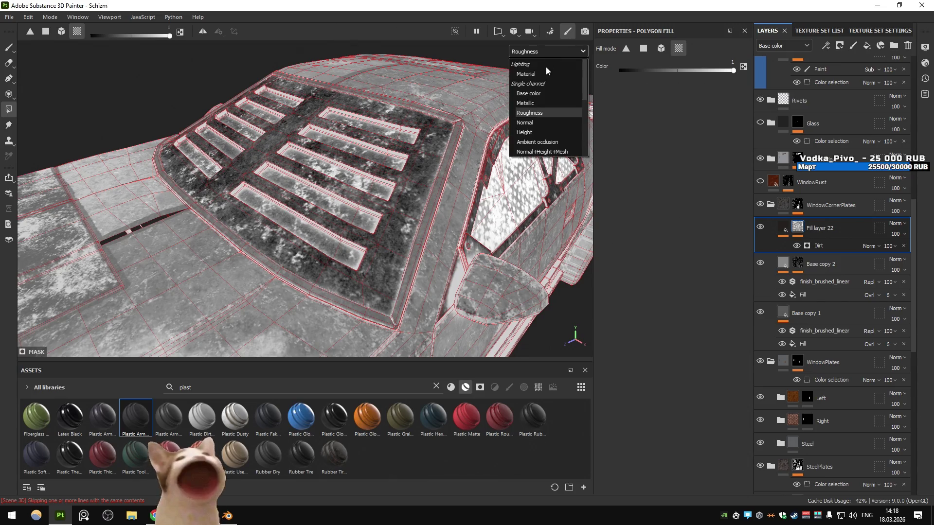
left_click(530, 73)
left_click_drag(434, 199, 438, 211)
left_click_drag(438, 211, 414, 171)
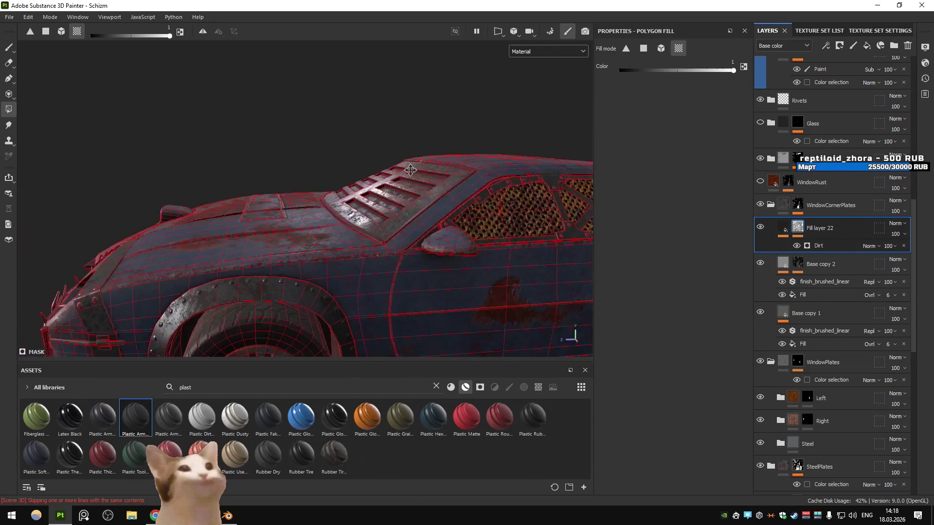
scroll("down", 3)
scroll("down", 3)
left_click_drag(244, 136, 415, 208)
scroll("up", 3)
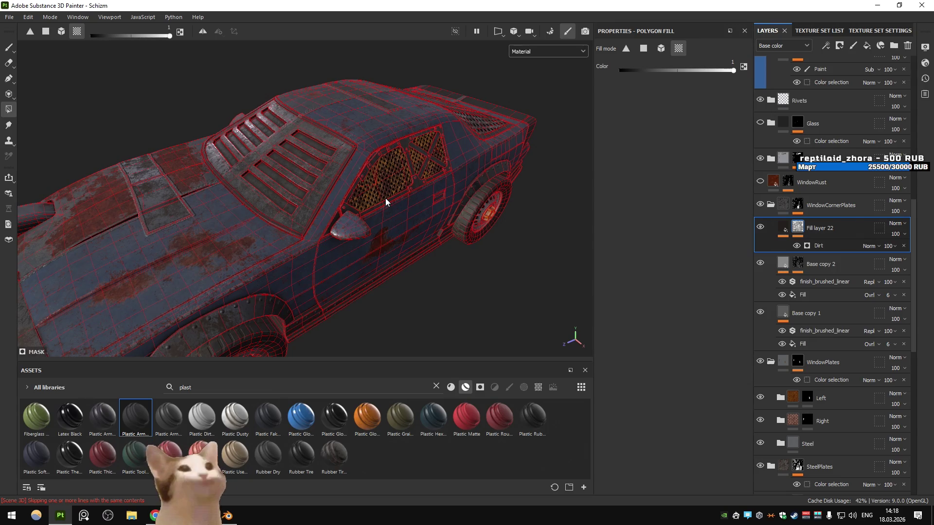
left_click_drag(368, 195, 404, 163)
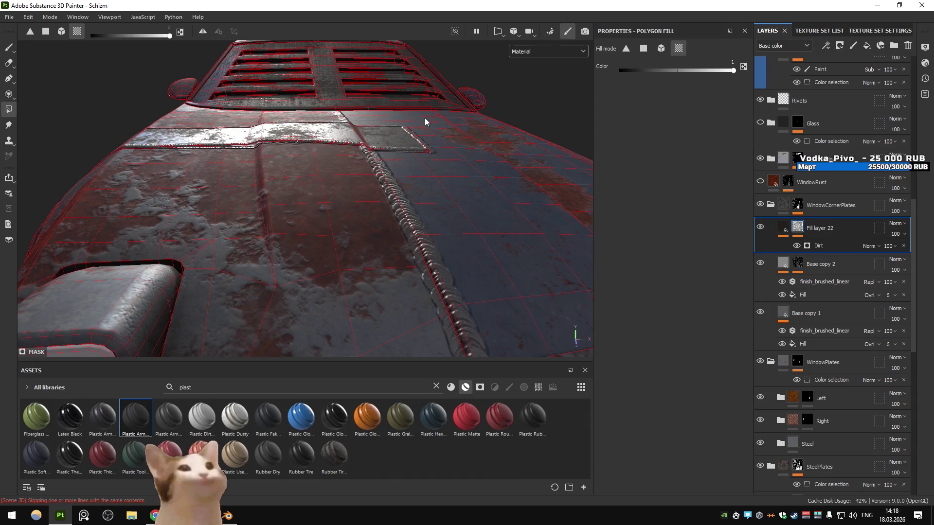
left_click_drag(425, 119, 214, 184)
left_click_drag(326, 227, 437, 229)
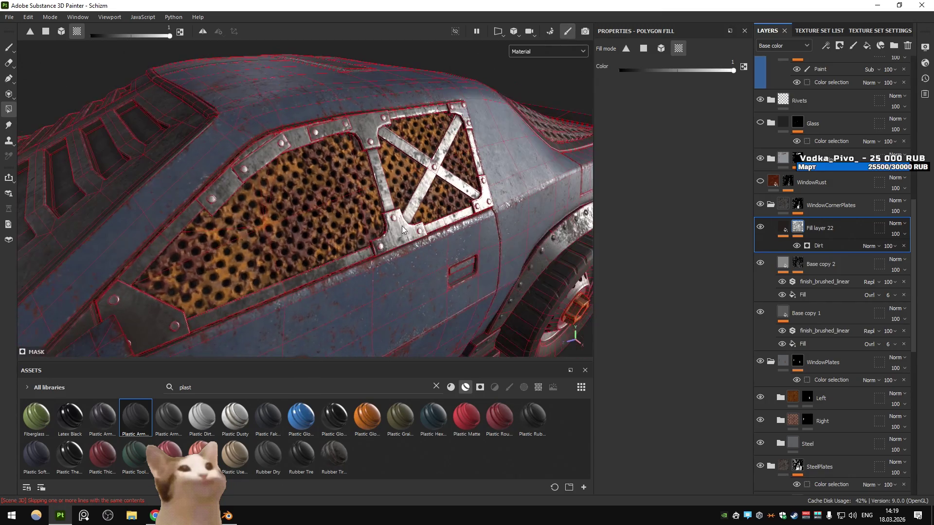
scroll("down", 3)
scroll("up", 3)
key("alt+Tab")
key("alt+Tab")
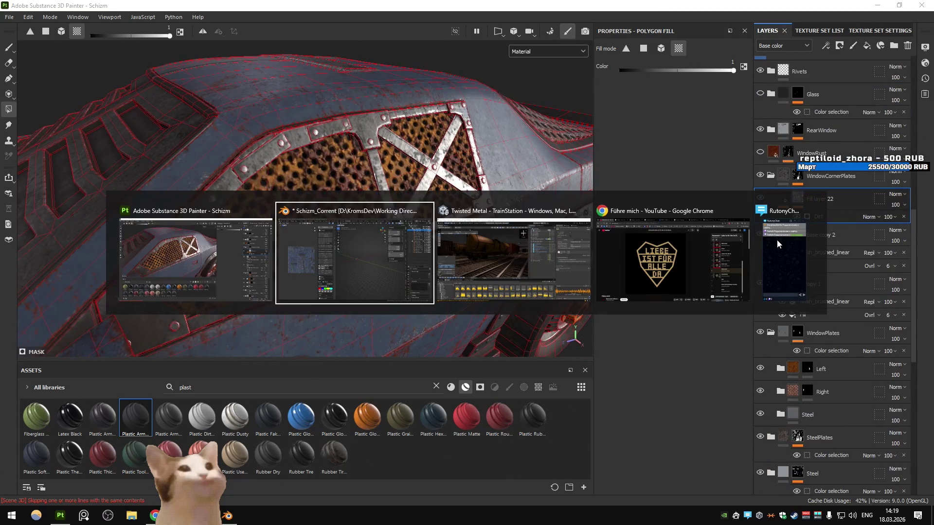
key("alt+Tab")
key("alt+Tab")
key("alt+Tab")
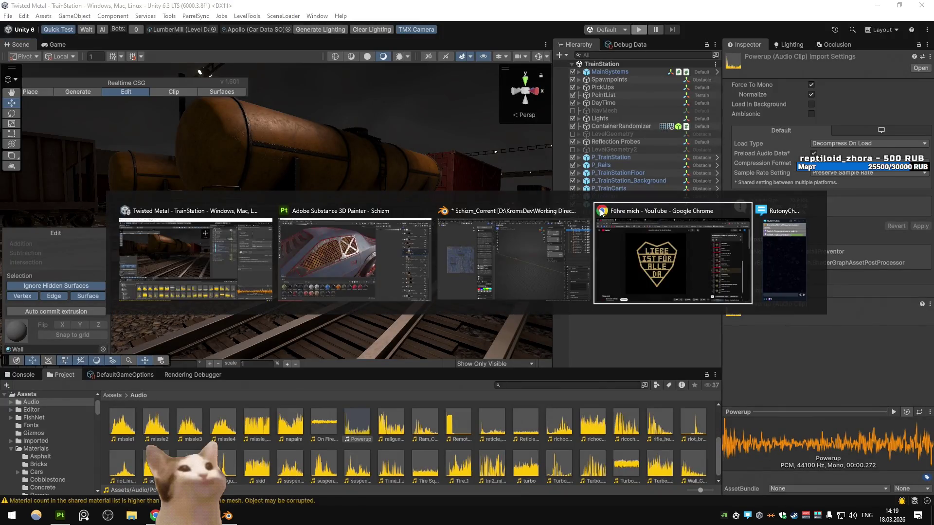
scroll("down", 3)
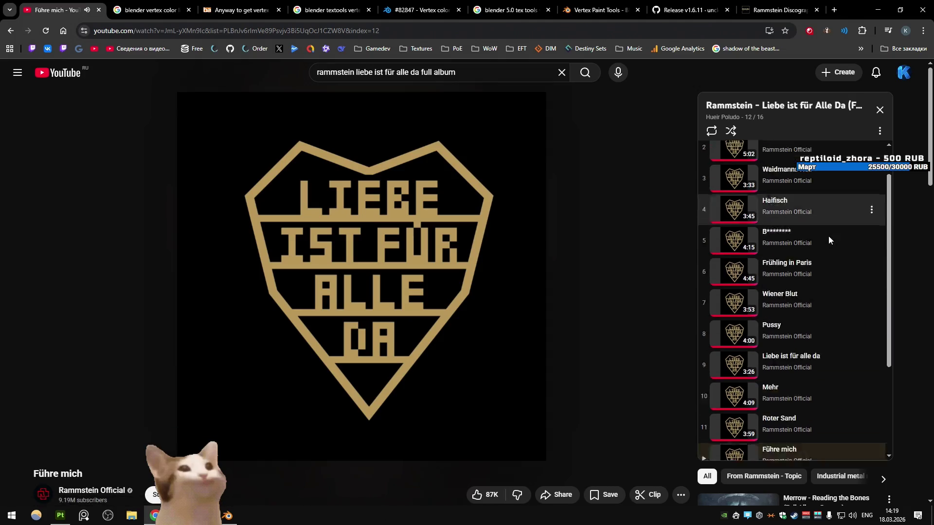
key("alt+Tab")
key("alt+Tab")
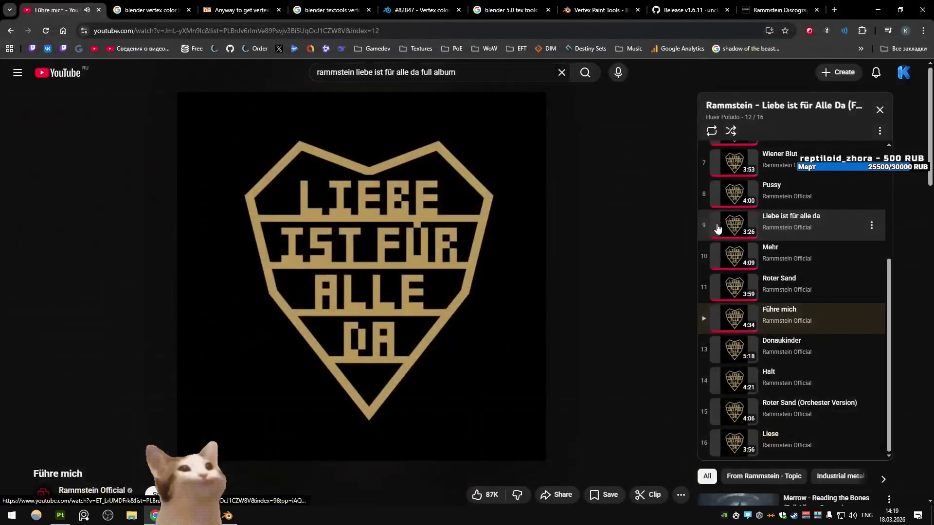
key("alt+Tab")
key("alt+Tab")
left_click_drag(392, 208, 365, 210)
scroll("down", 3)
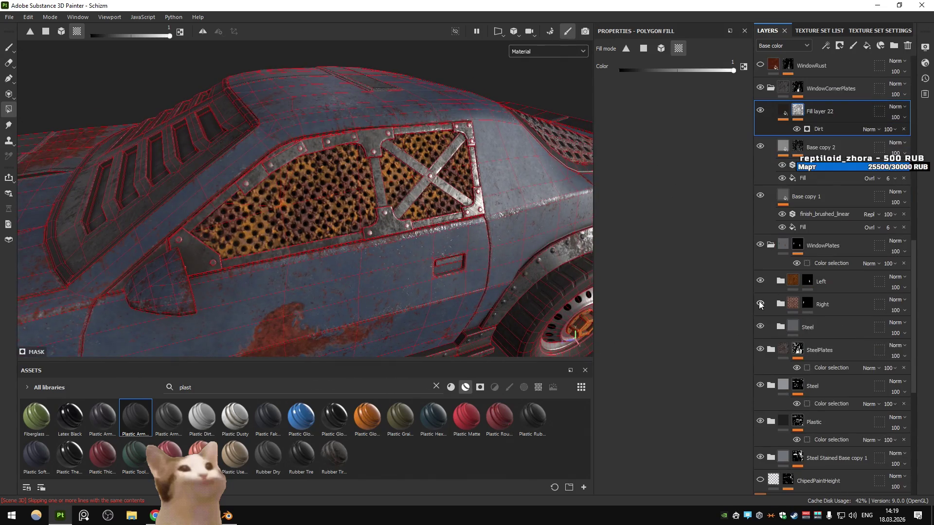
- In the Left folder, set Fill layer 7's height to -0.05 and turn it back on
left_click(779, 281)
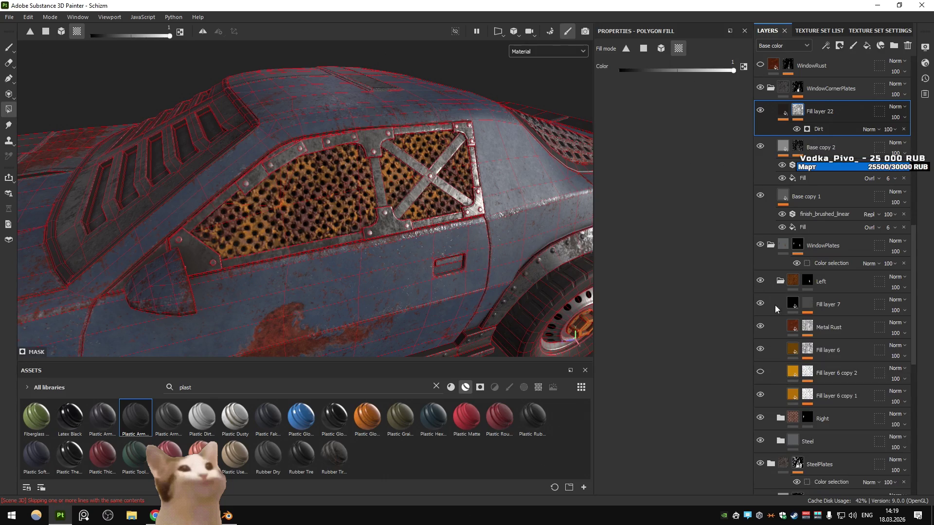
left_click(764, 311)
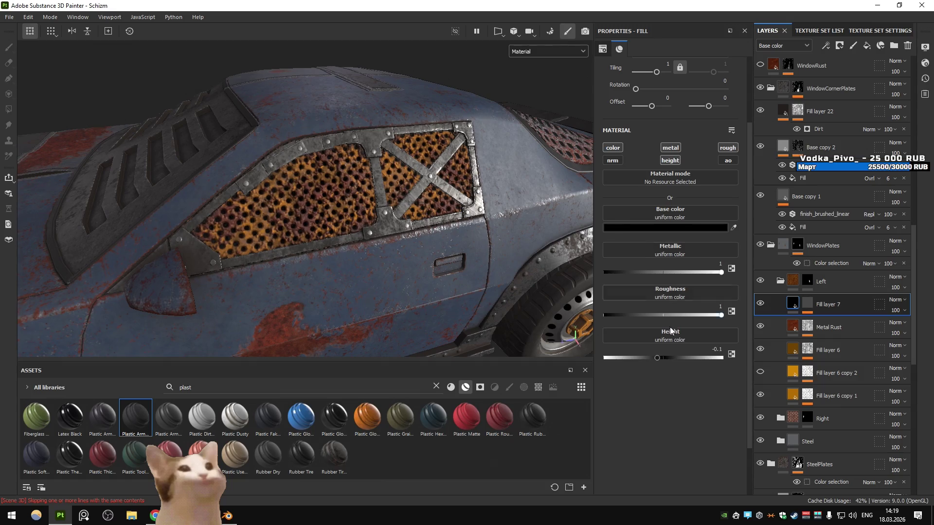
left_click(723, 349)
type("-0.05")
key("Return")
scroll("up", 3)
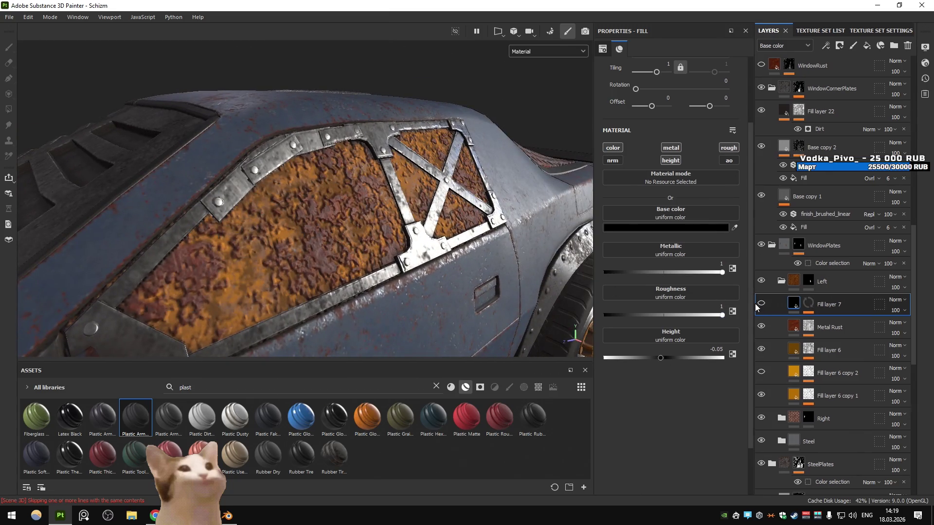
left_click(760, 304)
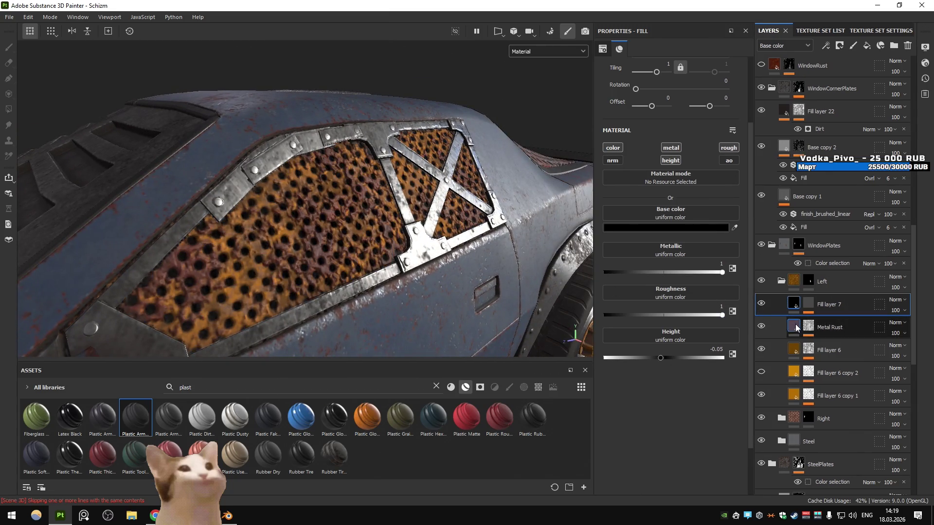
- Enable height on Metal Rust and try a lower Height Range, undoing it back to 0.4
left_click(829, 327)
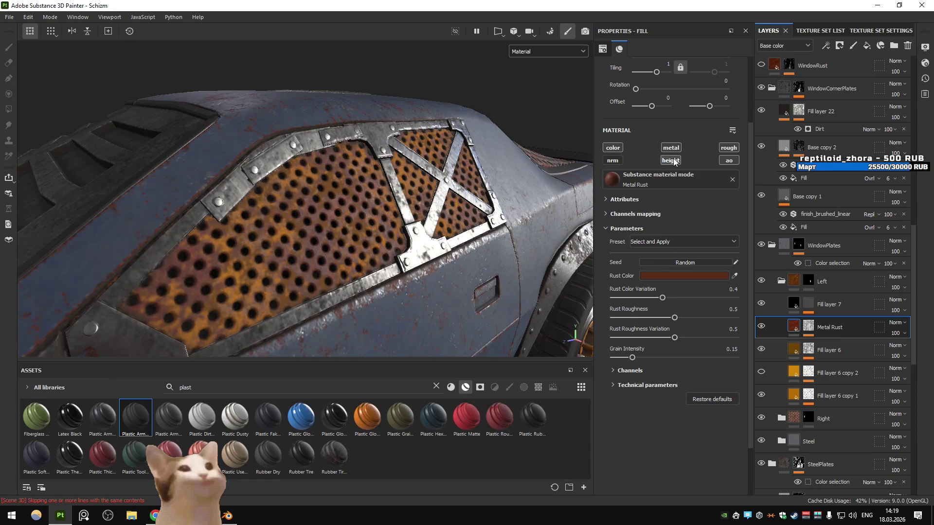
left_click(670, 160)
left_click(647, 385)
scroll("down", 3)
left_click_drag(666, 381, 634, 379)
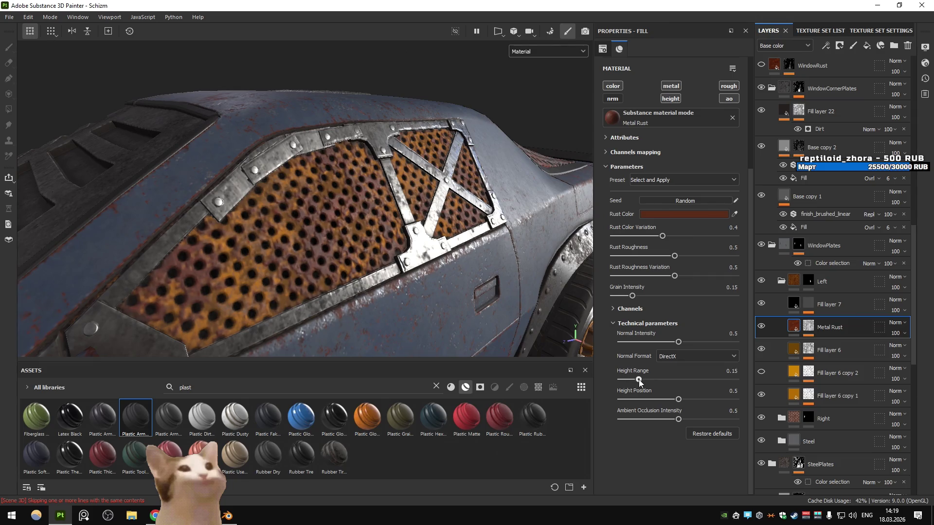
key("ctrl+z")
- Collapse the Left folder and zoom out to see the whole car
left_click_drag(443, 272, 403, 280)
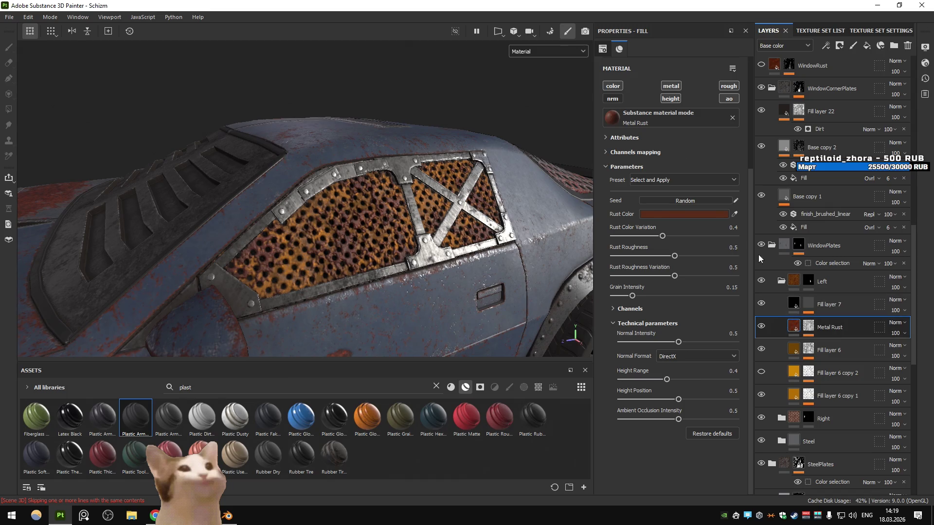
left_click(781, 282)
left_click(781, 284)
scroll("down", 3)
left_click_drag(461, 214, 418, 270)
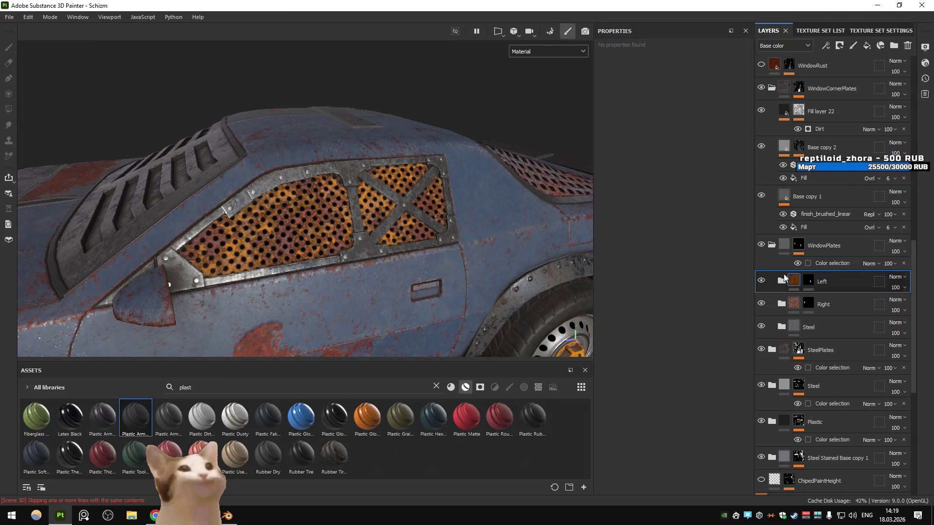
- Inspect the WindowPlates mask and Base copy 2's edge-wear mask
left_click(818, 244)
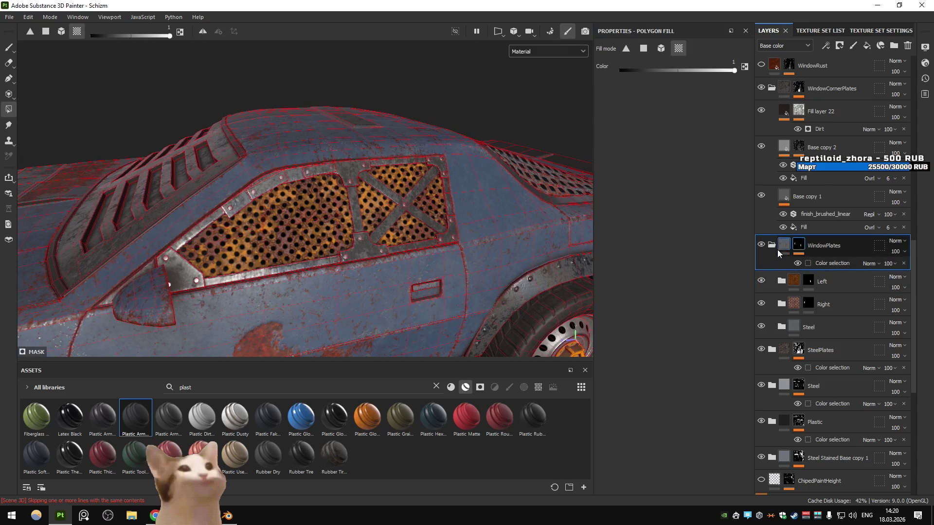
left_click(784, 145)
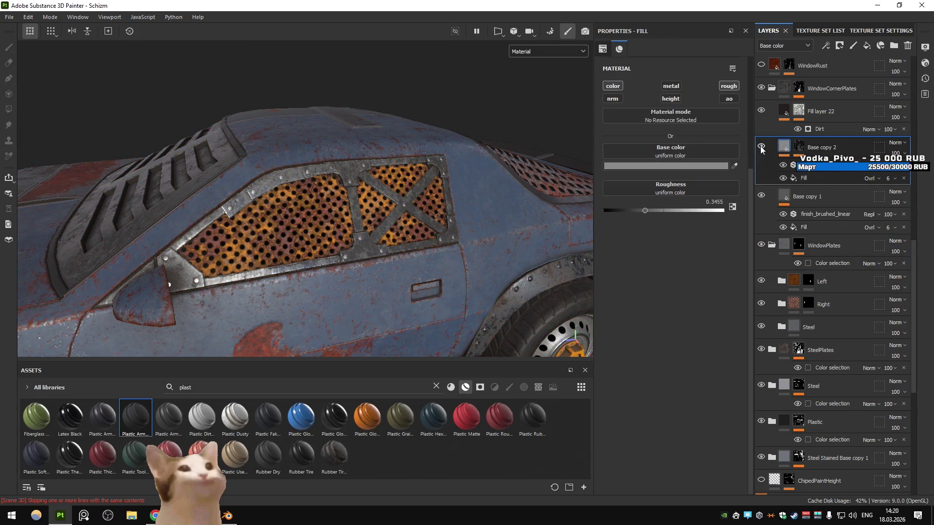
left_click_drag(405, 159, 412, 165)
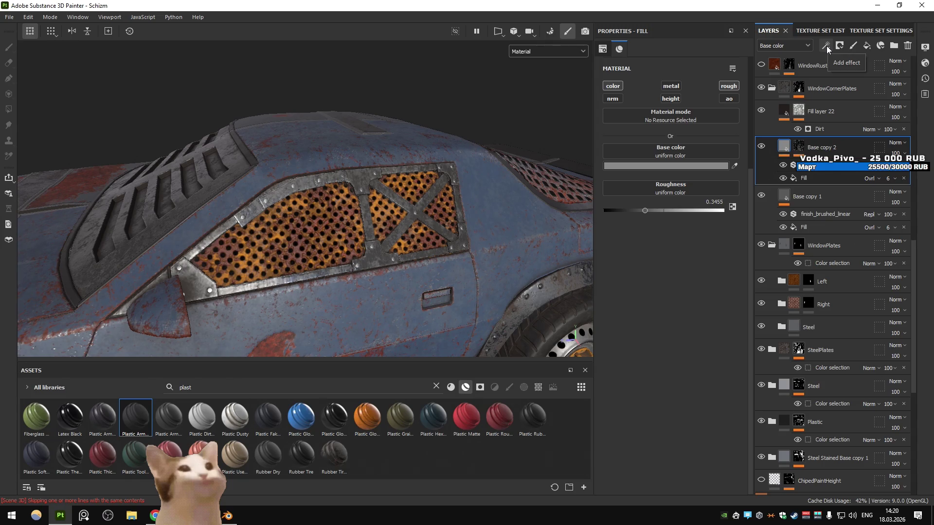
left_click(797, 146)
left_click(783, 147)
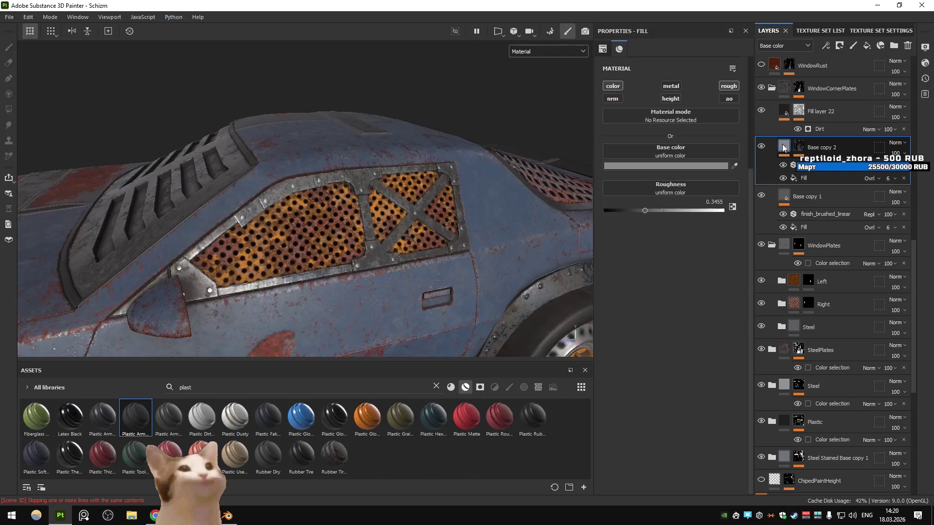
- Try red on Base copy 1, undo it, and duplicate the layer as Base copy 3
left_click(784, 196)
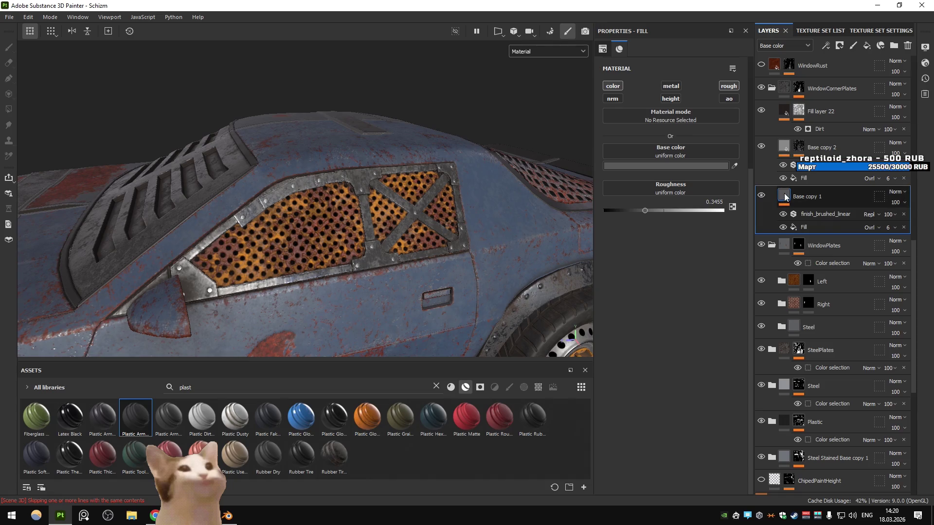
left_click(698, 164)
left_click(789, 233)
key("ctrl+z")
key("ctrl+d")
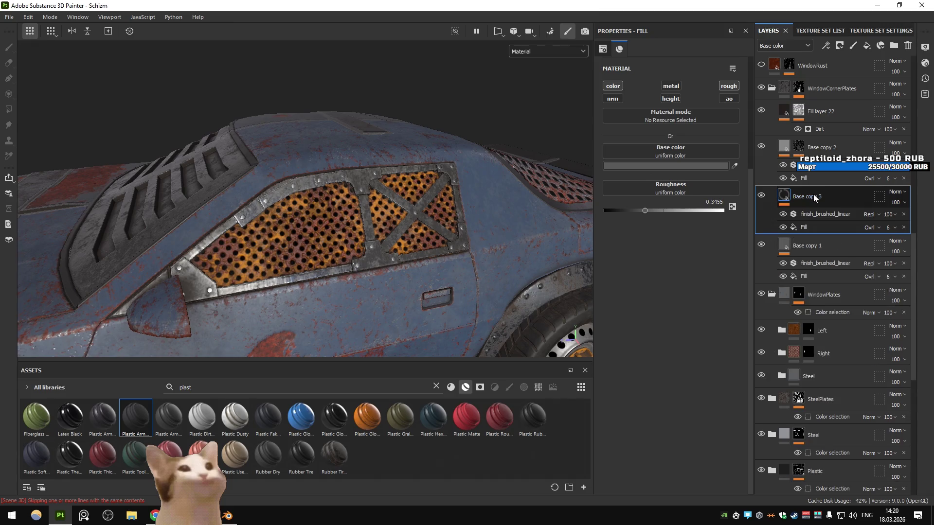
- Give Base copy 3 a black mask and set Polygon Fill to fill whole mesh pieces
left_click(705, 167)
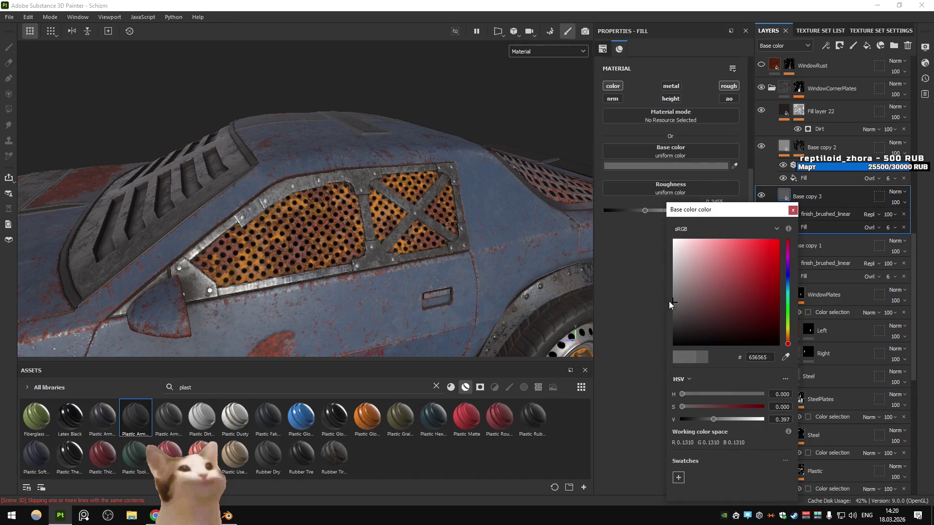
left_click(801, 195)
left_click(838, 46)
left_click(852, 68)
key("4")
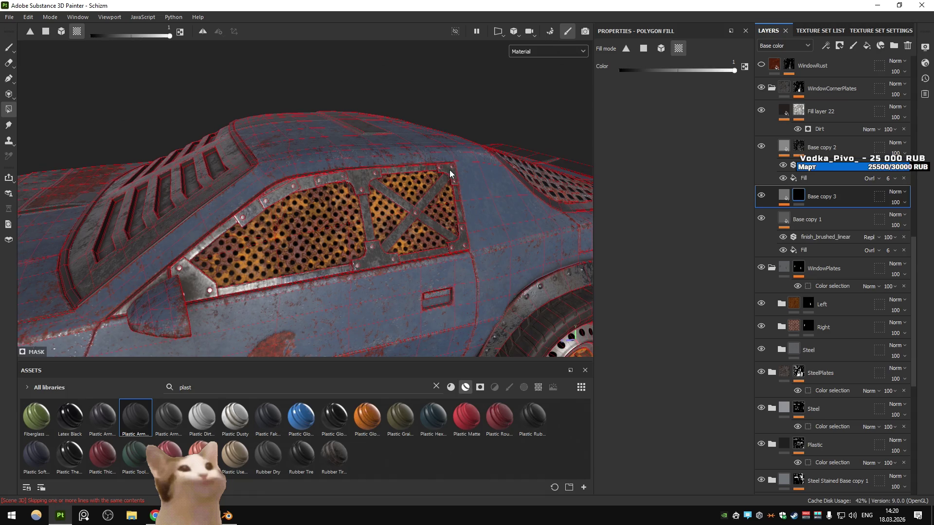
left_click(62, 32)
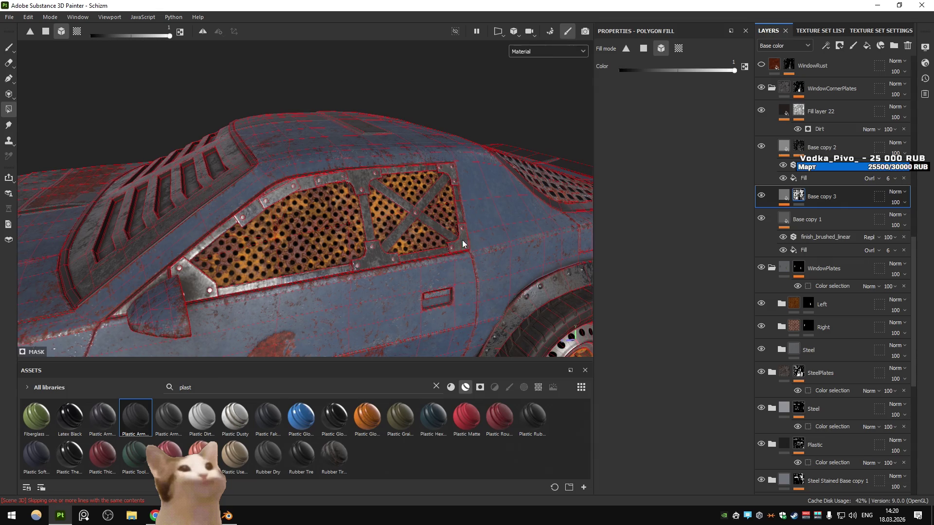
left_click(752, 211)
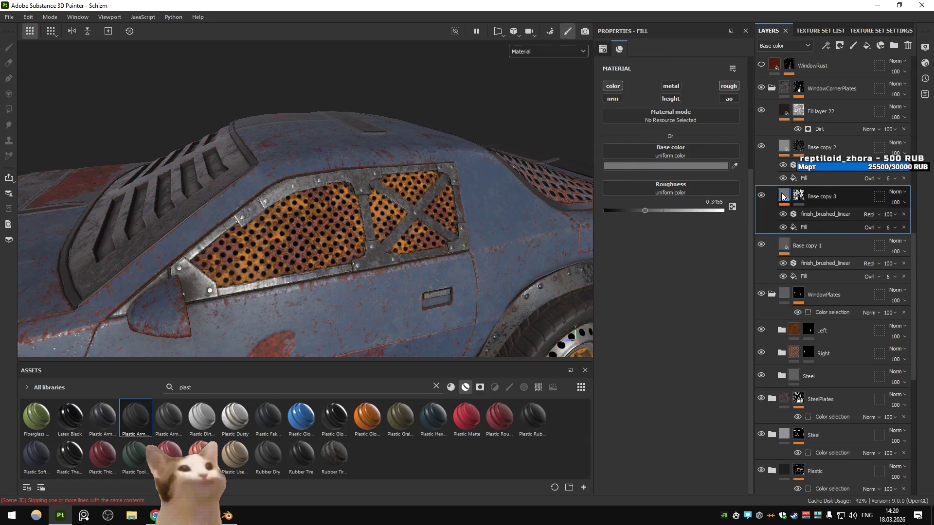
- Try red, then a slightly desaturated yellow, as Base copy 3's plate colour
left_click_drag(423, 221, 489, 235)
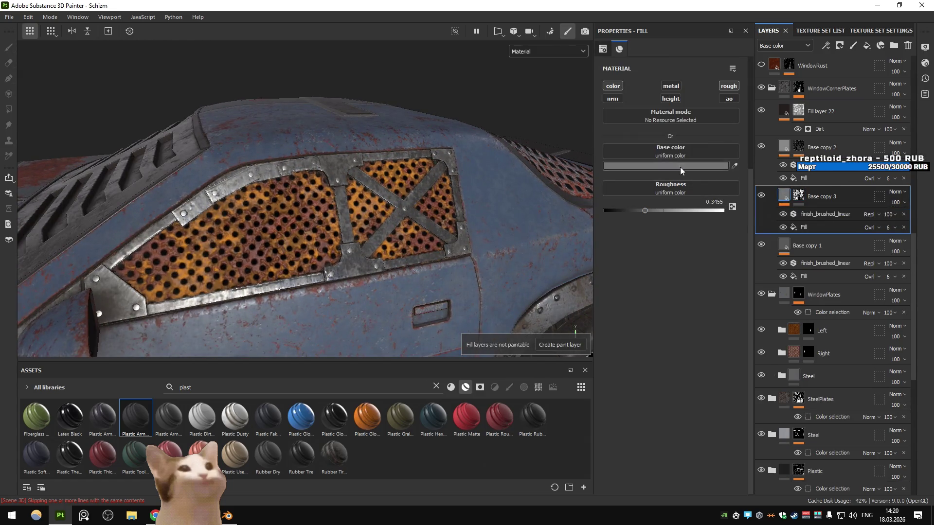
left_click(681, 166)
left_click(778, 240)
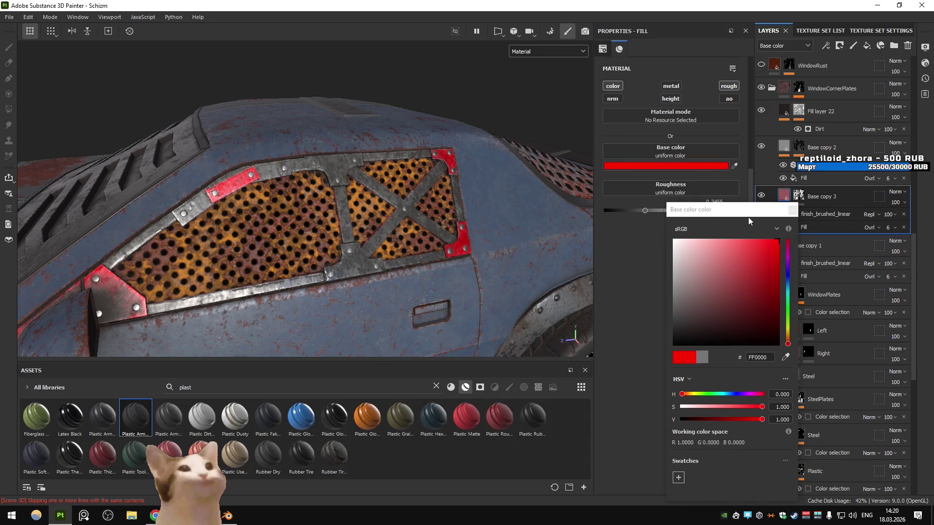
left_click(789, 331)
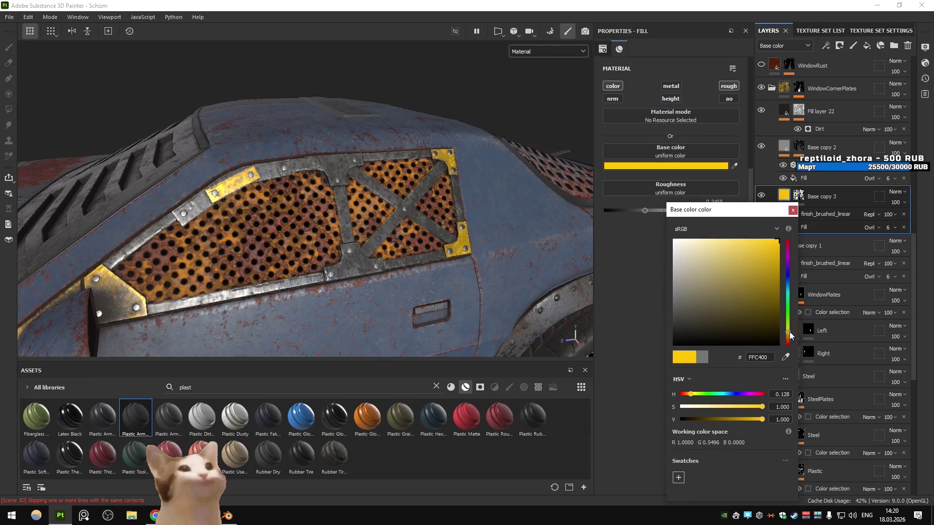
left_click(761, 238)
left_click(753, 239)
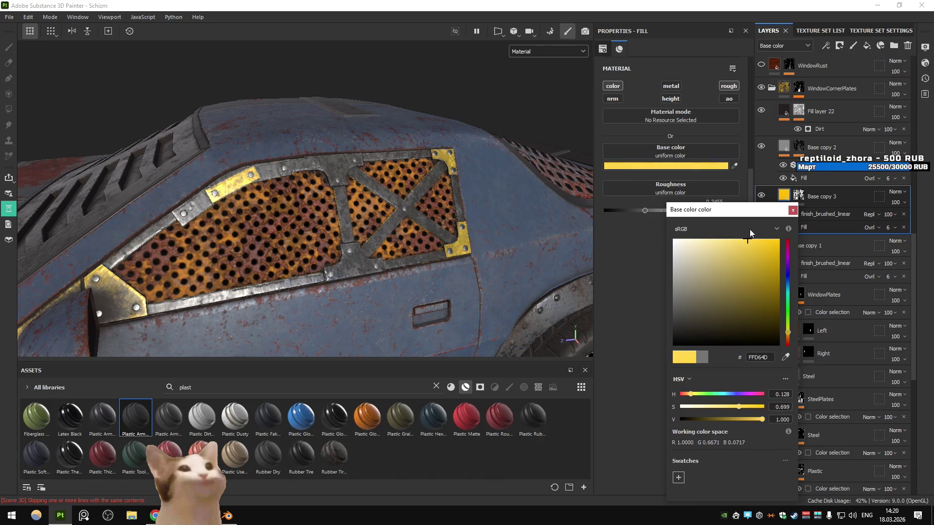
- Settle the plates on near-white and add a Metallic channel at 0
scroll("down", 3)
scroll("up", 3)
left_click_drag(401, 186, 408, 189)
left_click_drag(760, 257, 669, 276)
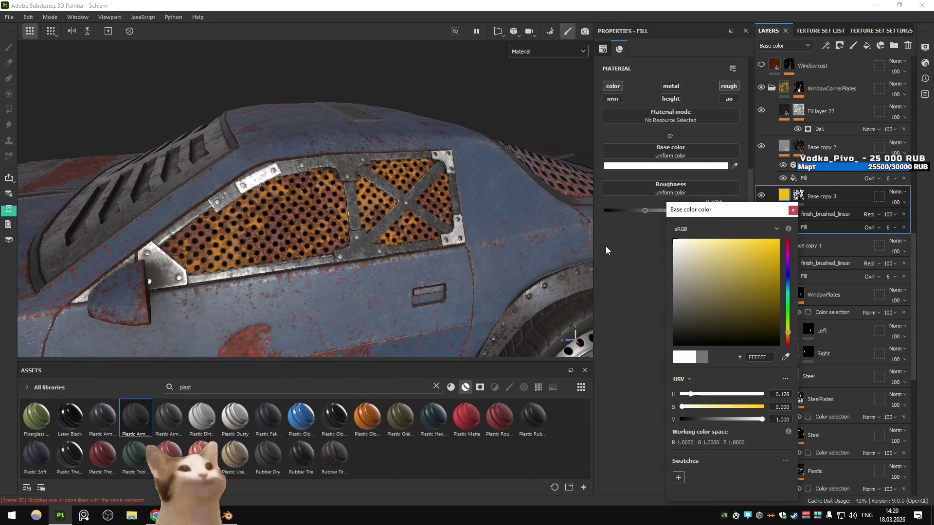
left_click_drag(551, 275, 518, 298)
left_click_drag(689, 267, 676, 256)
left_click(729, 180)
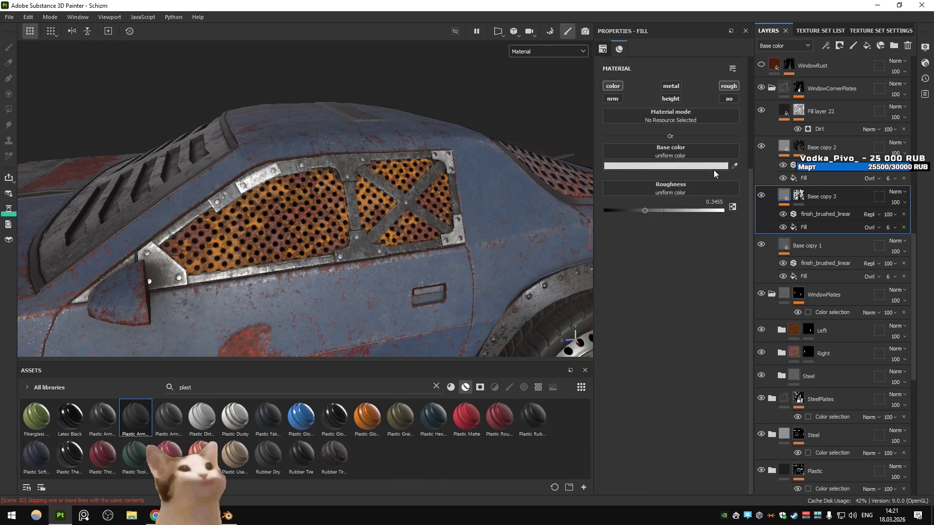
left_click(671, 86)
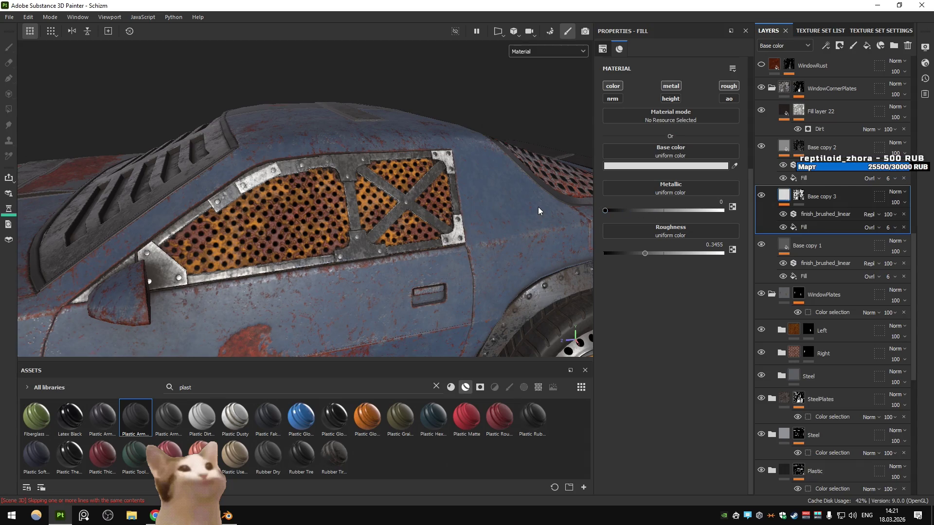
left_click(708, 166)
- Shift the plate colour from red through orange to a brownish tan, checking the mask
left_click(777, 240)
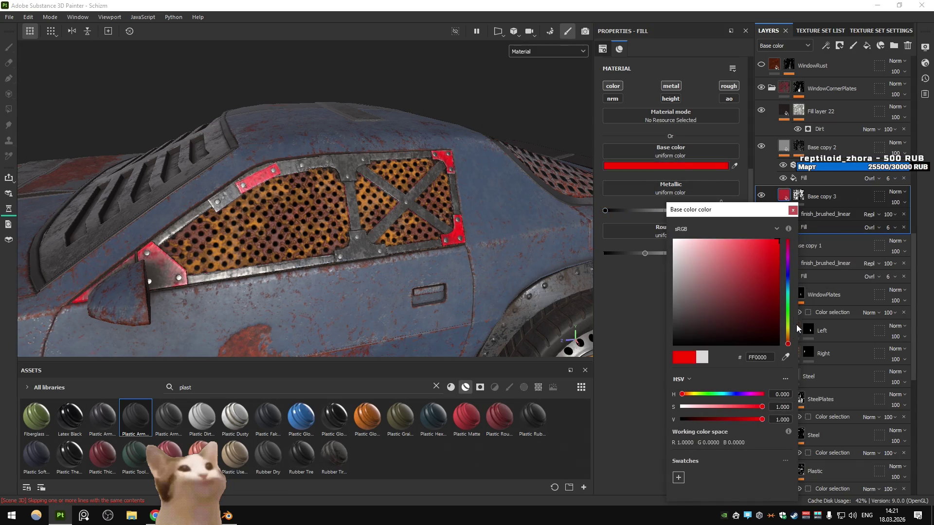
left_click_drag(793, 344, 789, 335)
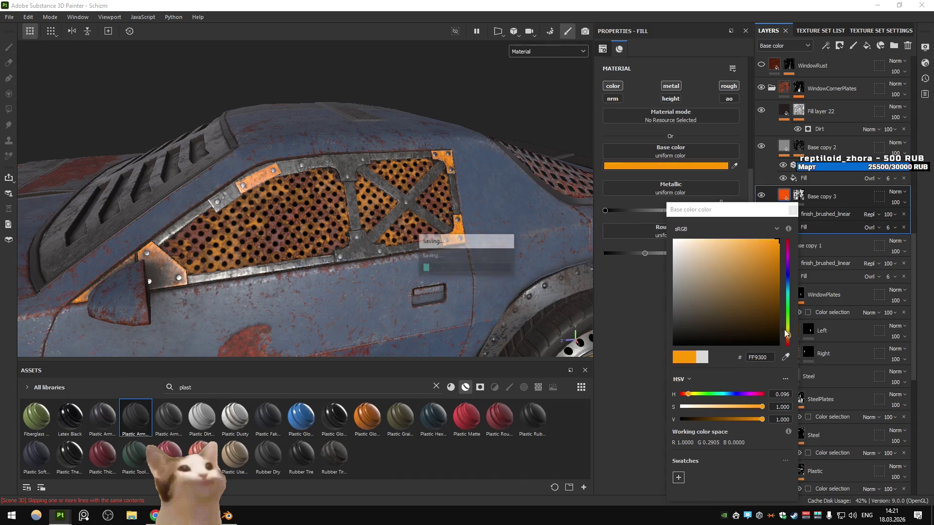
left_click_drag(769, 258, 760, 274)
left_click_drag(535, 204, 495, 224)
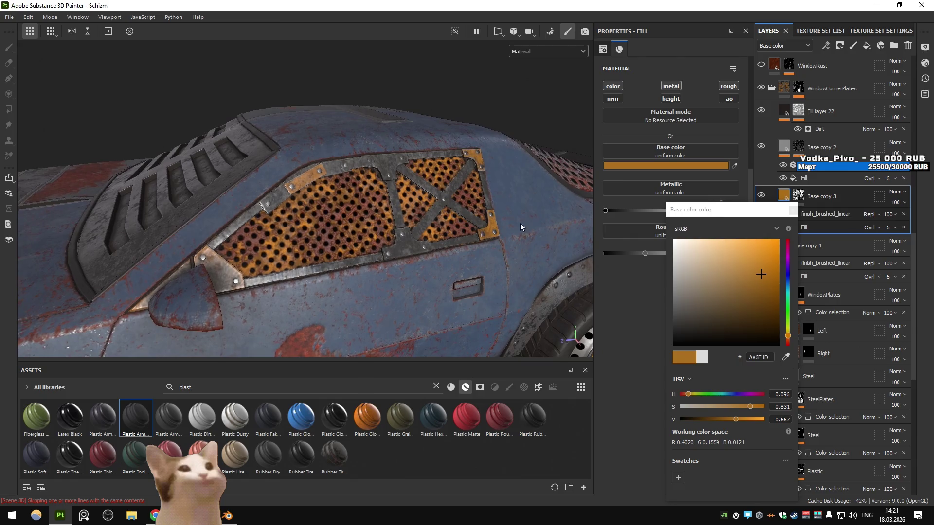
key("4")
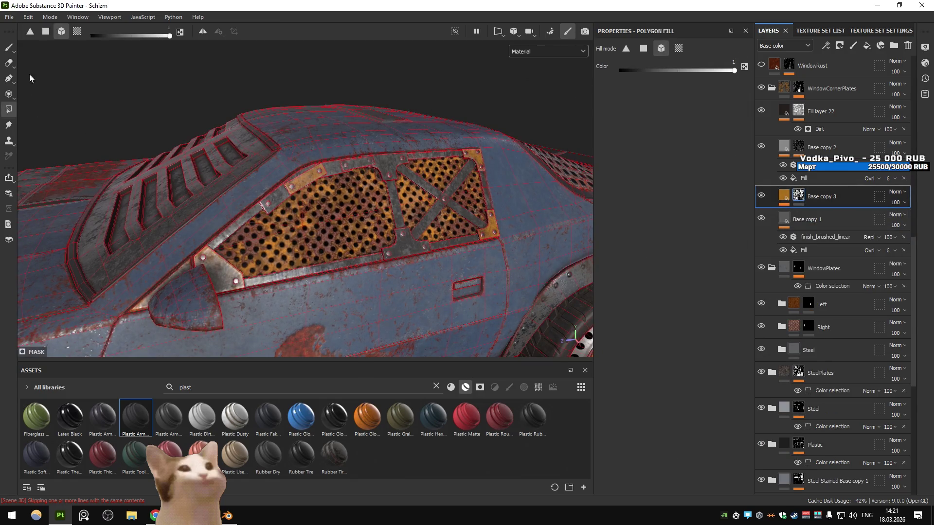
left_click_drag(383, 162, 436, 204)
left_click(784, 195)
left_click_drag(534, 204, 434, 204)
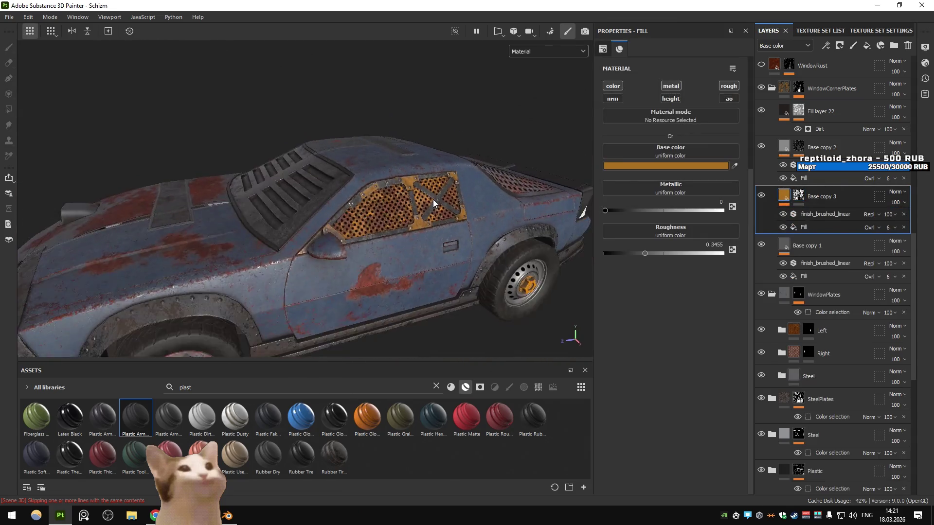
scroll("down", 3)
scroll("up", 3)
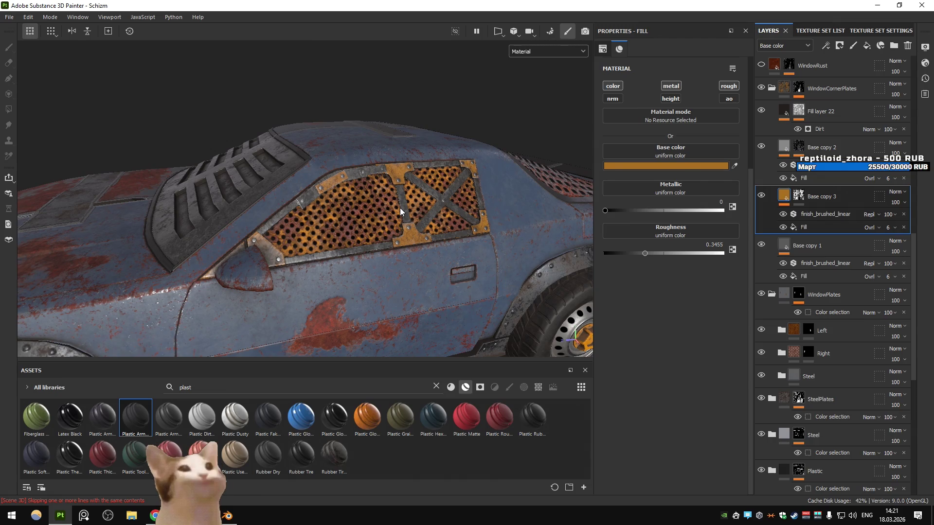
scroll("down", 3)
scroll("up", 3)
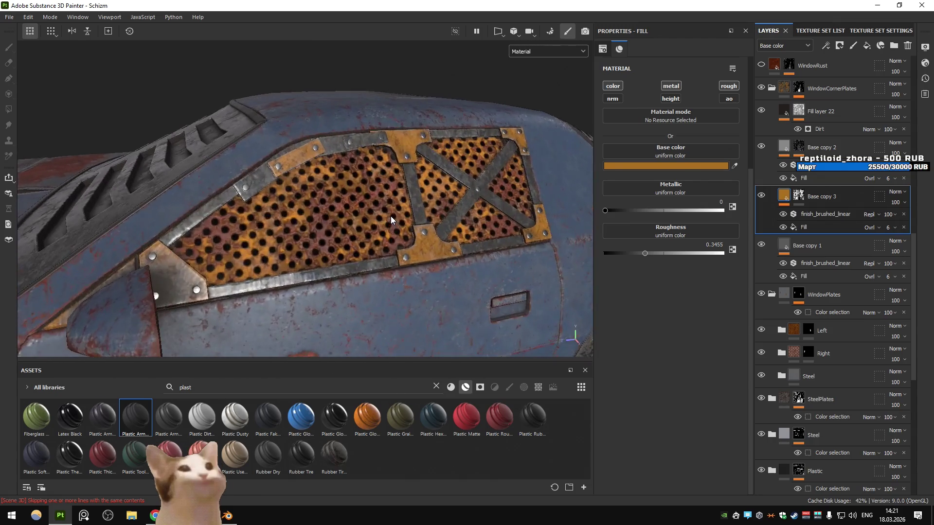
- Recolour the window corner plates to a darker golden yellow, about #B98115
left_click(666, 165)
left_click_drag(759, 265, 781, 238)
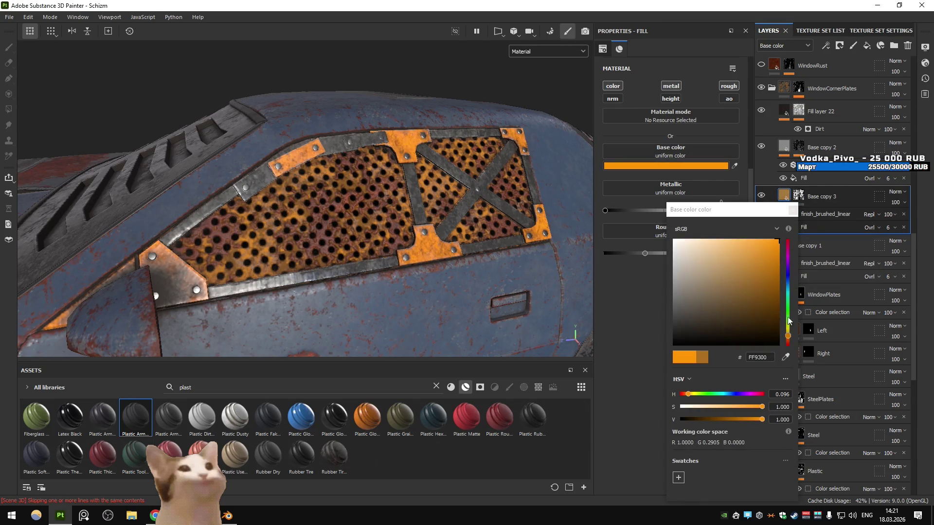
left_click_drag(789, 337, 788, 336)
left_click_drag(777, 245, 766, 265)
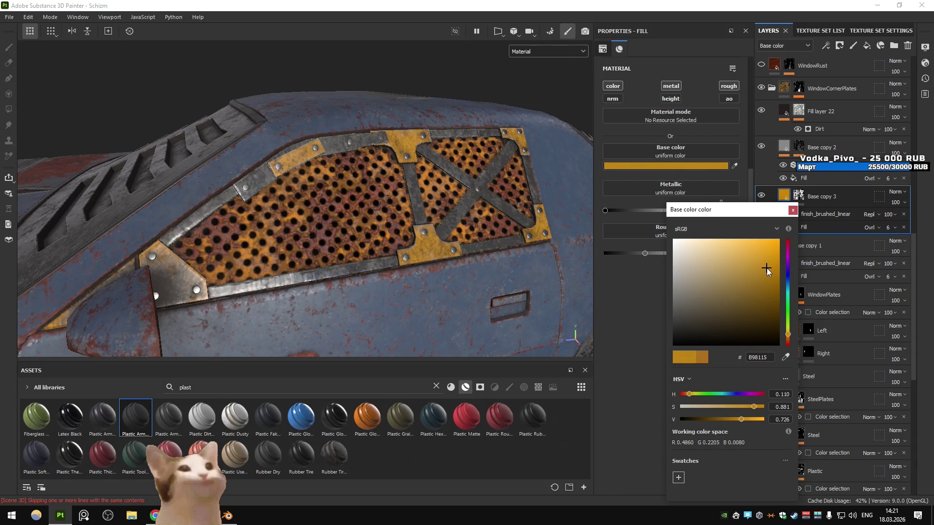
scroll("down", 3)
scroll("up", 3)
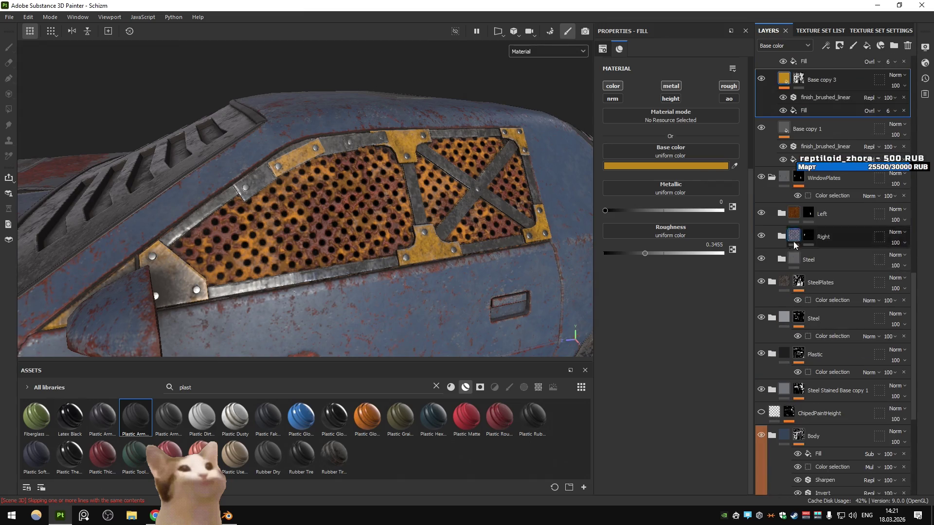
- With the Left folder hidden, deepen the plate colour to a muted gold
left_click(762, 215)
scroll("down", 3)
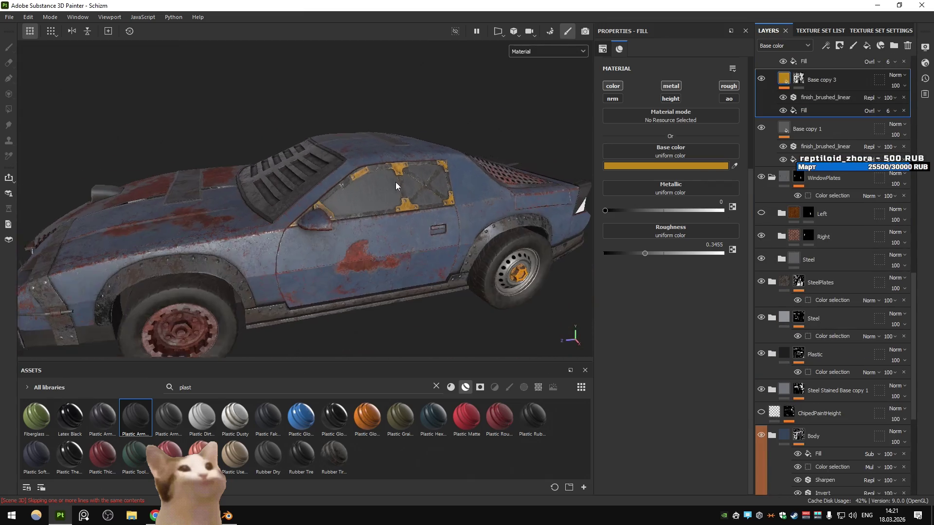
scroll("up", 3)
left_click(680, 165)
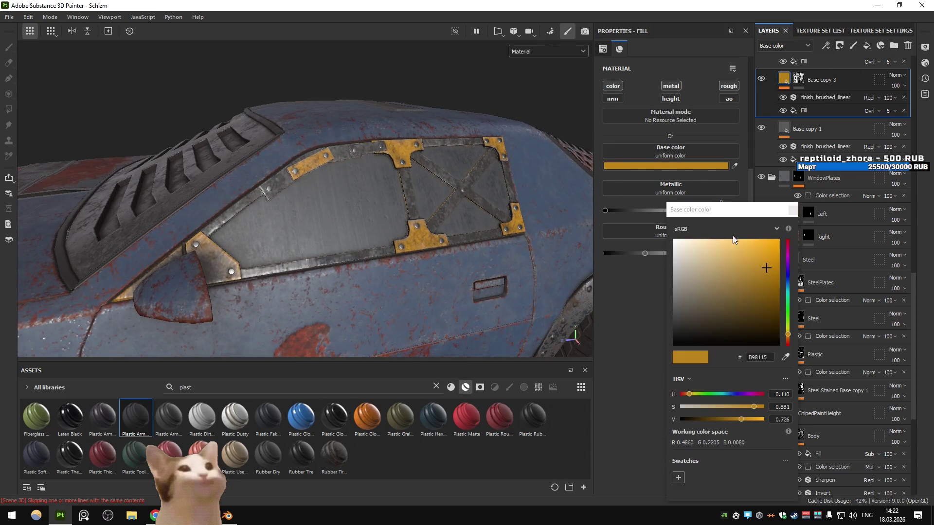
left_click_drag(769, 262, 803, 205)
left_click_drag(771, 240, 766, 270)
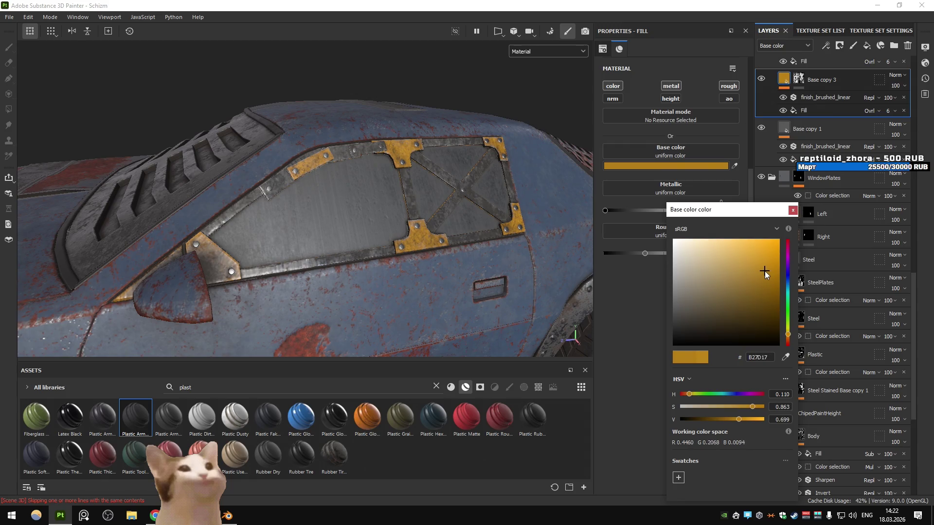
left_click(793, 210)
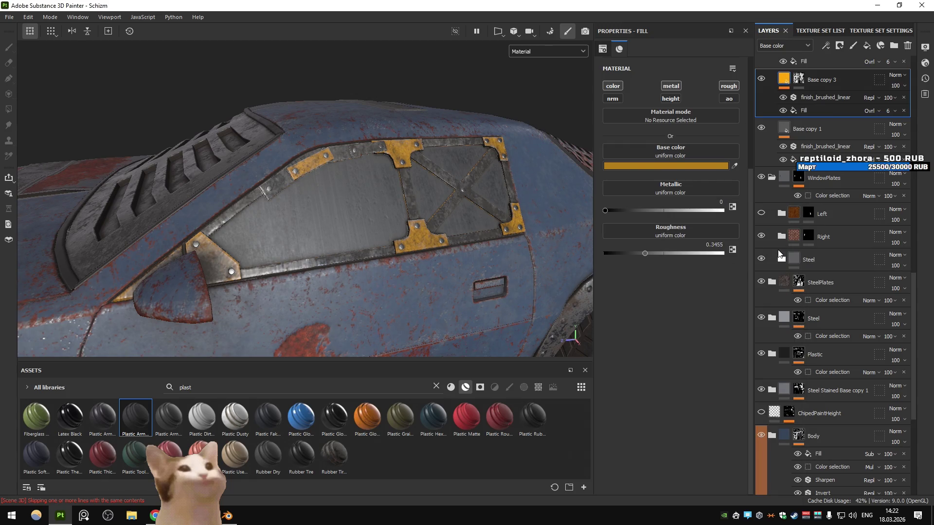
- Show and expand the Left folder, hiding Fill layer 6 copy 1, Fill layer 6 and Metal Rust
left_click(761, 214)
left_click(780, 214)
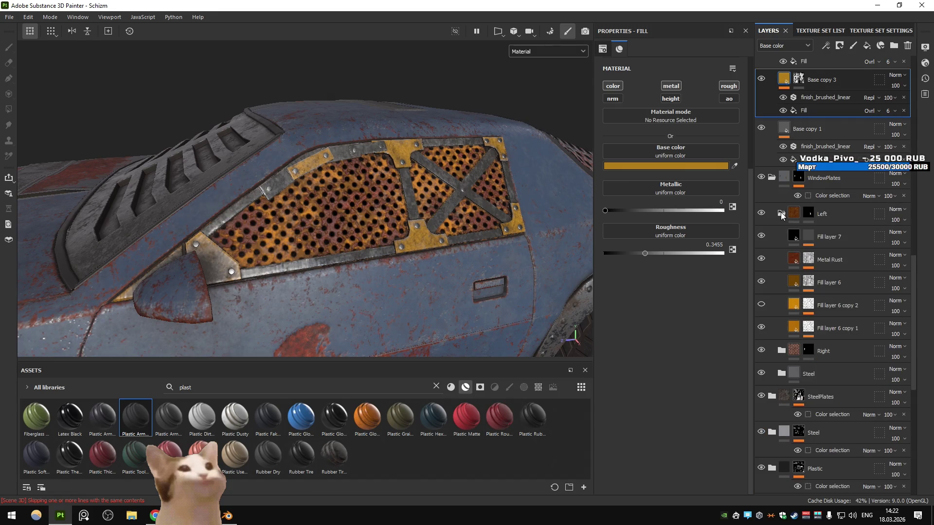
left_click(761, 327)
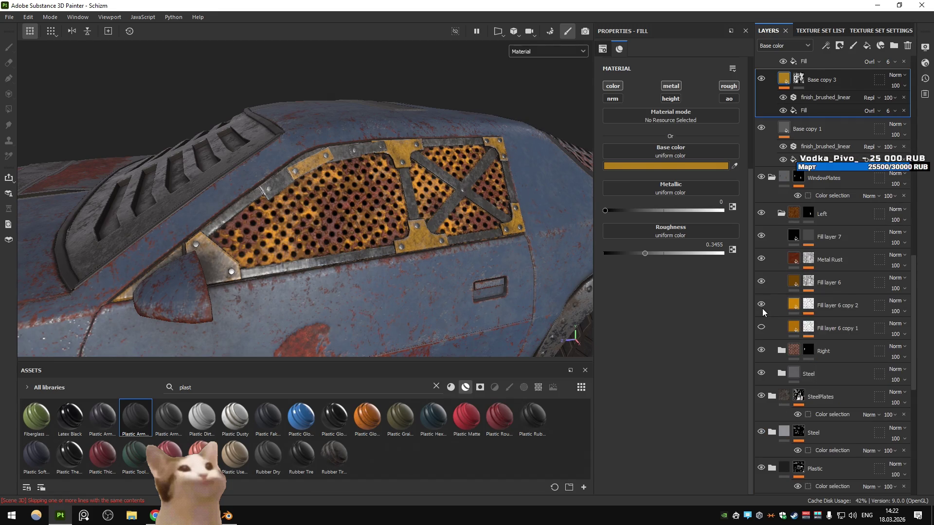
left_click(761, 282)
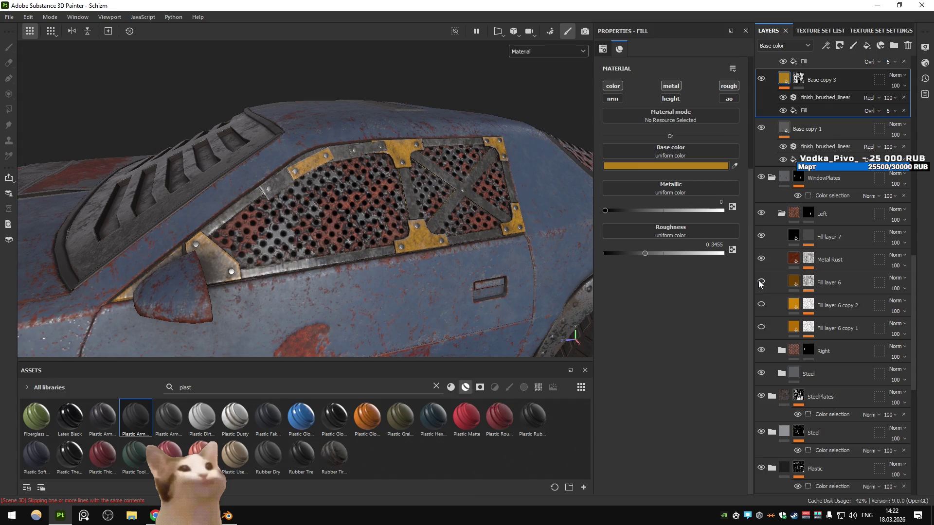
left_click(761, 259)
left_click_drag(418, 207, 461, 211)
scroll("down", 3)
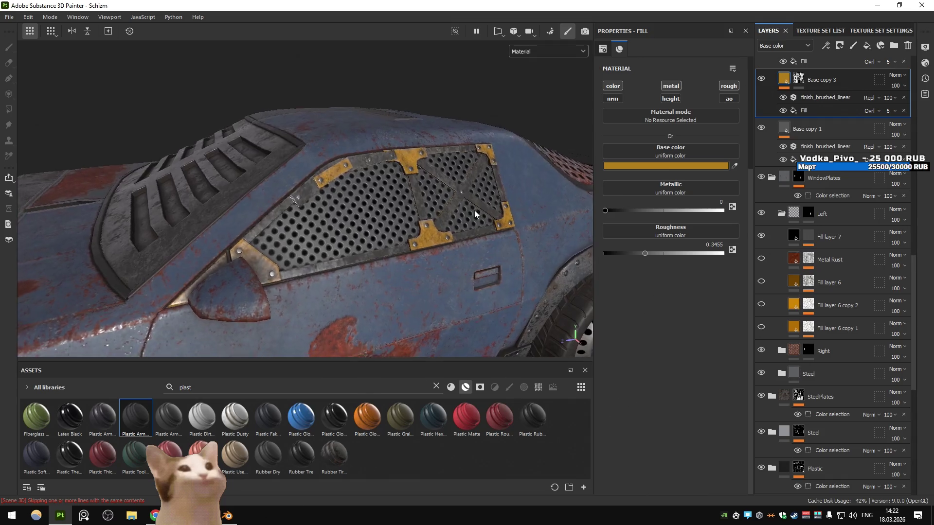
scroll("up", 3)
left_click_drag(471, 213, 558, 233)
- Compare Left sublayers, turning Fill layer 6 and copy 2 on and copy 1 off
left_click(761, 237)
left_click(760, 237)
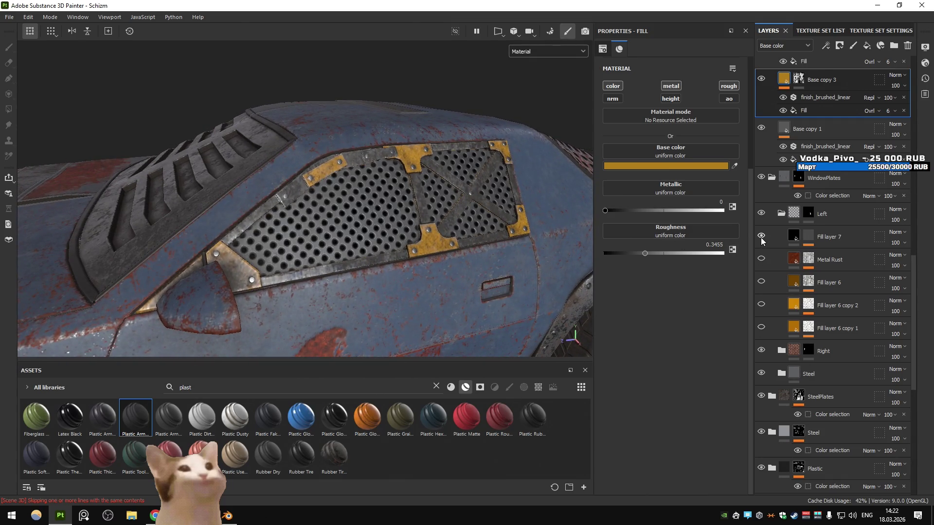
left_click(761, 328)
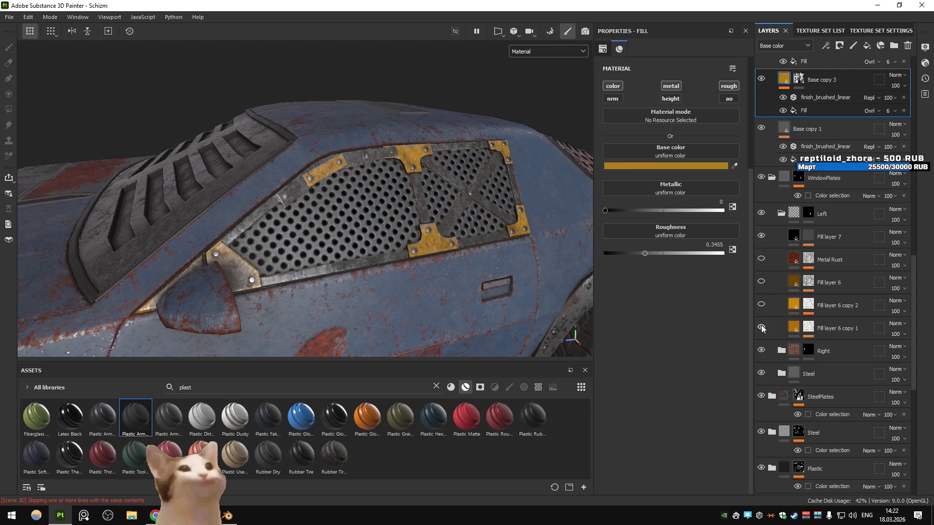
left_click(761, 304)
left_click(761, 327)
left_click(761, 282)
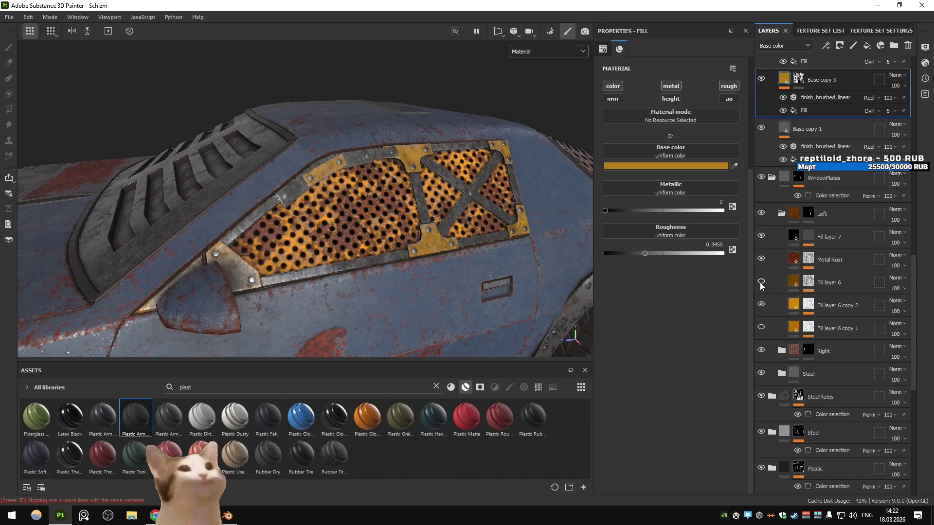
left_click(762, 284)
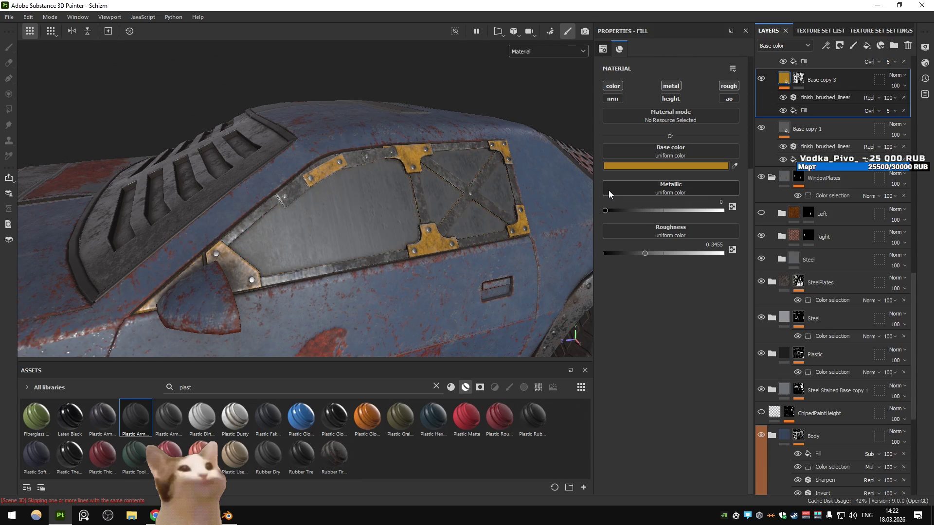
- Hide the yellow Base copy 3 layer so the window plates show grey steel
scroll("down", 3)
left_click_drag(504, 163, 453, 181)
scroll("up", 3)
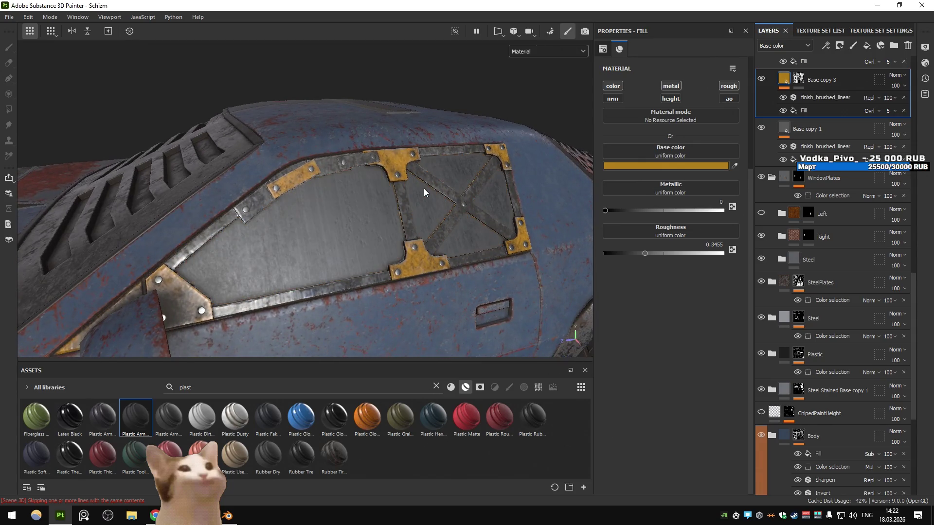
scroll("up", 3)
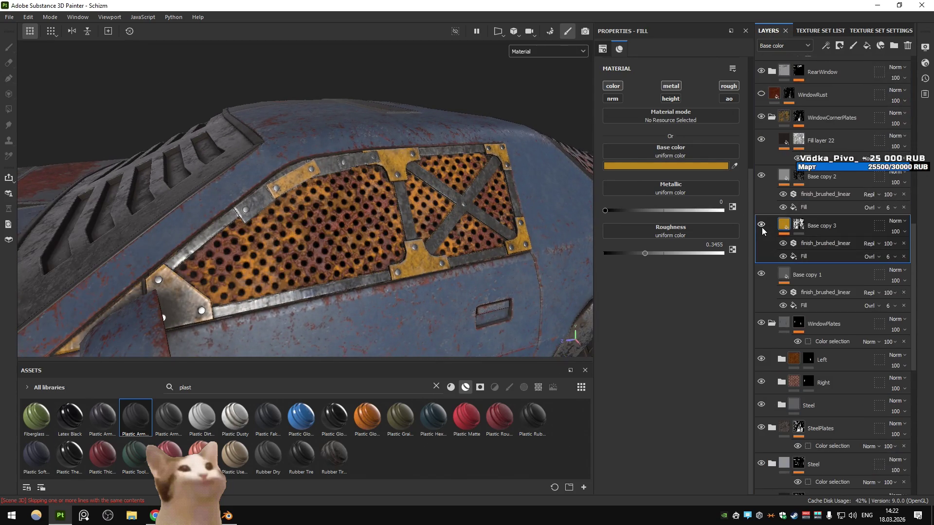
left_click(761, 227)
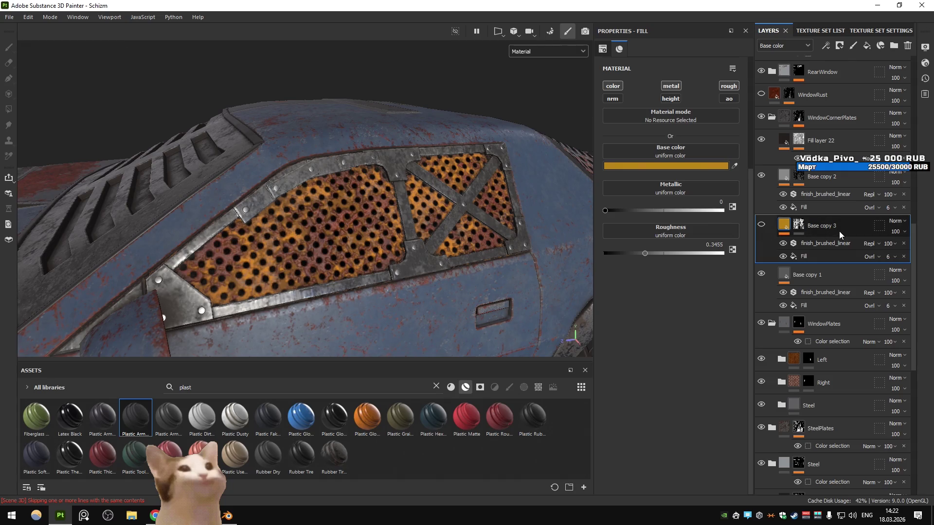
- Duplicate Base copy 3 as a visible Base copy 4 with base colour grey #636363
key("ctrl+d")
left_click(761, 225)
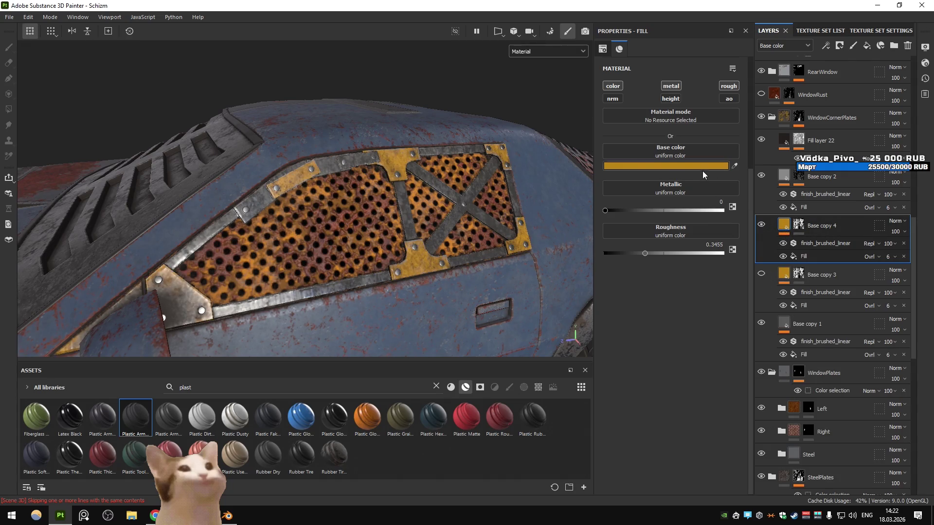
left_click(702, 167)
left_click_drag(701, 296, 614, 297)
left_click_drag(545, 243, 505, 236)
left_click(673, 303)
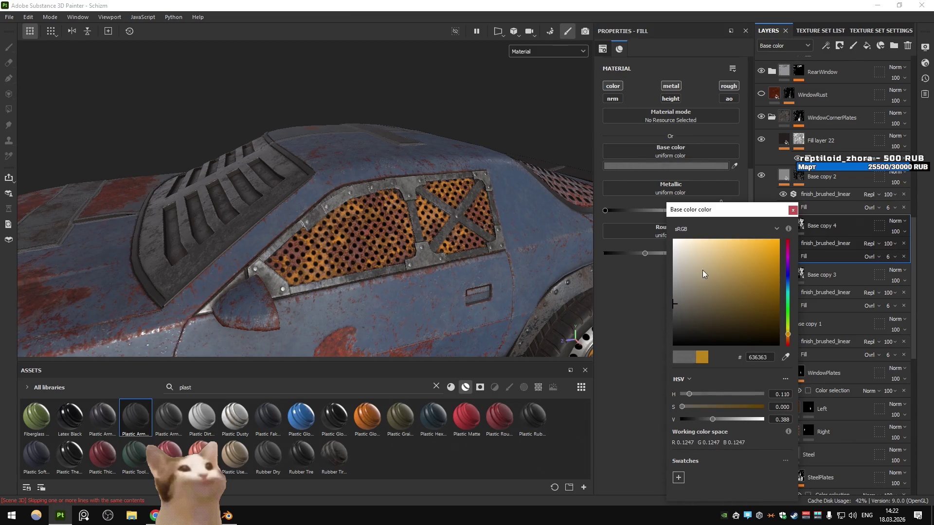
left_click(792, 211)
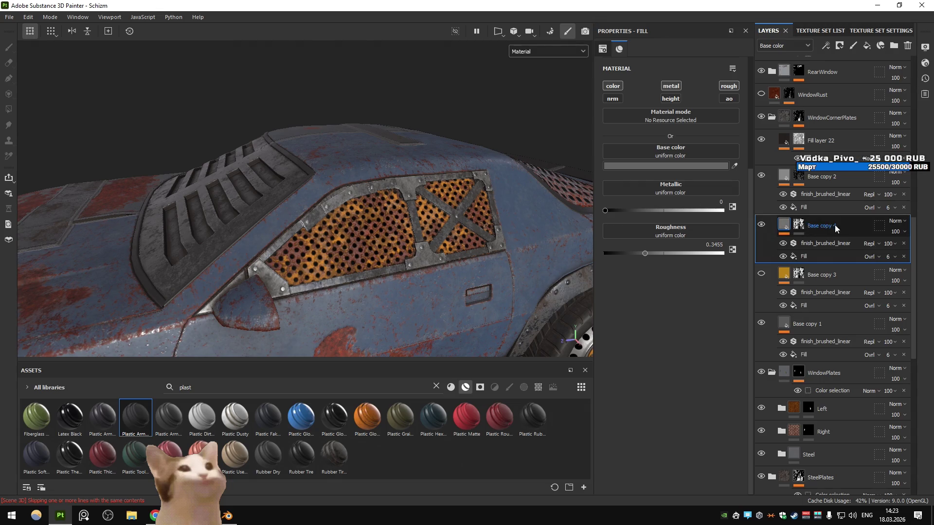
left_click(825, 243)
- Give Base copy 4 a black mask, undoing an accidentally added Paint effect
left_click(801, 227)
left_click(801, 227)
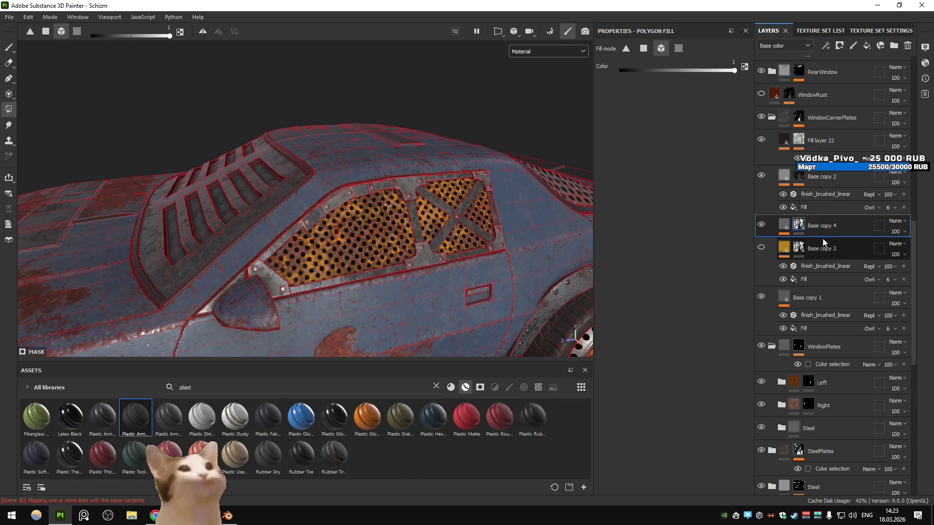
left_click(841, 47)
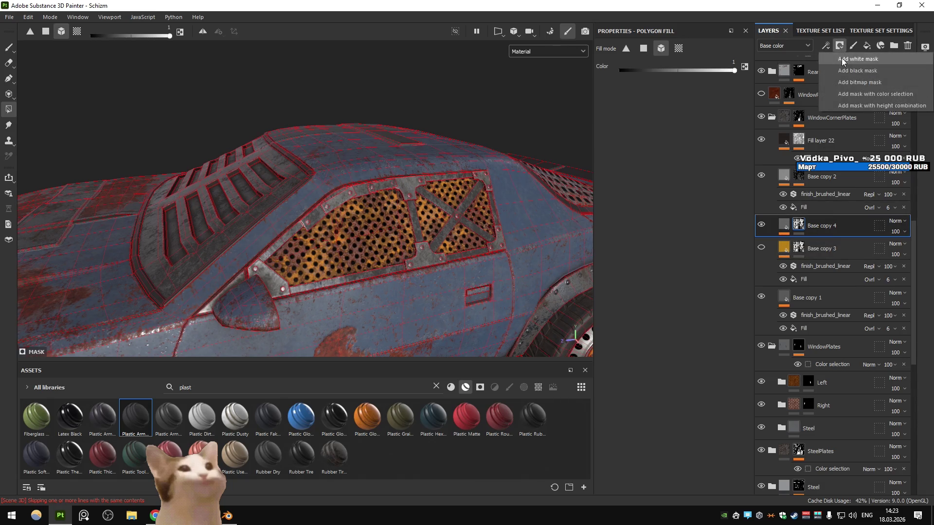
left_click(839, 47)
left_click(858, 73)
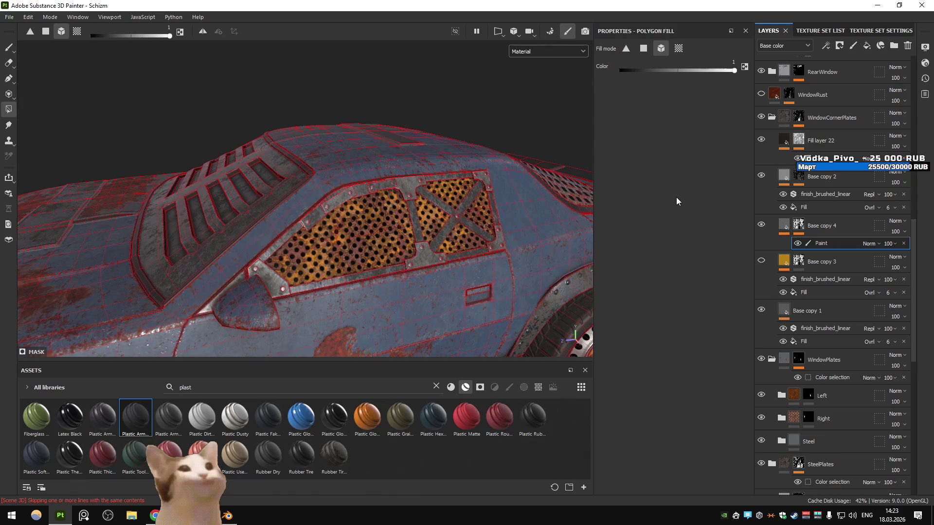
key("ctrl+z")
left_click(839, 46)
left_click(848, 70)
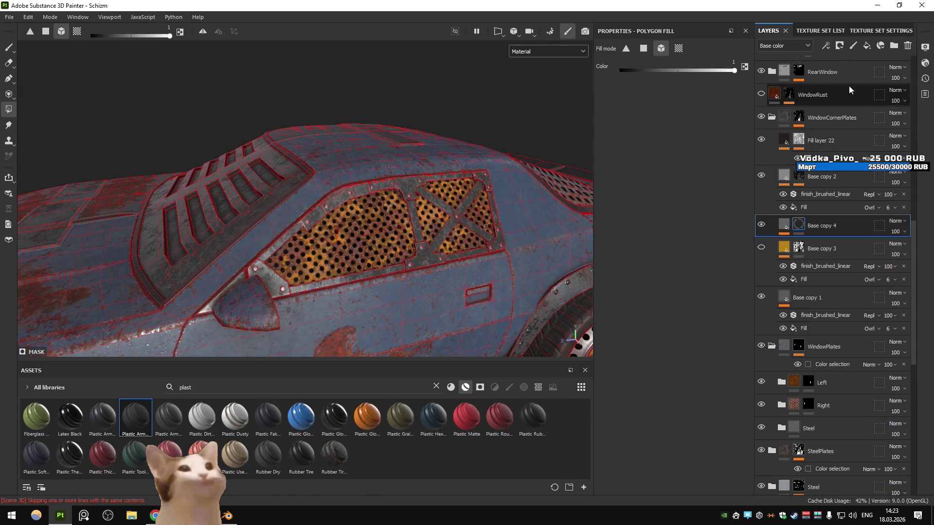
- Undo the window-plate fills, Clear mask on Base copy 4, and view the mask on the car
left_click_drag(511, 204, 428, 218)
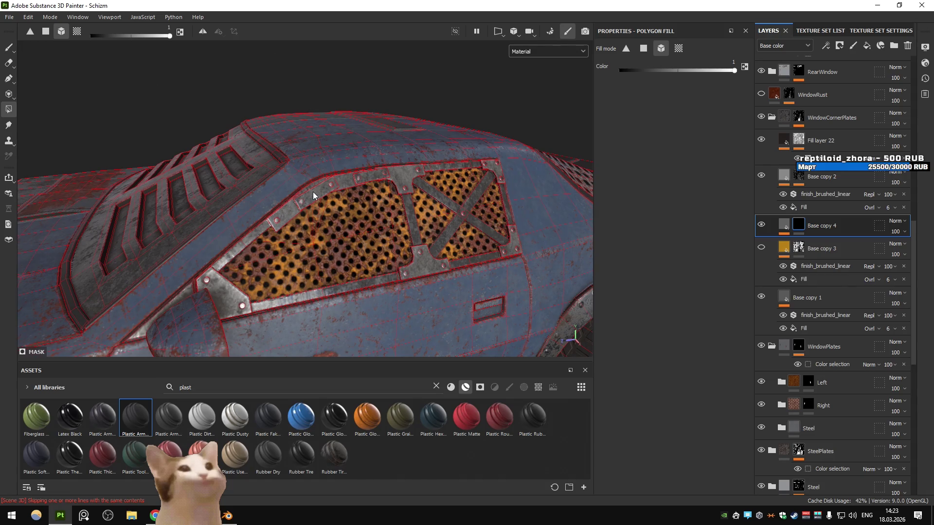
left_click(798, 225)
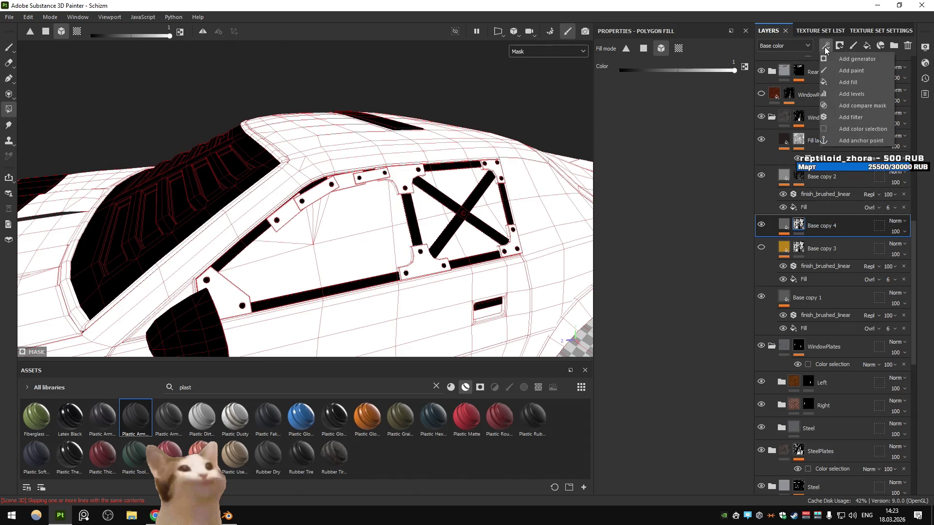
key("ctrl+z")
key("ctrl+z")
key("ctrl+z")
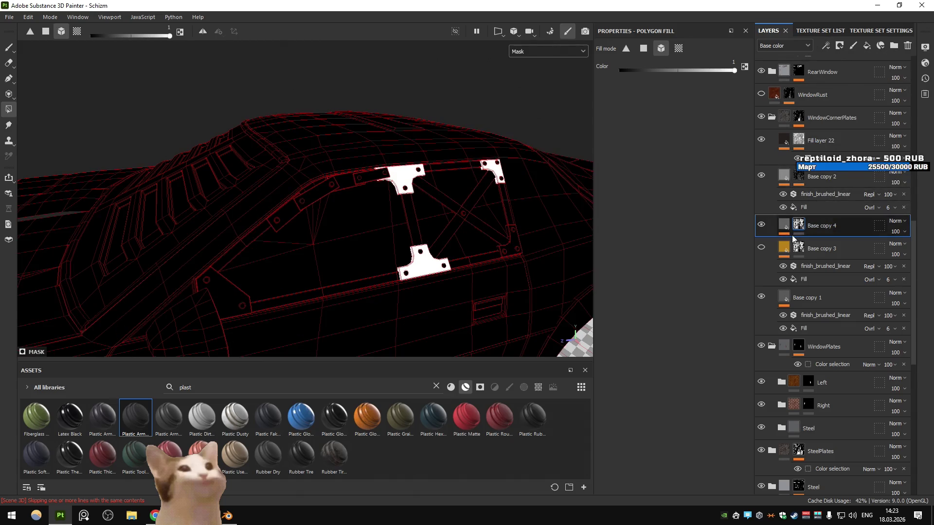
right_click(799, 230)
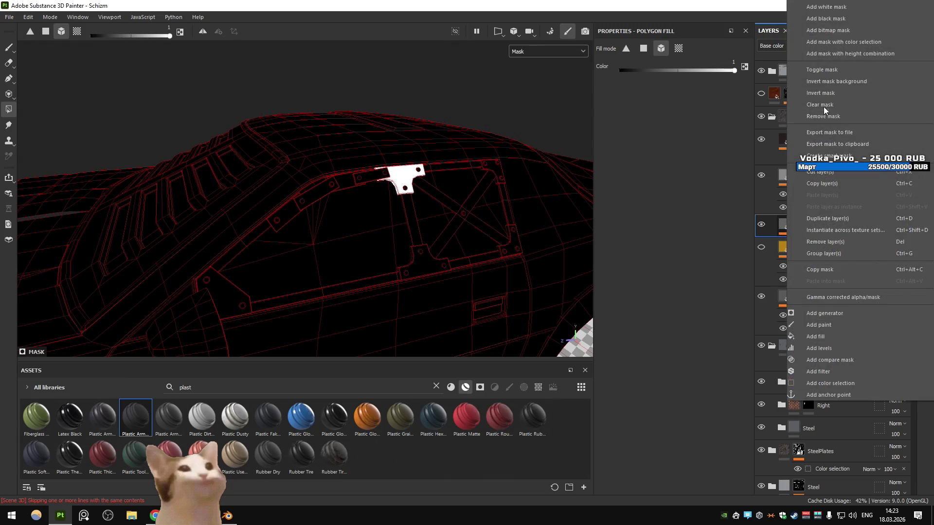
left_click(823, 106)
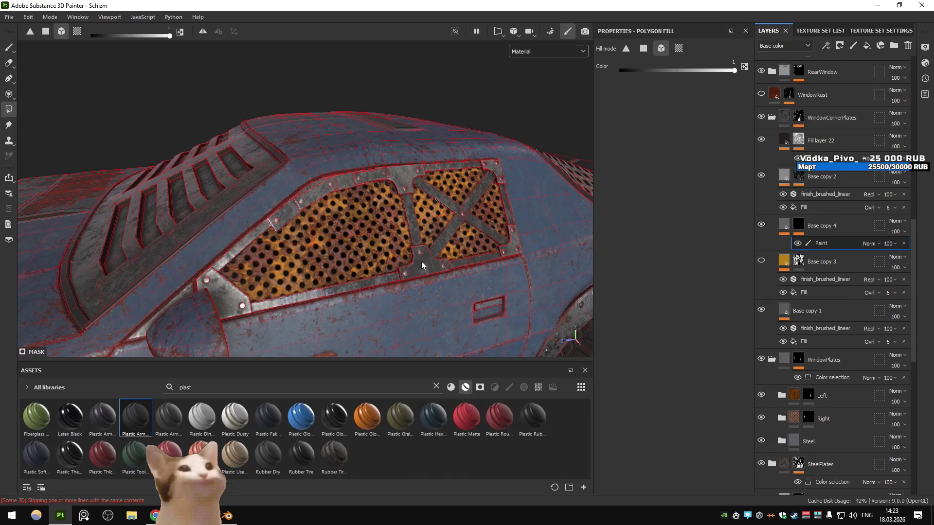
left_click(798, 228)
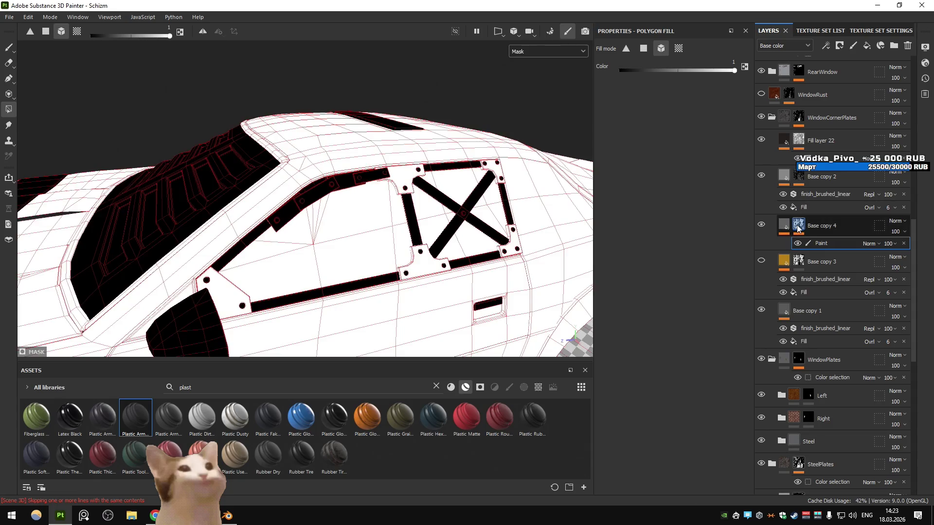
left_click_drag(537, 265, 546, 257)
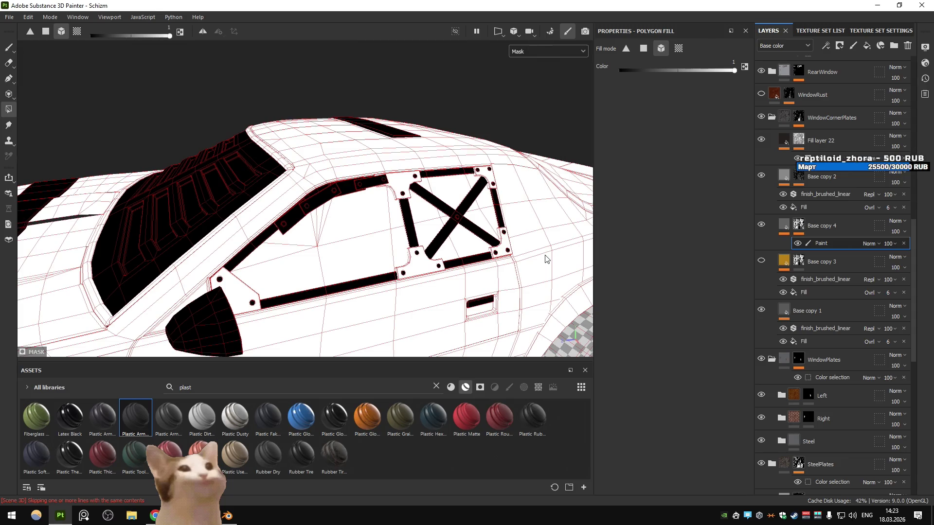
- Add a 3D Perlin Noise Fractal Fill effect to Base copy 4's mask, with lower scale and higher contrast
left_click(826, 47)
left_click(856, 82)
left_click(661, 106)
left_click(690, 158)
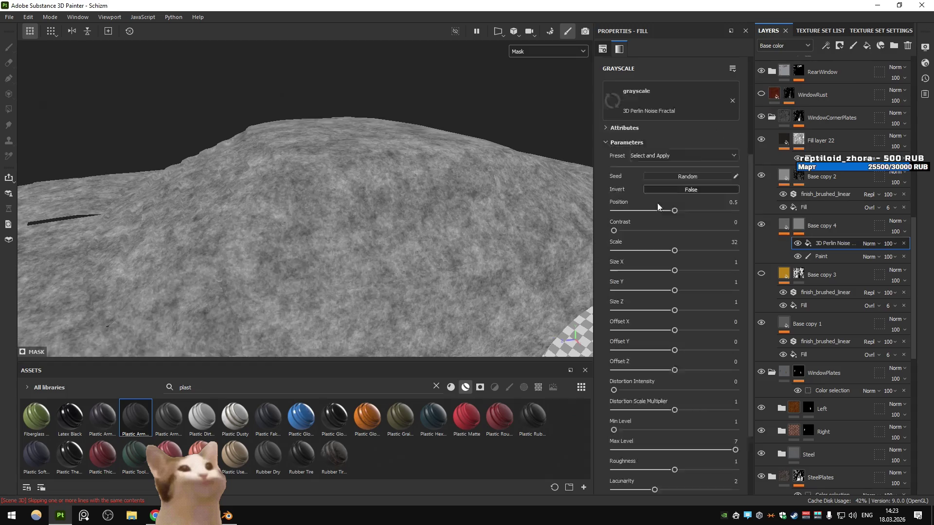
left_click_drag(644, 230, 623, 230)
left_click_drag(683, 210, 708, 210)
left_click_drag(624, 230, 628, 230)
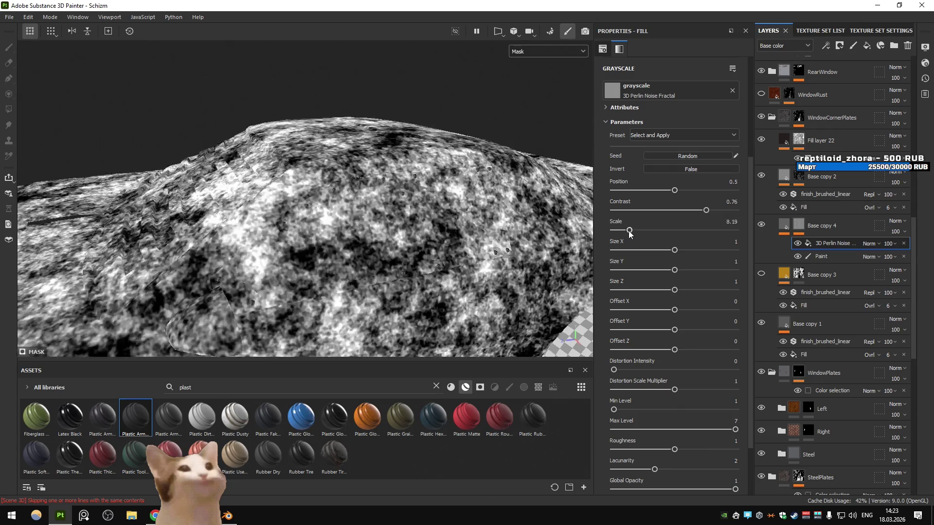
left_click(784, 225)
left_click_drag(510, 227, 459, 199)
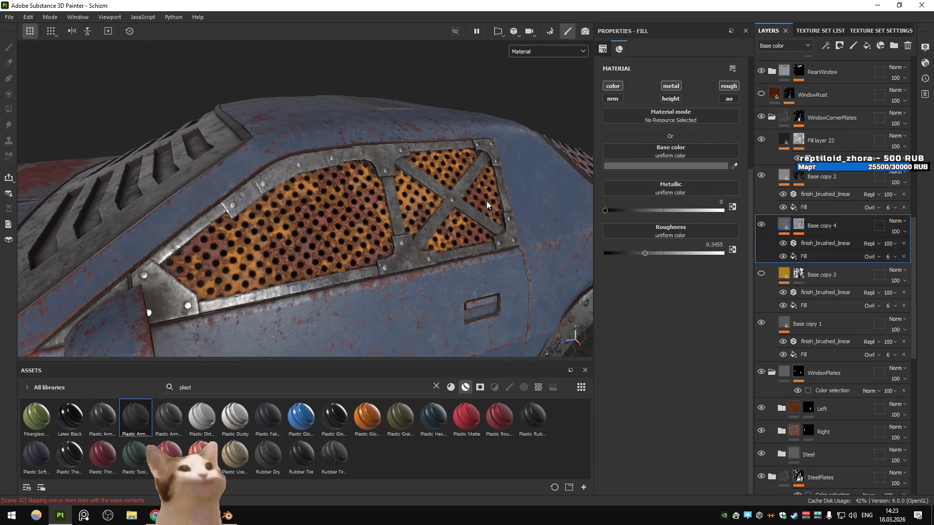
- Set the Perlin Noise effect's blend mode to Multiply over the painted mask
left_click(799, 225)
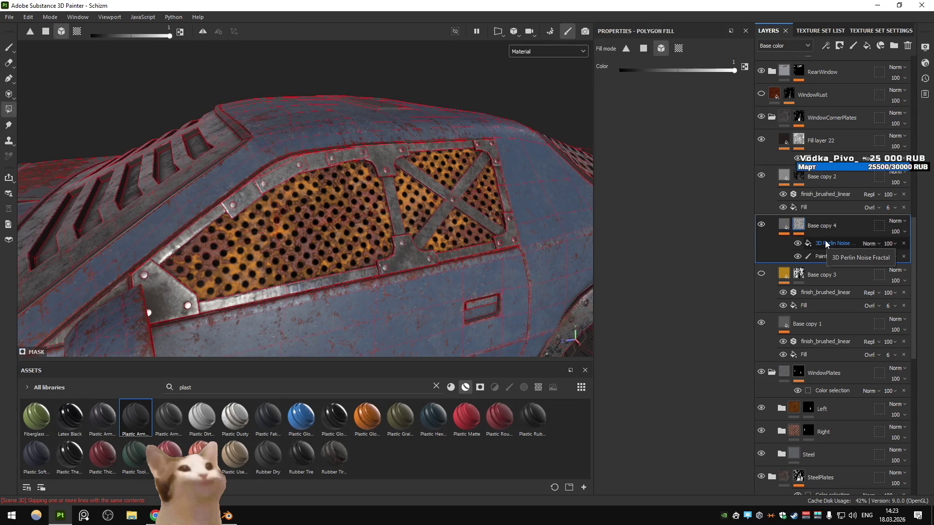
left_click(801, 228)
left_click(800, 243)
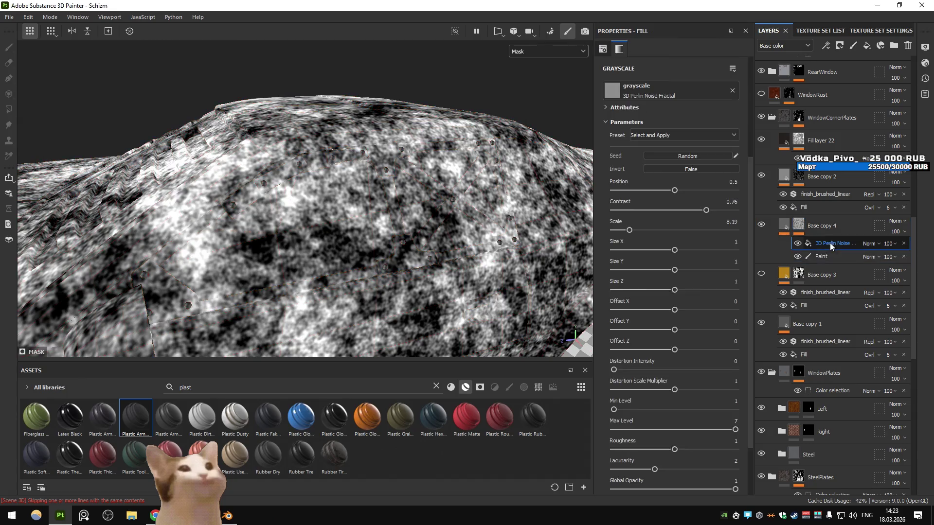
left_click(798, 244)
left_click(798, 244)
left_click(870, 243)
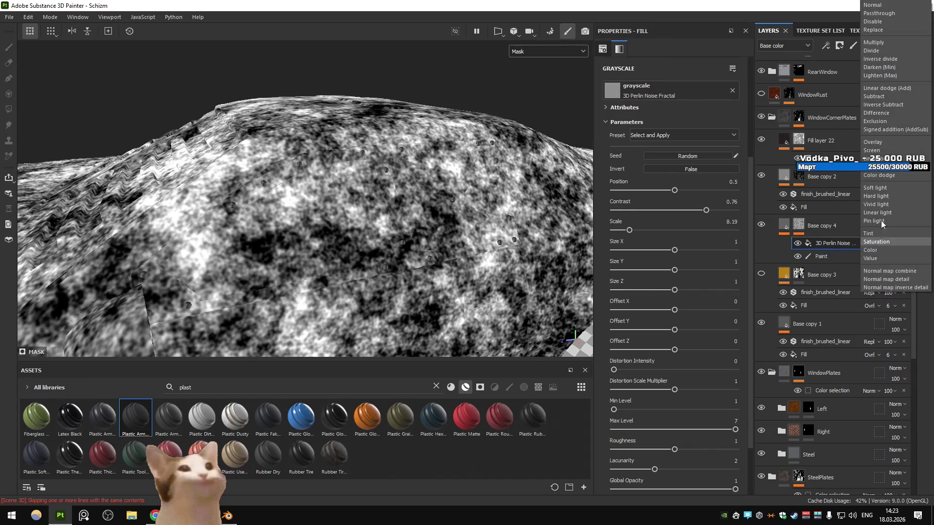
left_click(889, 56)
left_click(783, 226)
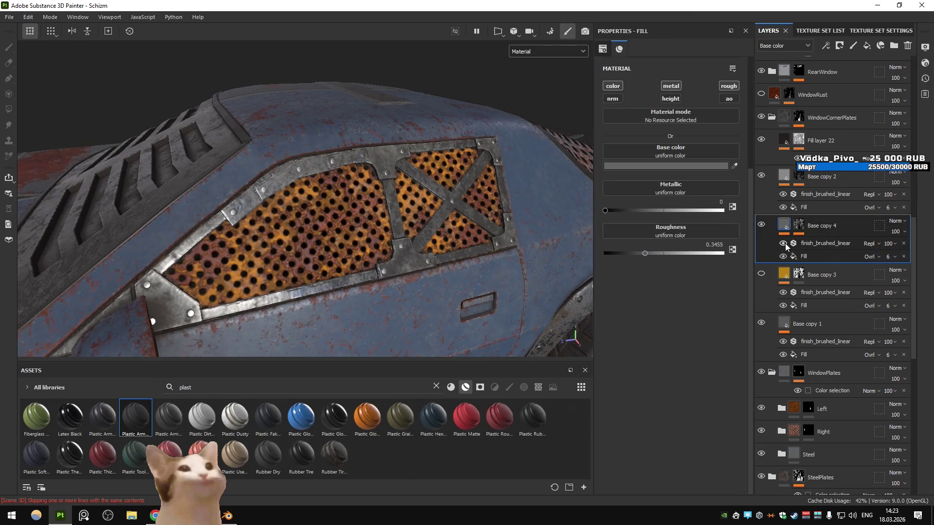
left_click(783, 244)
left_click(842, 244)
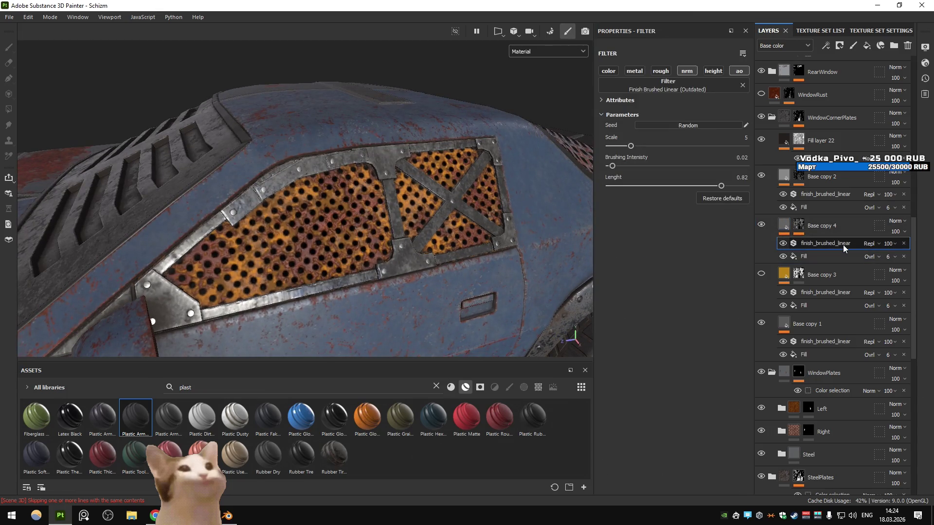
- Tune the noise to scale 10.5 and contrast 0.7, and make Base copy 4 visible
left_click(798, 225)
left_click(833, 244)
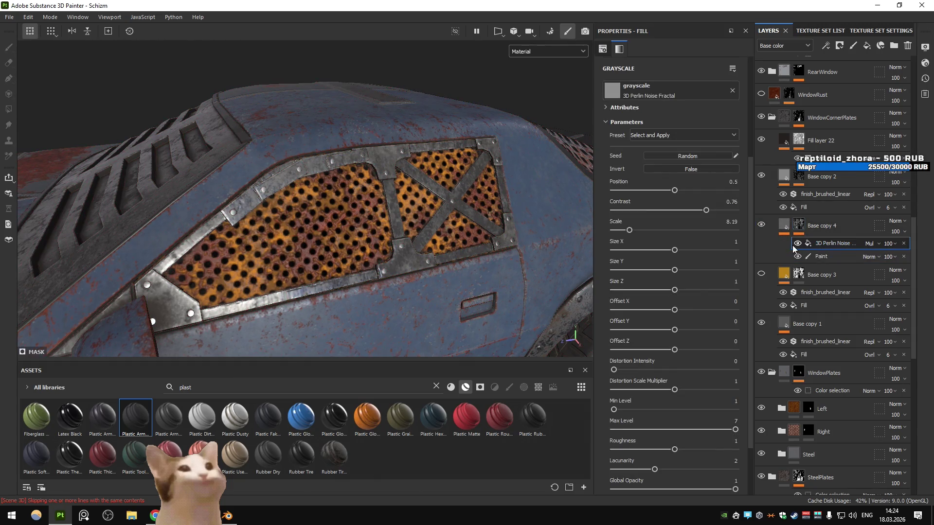
left_click(797, 244)
left_click_drag(679, 211, 691, 213)
left_click_drag(628, 231, 634, 231)
left_click_drag(486, 204, 456, 171)
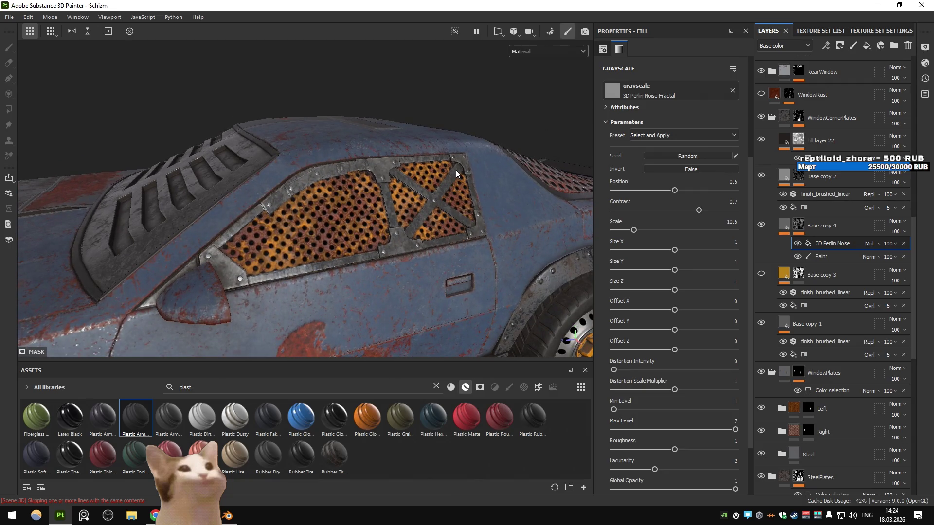
left_click(760, 226)
- Set Base copy 1's base colour to dark grey 585858
left_click(778, 327)
left_click(673, 166)
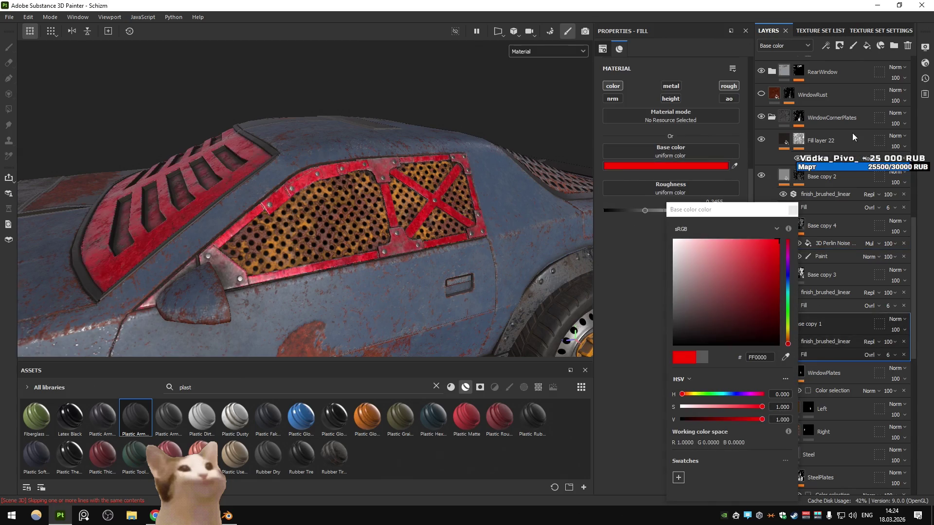
left_click(501, 170)
key("ctrl+z")
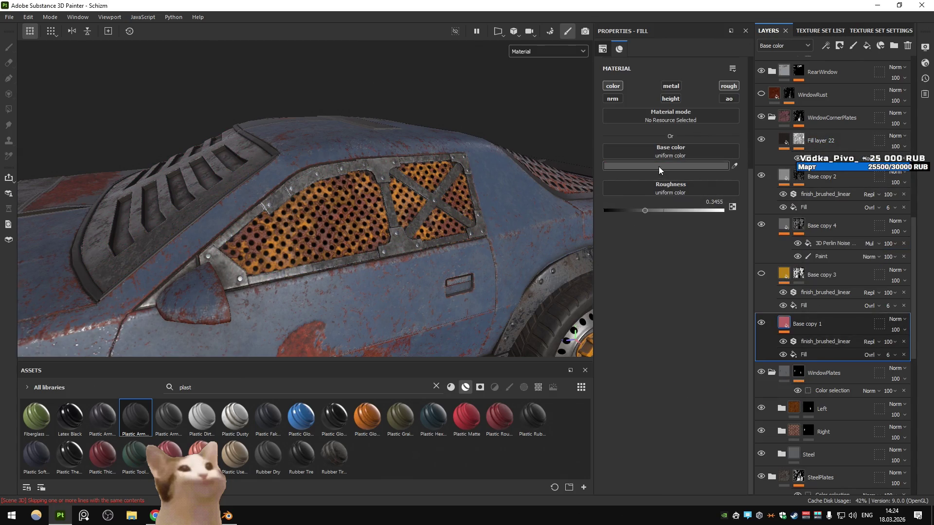
left_click(658, 167)
left_click_drag(676, 305, 651, 308)
left_click_drag(503, 256, 356, 261)
- Inspect the darker side-window frames and switch mask filling to whole polygons
left_click_drag(356, 262, 354, 252)
left_click_drag(357, 238, 427, 218)
scroll("up", 3)
scroll("up", 3)
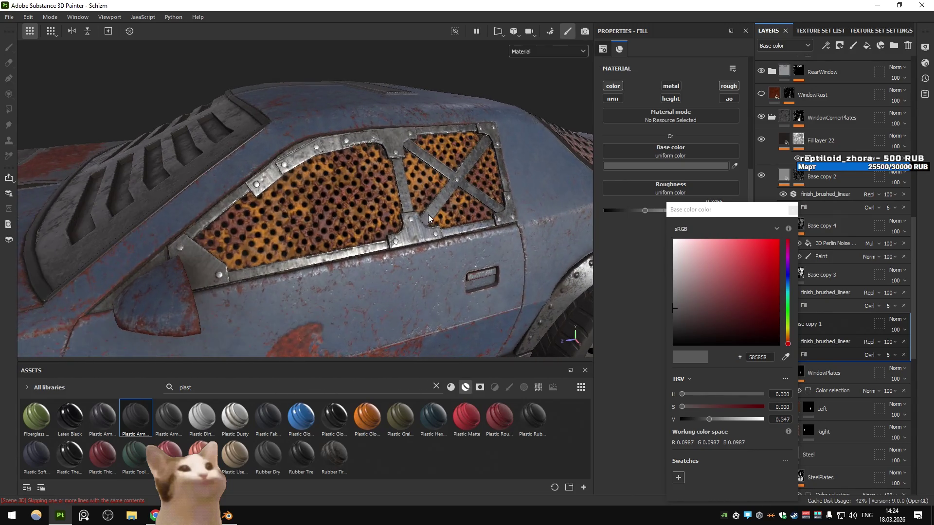
scroll("down", 3)
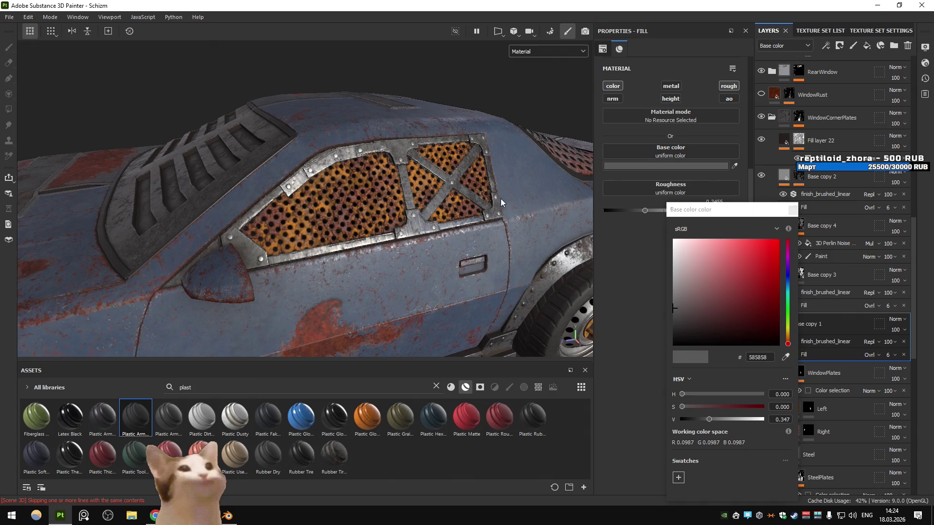
left_click_drag(421, 200, 416, 207)
left_click(822, 226)
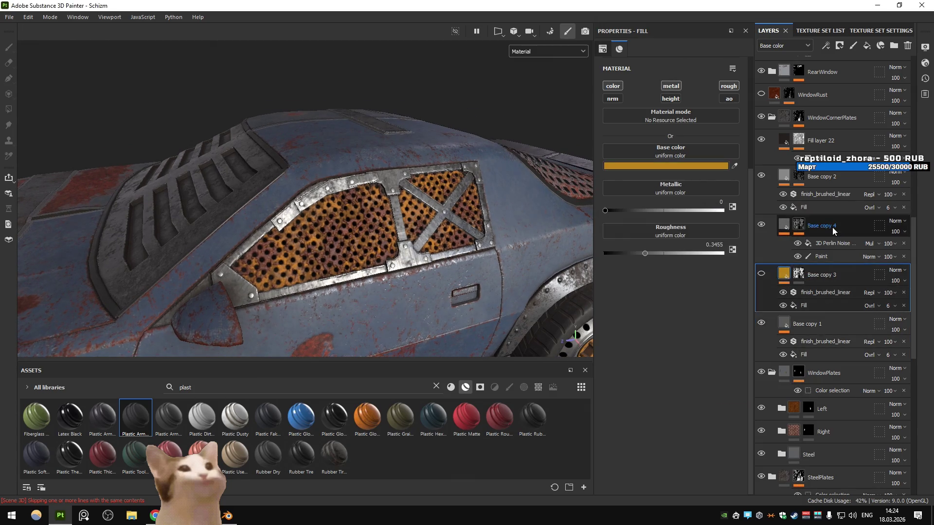
key("4")
left_click(834, 185)
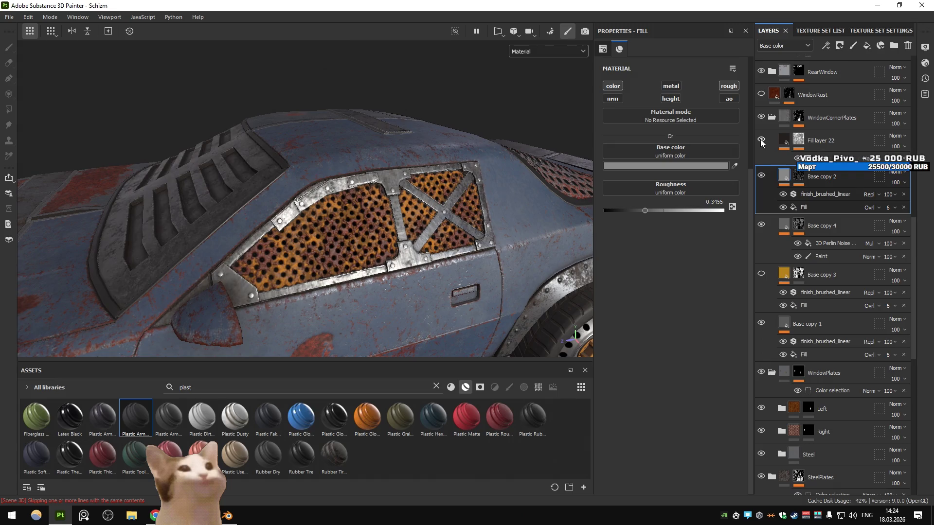
- Move WindowRust below WindowCornerPlates and lower its Dripping Rust spreading
left_click(798, 139)
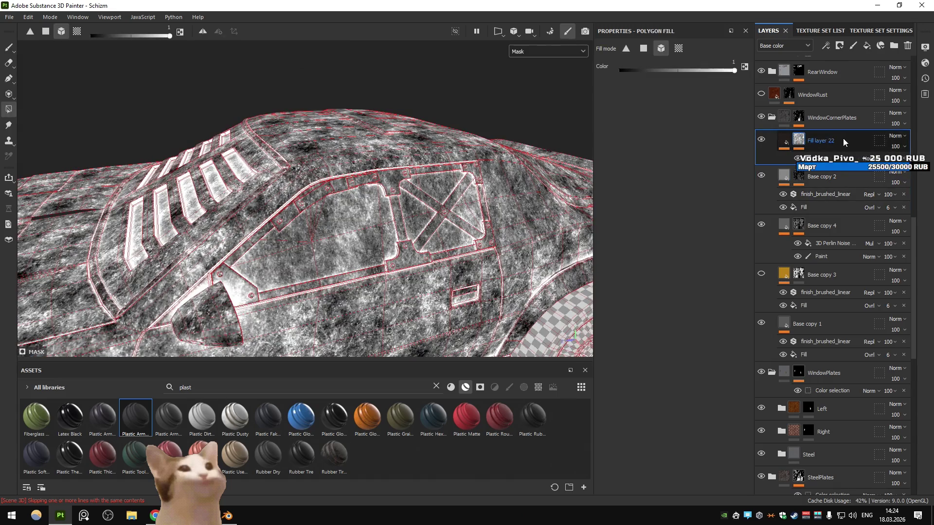
left_click(813, 99)
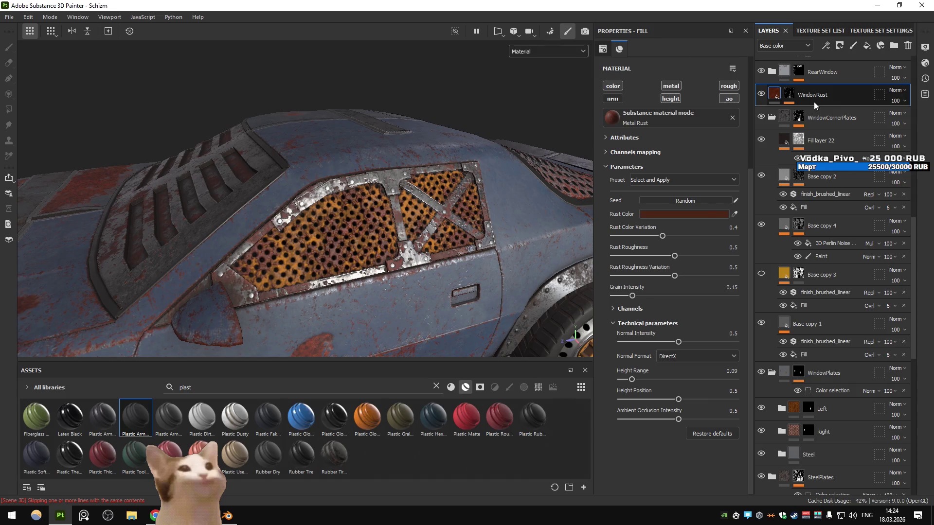
left_click_drag(824, 103, 784, 191)
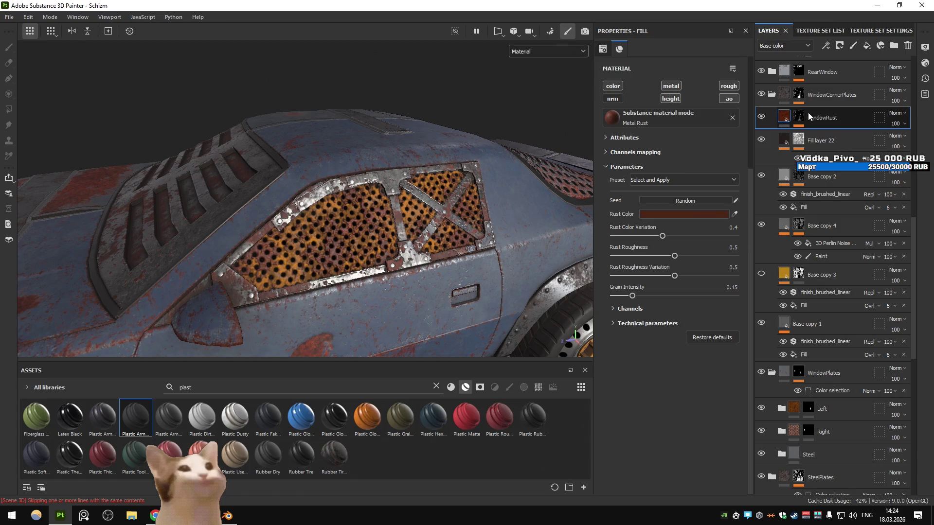
left_click(798, 117)
left_click(822, 135)
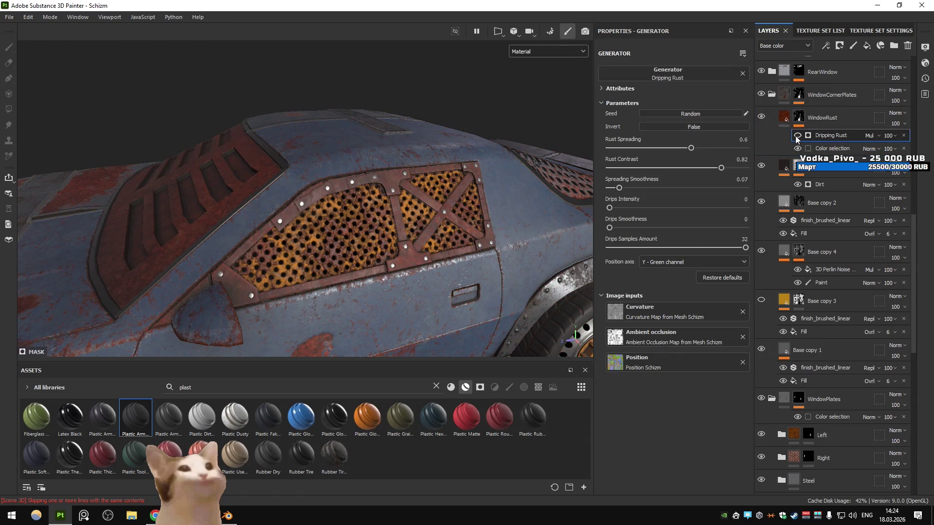
left_click_drag(694, 152, 671, 149)
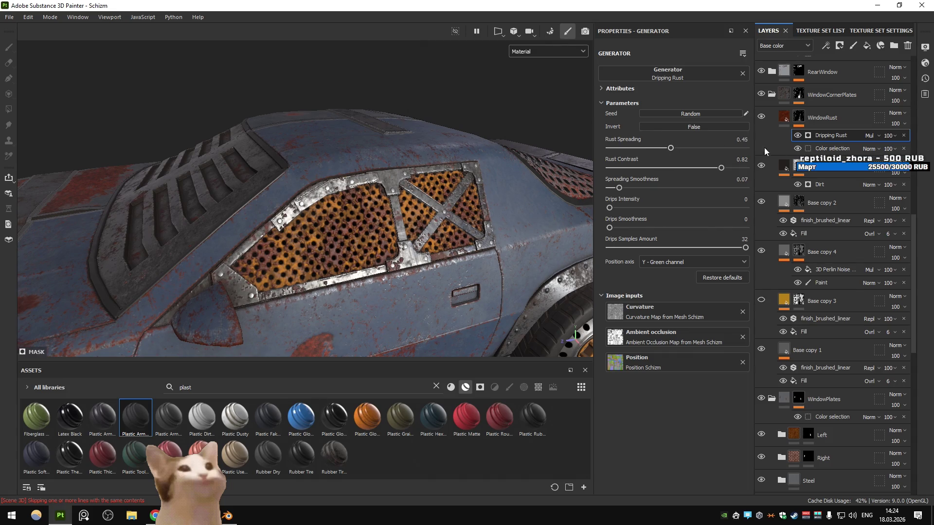
- Adjust the Dripping Rust spreading and contrast, and set Drips Intensity to 0.45
left_click(783, 117)
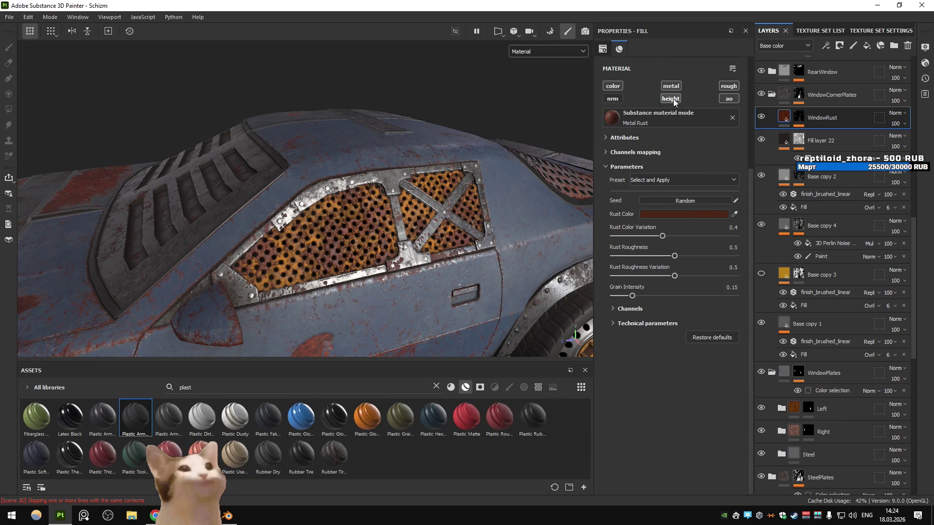
left_click(799, 118)
left_click(829, 145)
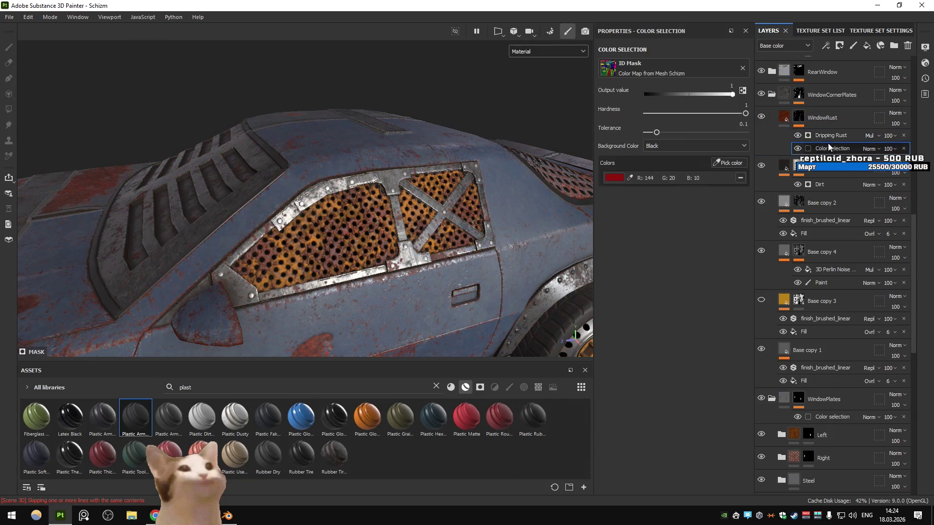
left_click(798, 135)
left_click(796, 135)
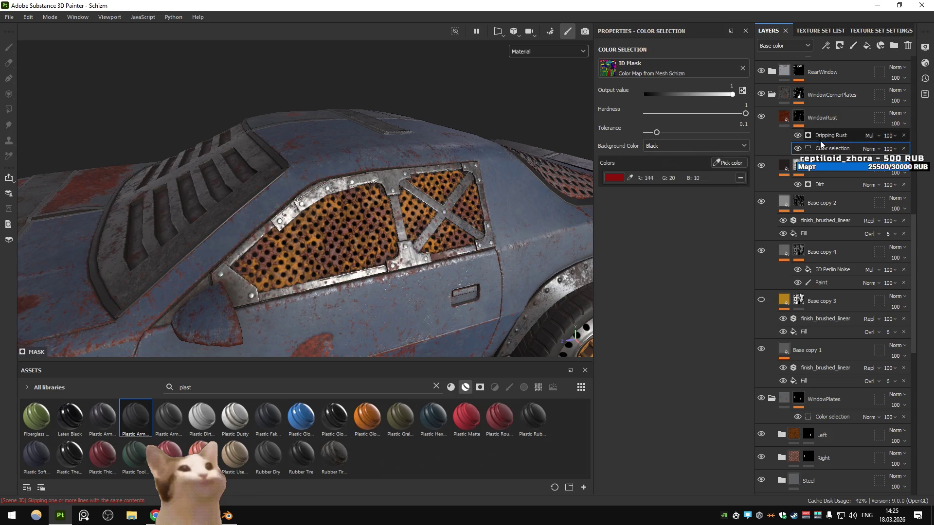
left_click(818, 139)
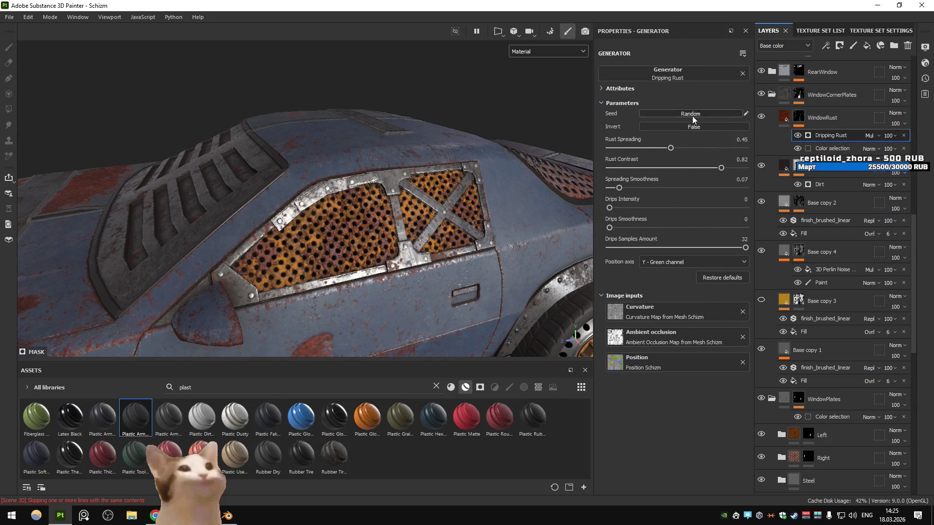
left_click_drag(671, 148, 700, 152)
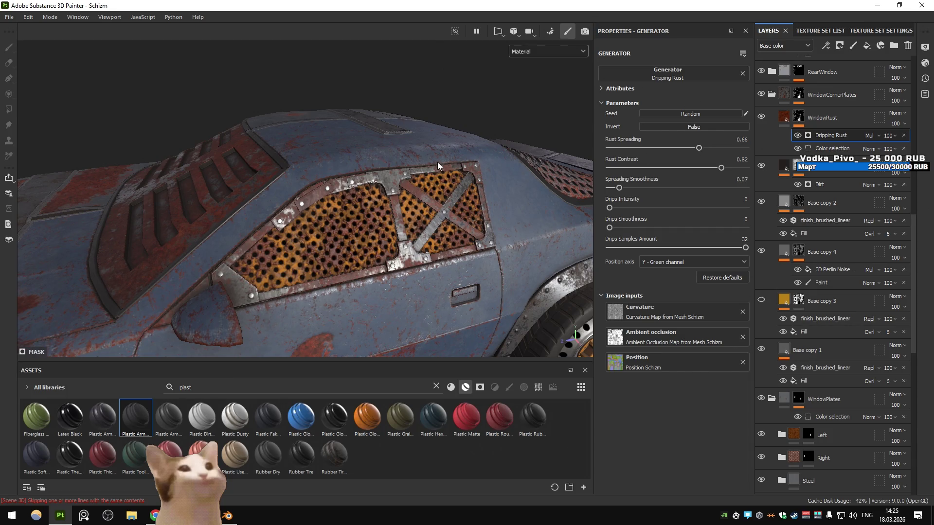
left_click_drag(713, 173, 669, 170)
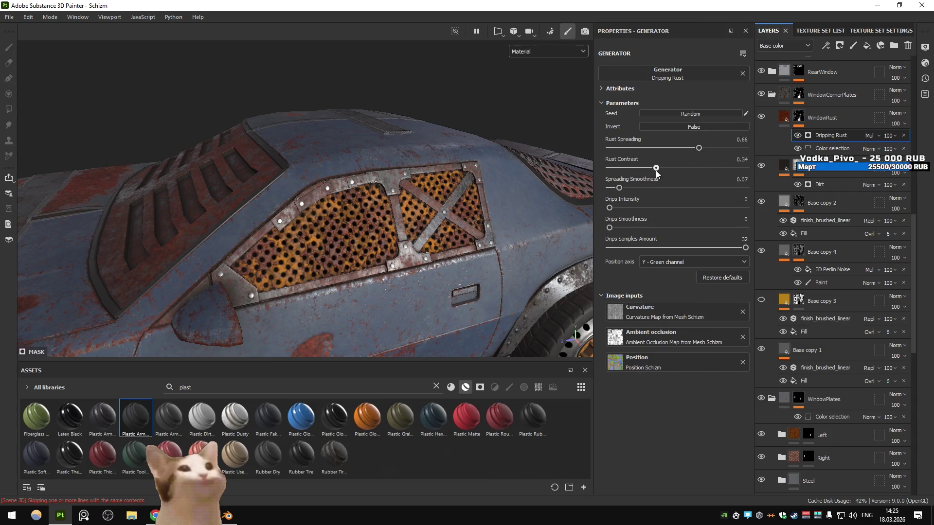
left_click(660, 204)
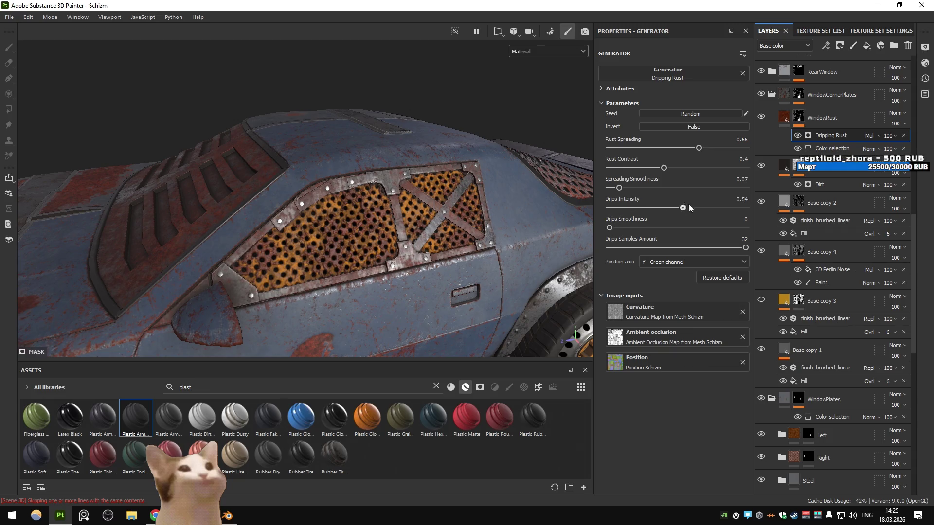
left_click_drag(609, 227, 834, 246)
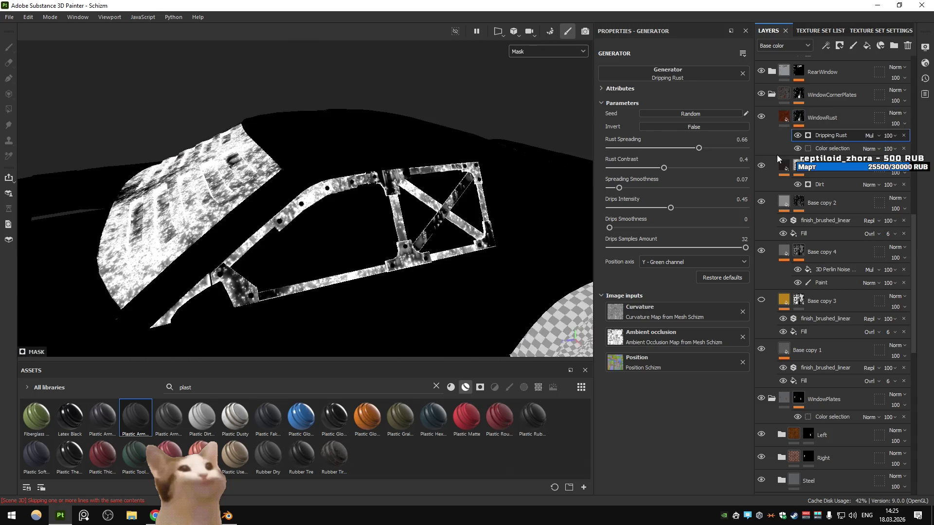
- Bring Rust Spreading down to 0.44 and inspect the side window up close
left_click(783, 119)
left_click_drag(391, 237, 322, 227)
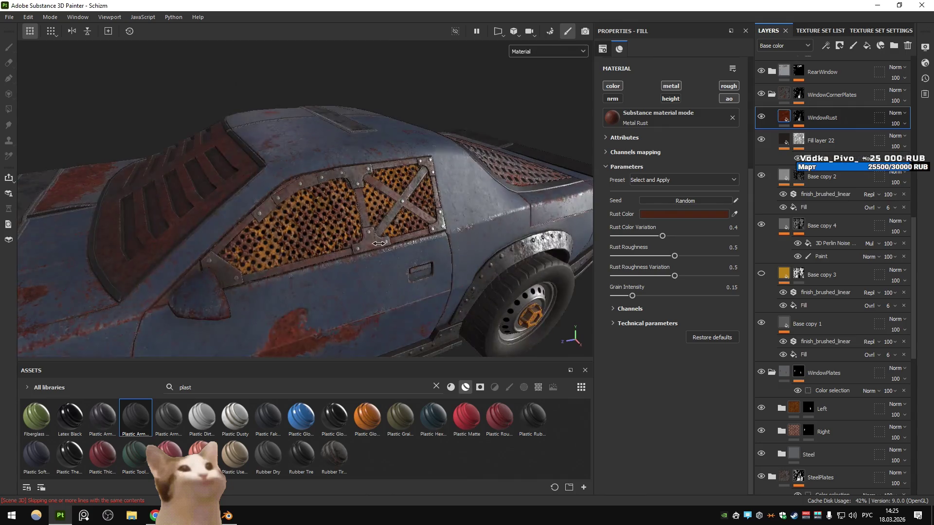
left_click(799, 117)
left_click(829, 135)
left_click_drag(699, 148, 669, 148)
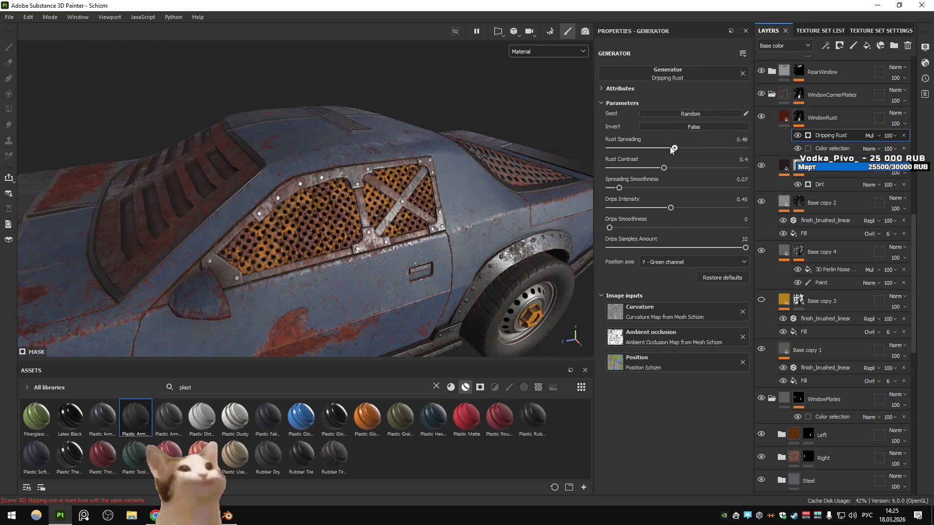
left_click_drag(350, 222, 374, 222)
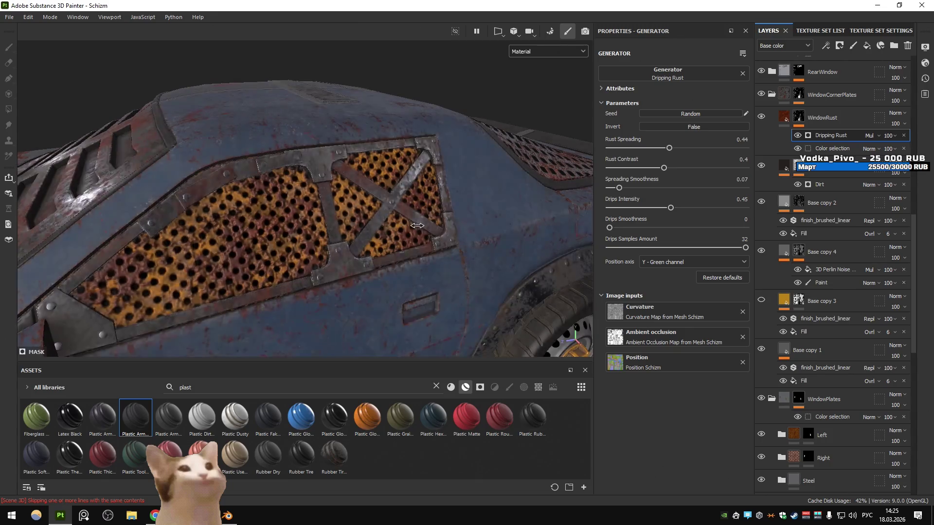
left_click_drag(374, 223, 408, 214)
left_click_drag(409, 214, 424, 223)
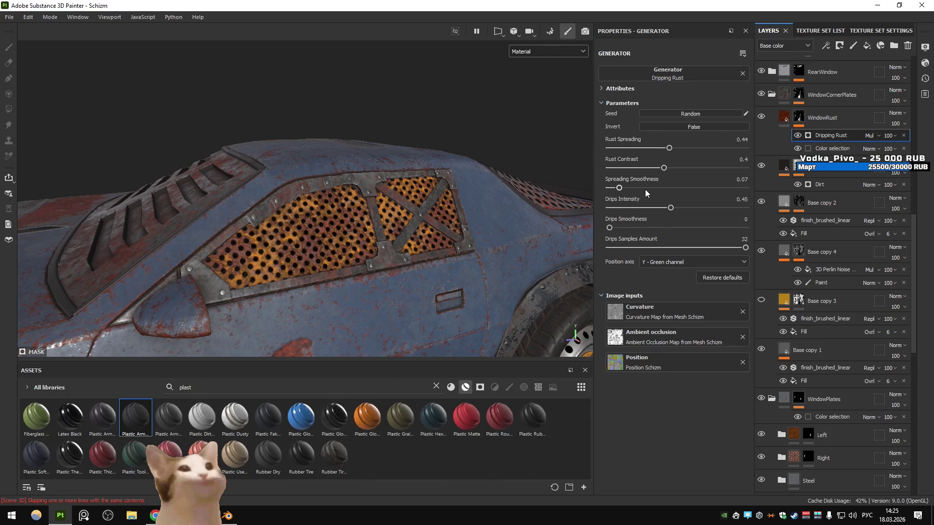
left_click_drag(357, 215, 384, 163)
- Temporarily set WindowRust's Rust Color to bright red to reveal the rust areas
left_click(822, 117)
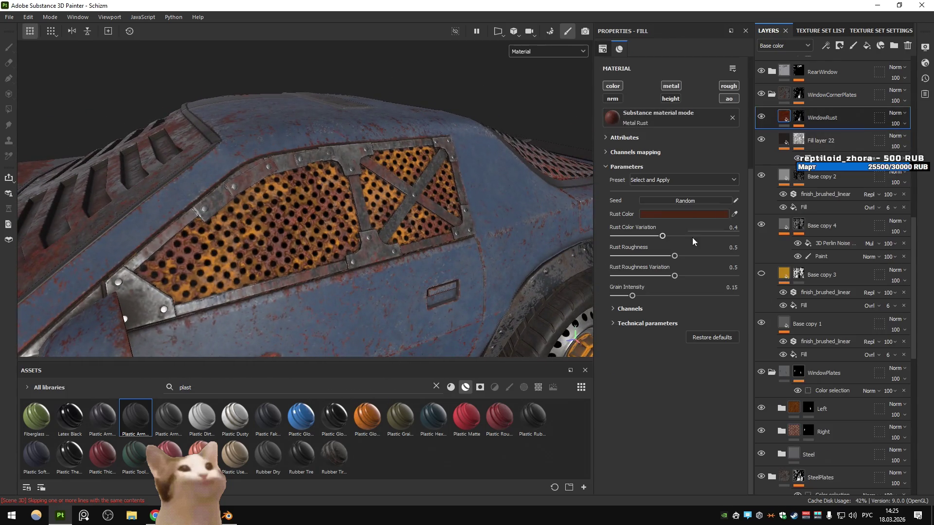
left_click(671, 215)
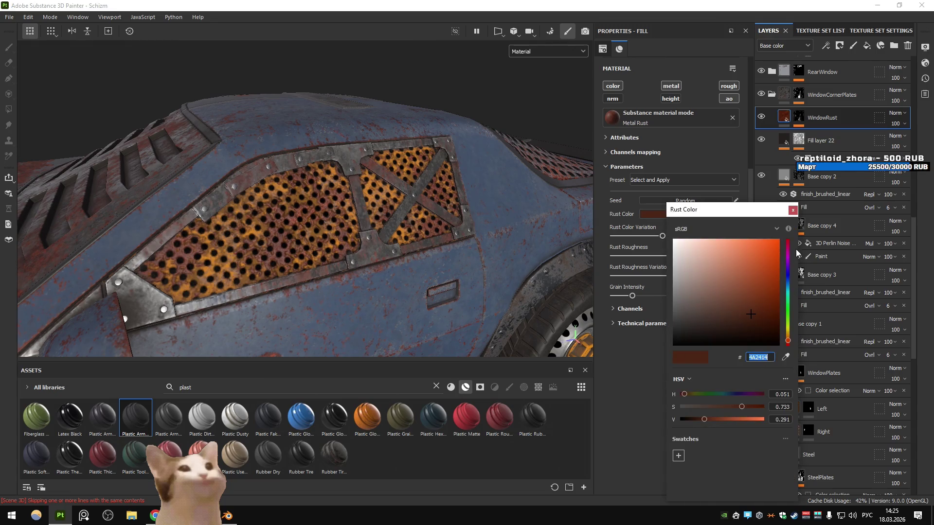
left_click(788, 241)
left_click(778, 240)
left_click(792, 210)
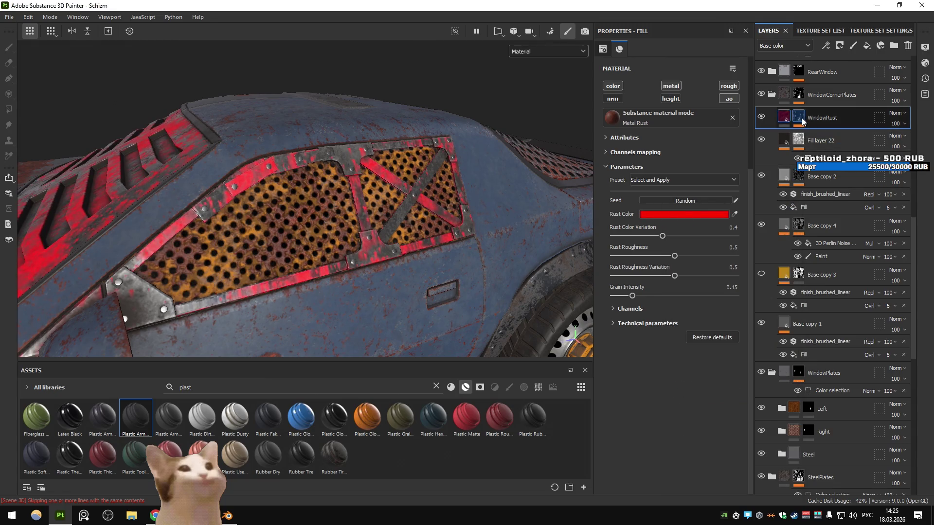
left_click(801, 120)
left_click_drag(651, 147, 669, 148)
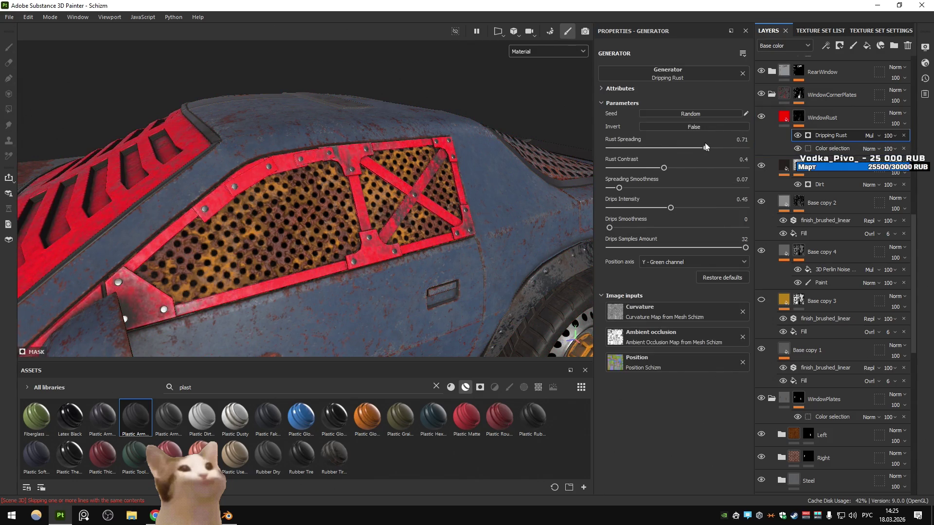
key("ctrl+z")
- Click Seed Random on the Dripping Rust four times for a new rust pattern
left_click(693, 113)
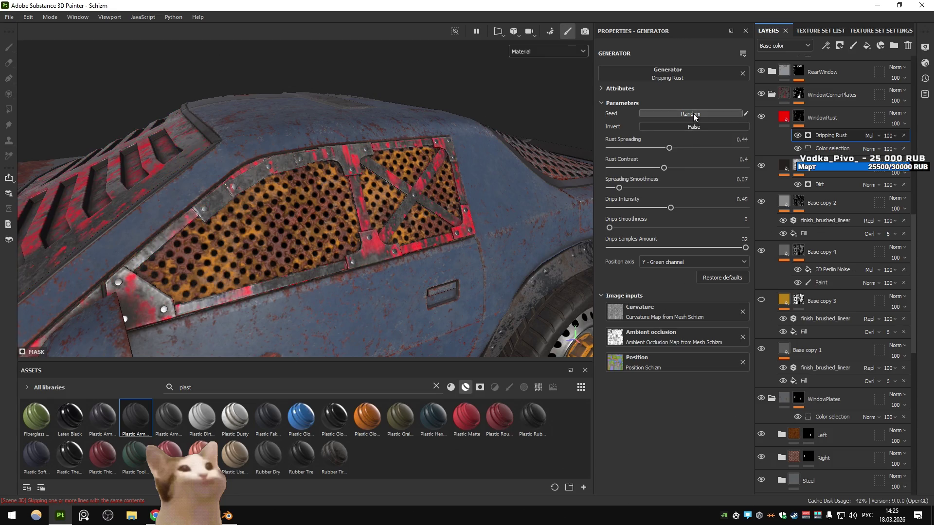
left_click(692, 113)
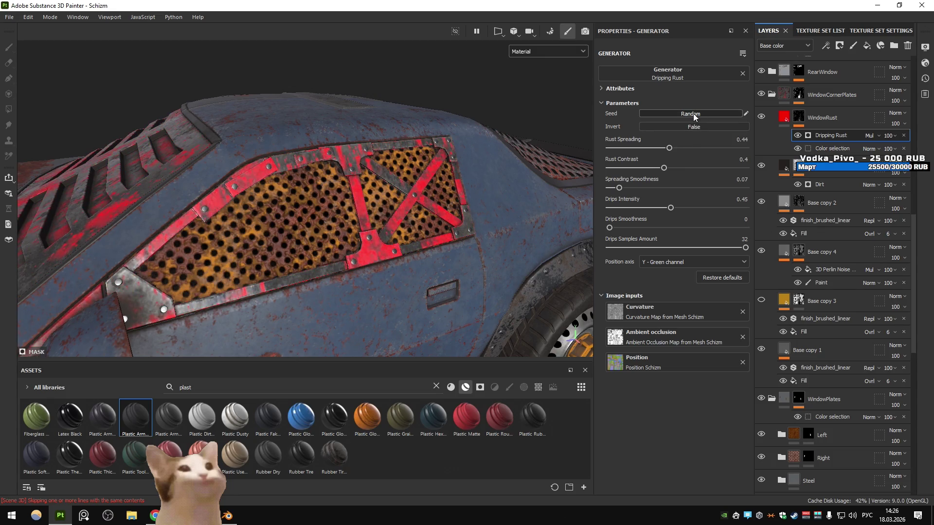
left_click(692, 112)
left_click(693, 112)
- Paste the dark brown hex value back into Rust Color
left_click(826, 117)
left_click(676, 214)
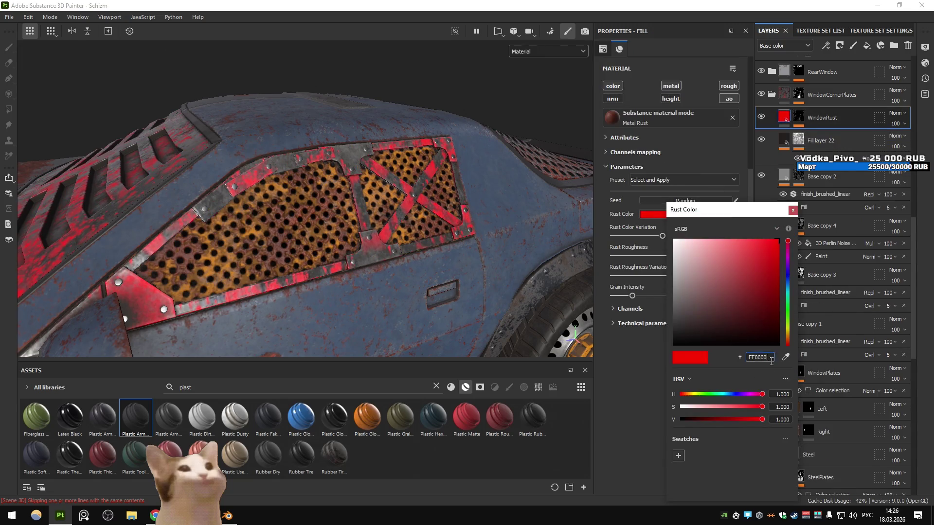
double_click(772, 359)
type("4A2414")
key("Return")
left_click(482, 81)
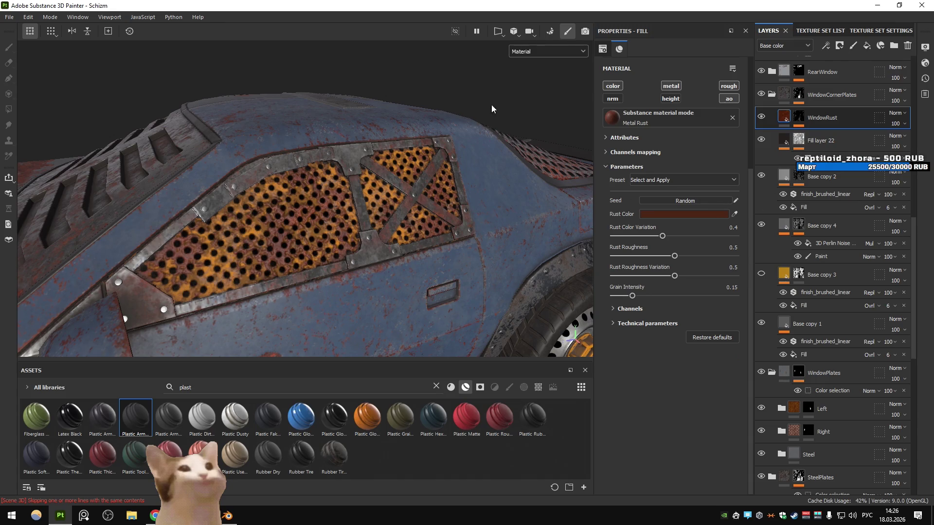
left_click_drag(475, 109, 438, 214)
- Fold up the WindowCornerPlates and WindowPlates folders and scroll through the Layers panel
scroll("up", 3)
scroll("up", 3)
left_click(772, 170)
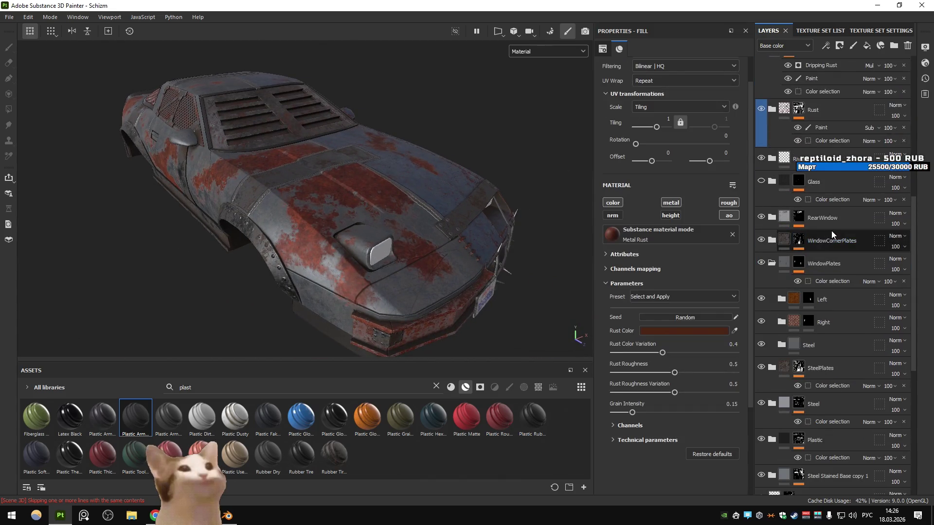
left_click(771, 263)
scroll("down", 3)
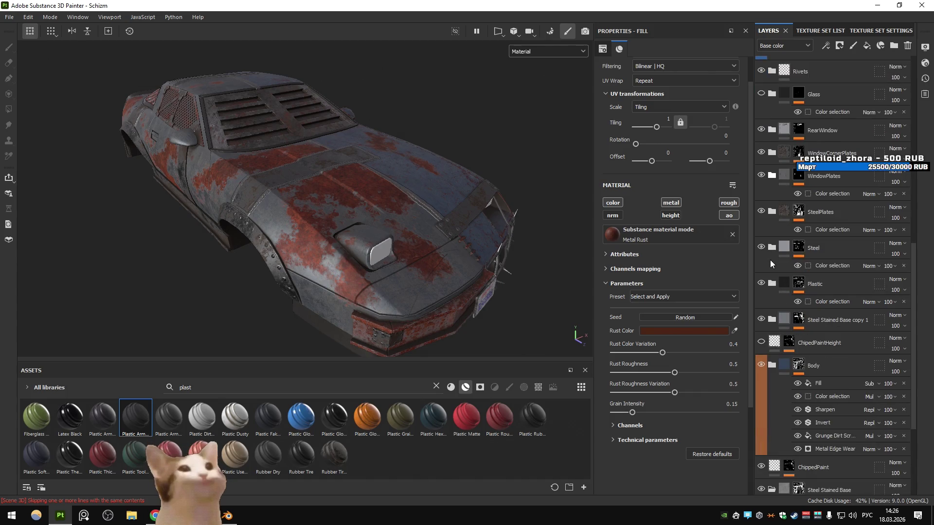
scroll("down", 3)
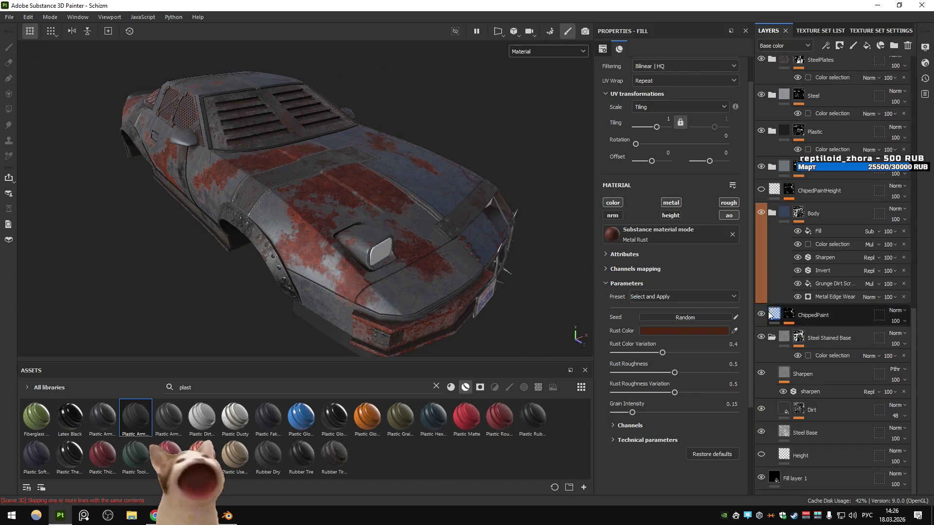
scroll("up", 3)
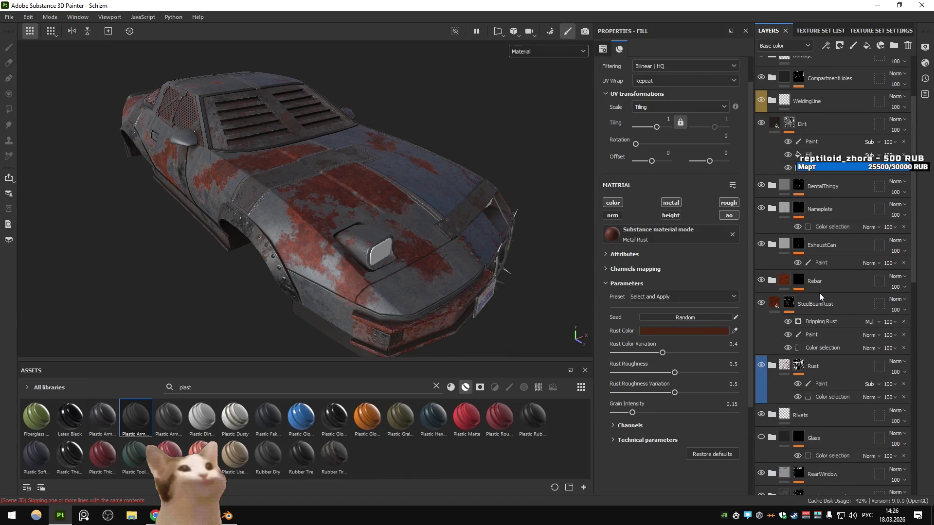
scroll("up", 3)
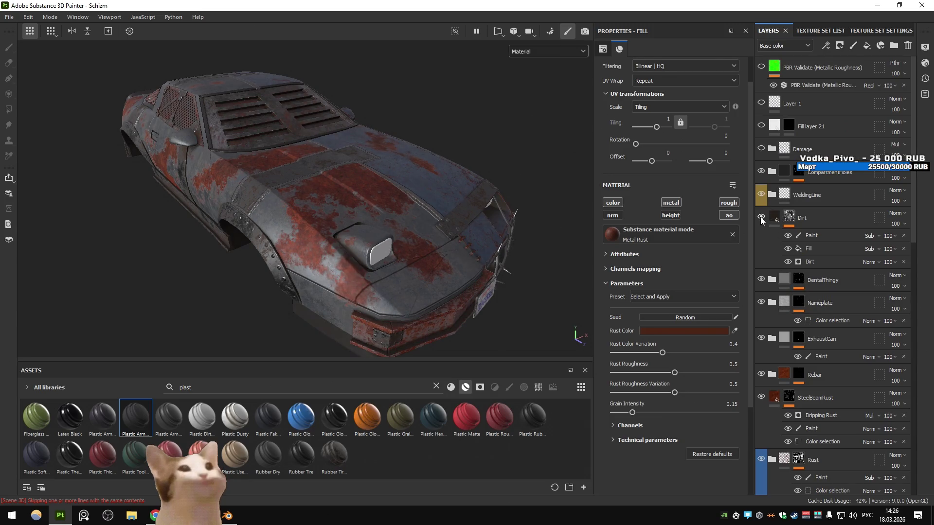
- Check the Dirt layer's mask and zoom in on the front hood
left_click(788, 218)
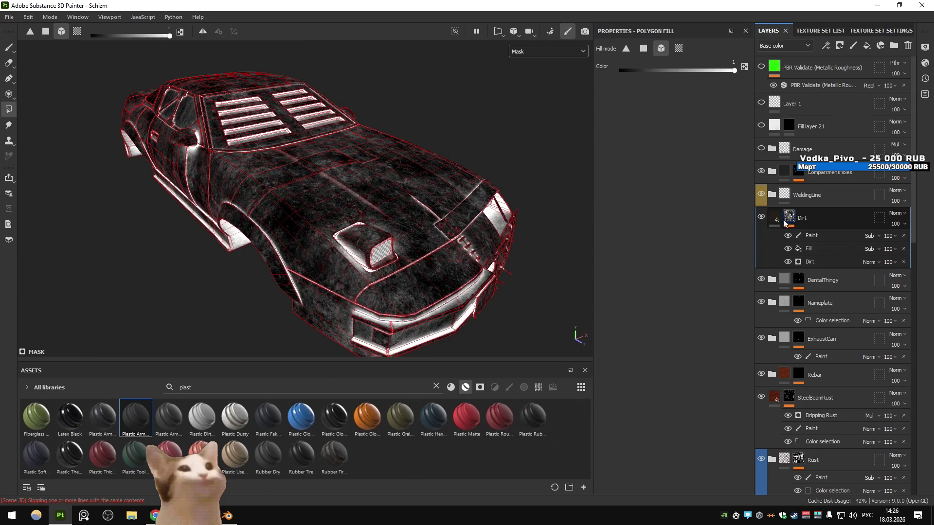
left_click(775, 219)
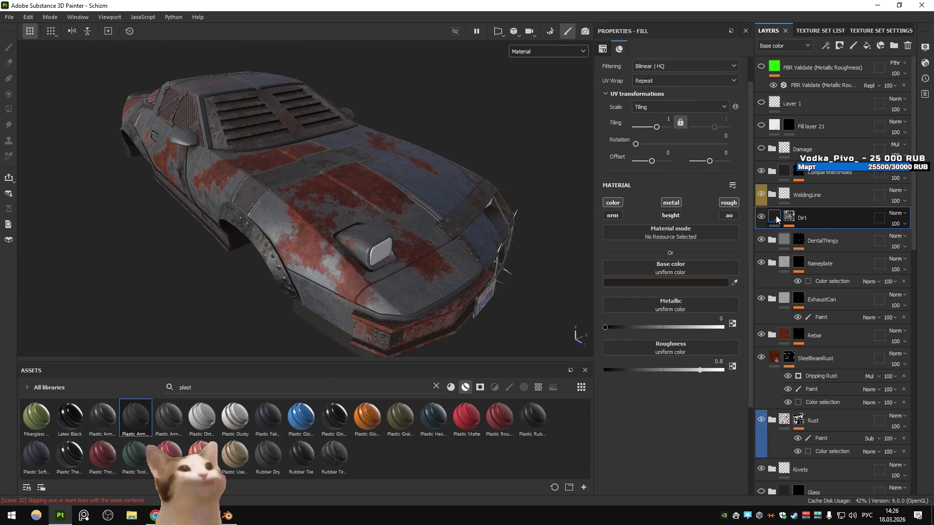
left_click_drag(398, 204, 353, 162)
scroll("down", 3)
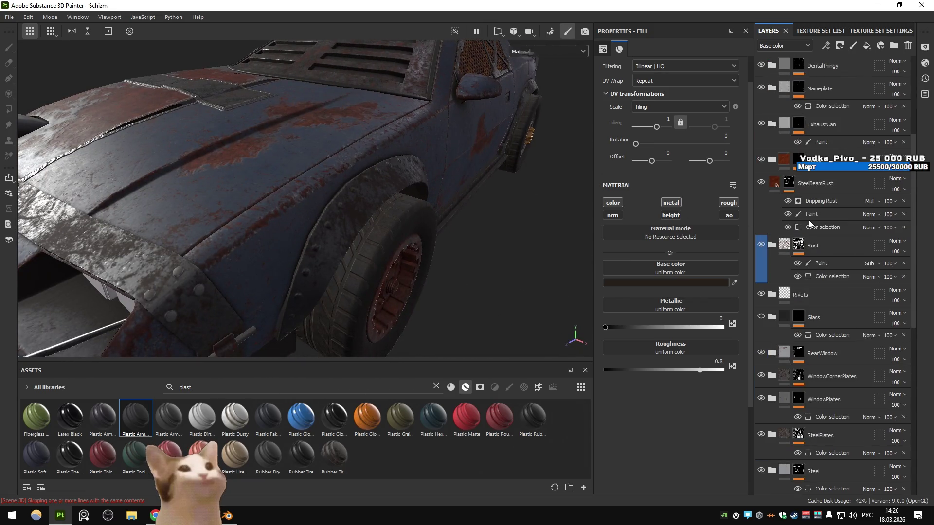
scroll("down", 3)
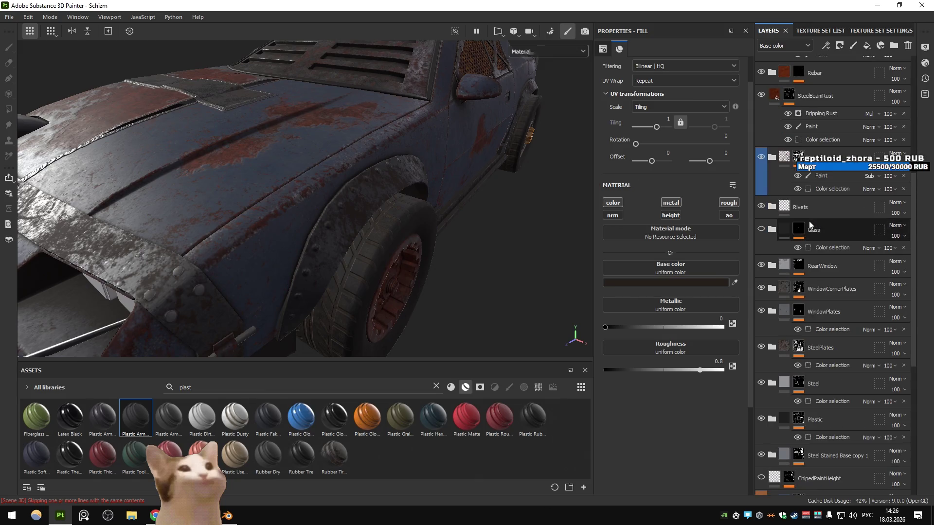
scroll("down", 3)
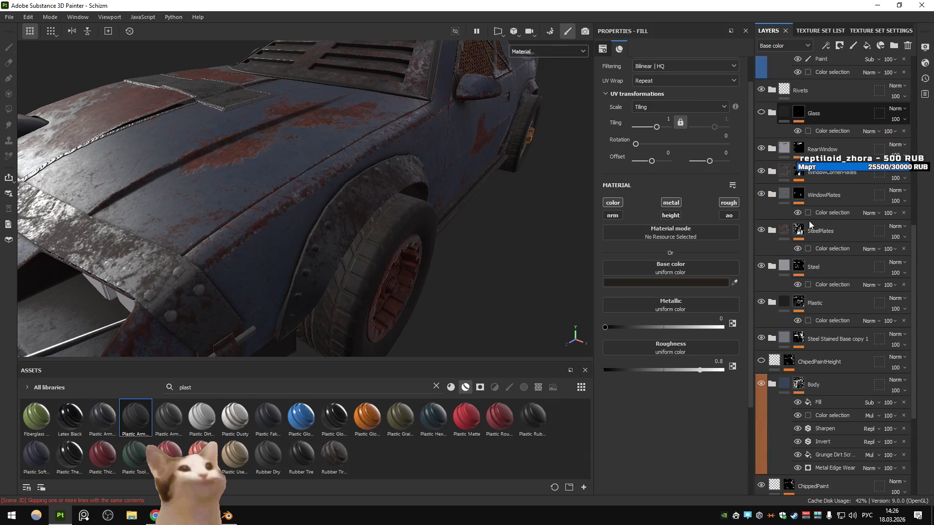
scroll("up", 3)
- Toggle Rebar and SteelBeamRust visibility and expand the Rust group
left_click(758, 277)
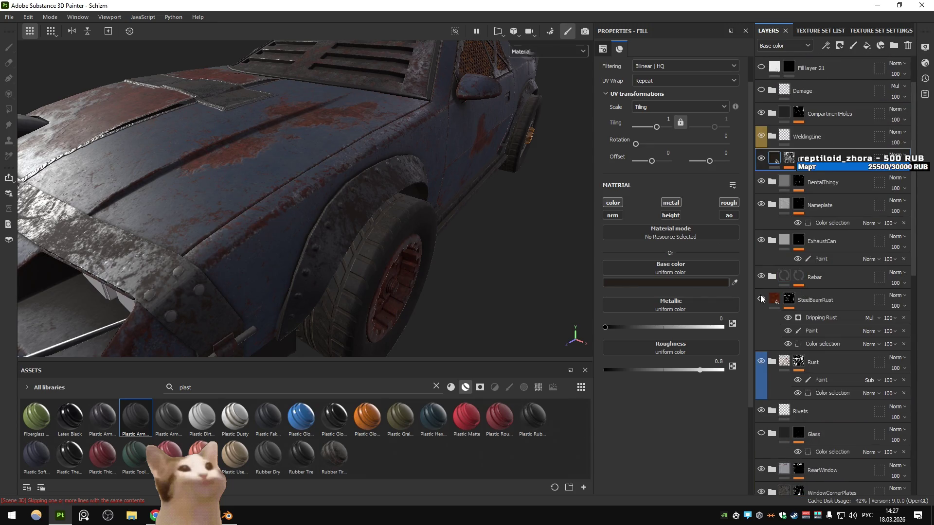
left_click(761, 299)
scroll("up", 3)
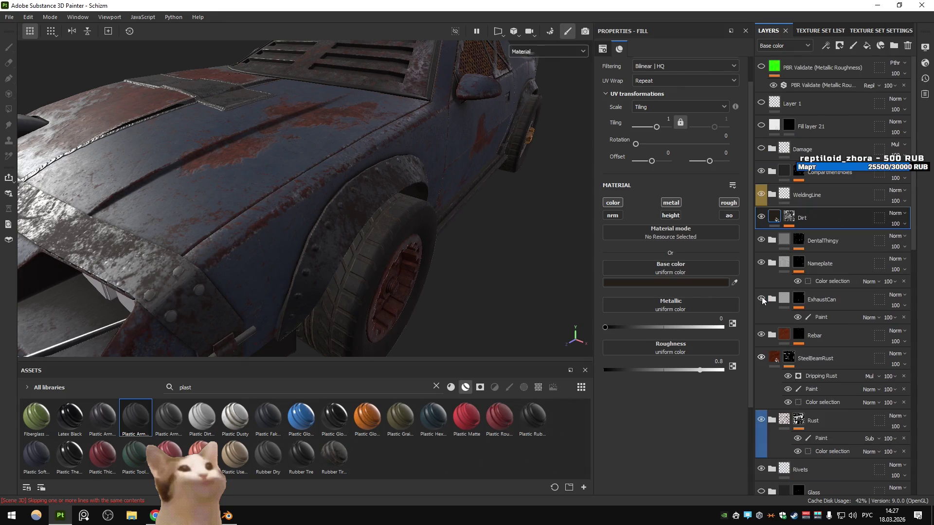
scroll("down", 3)
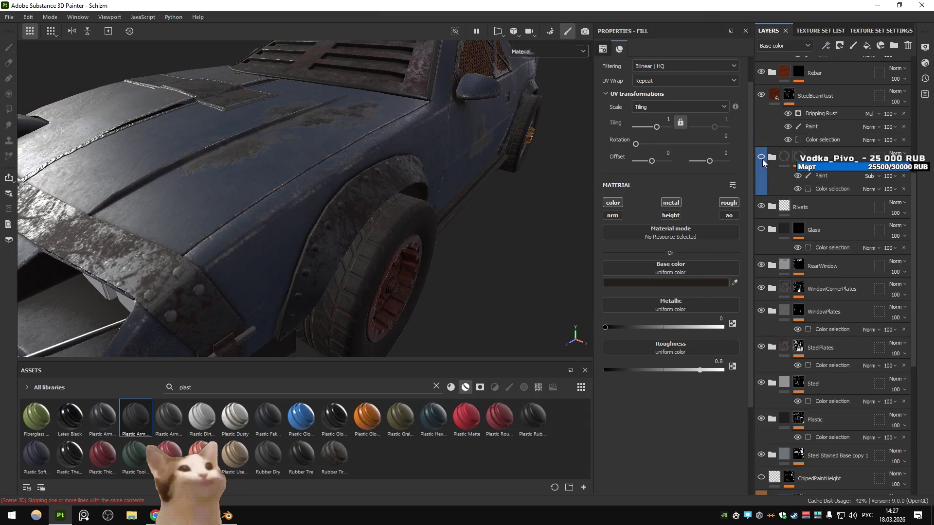
left_click(772, 157)
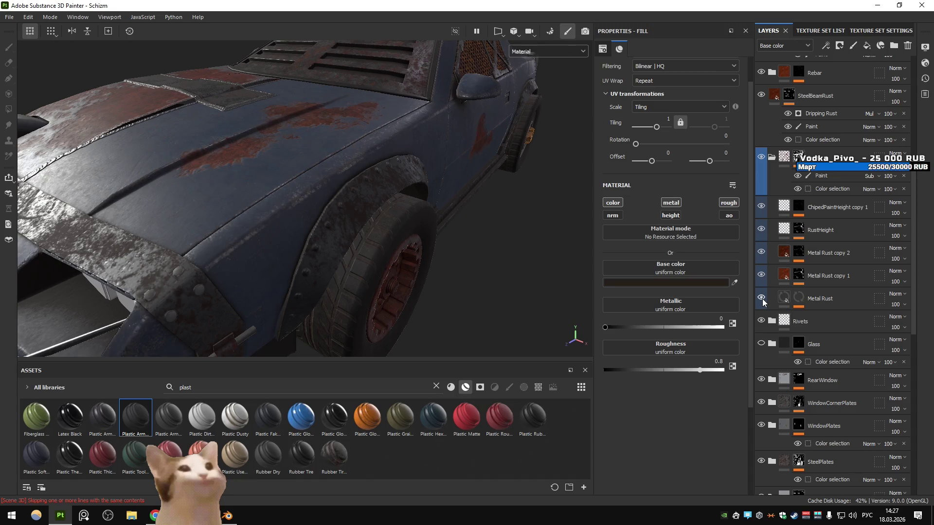
- Compare the Metal Rust layers and RustHeight by toggling their visibility
left_click(761, 275)
left_click(761, 275)
left_click(833, 253)
left_click_drag(389, 195, 465, 225)
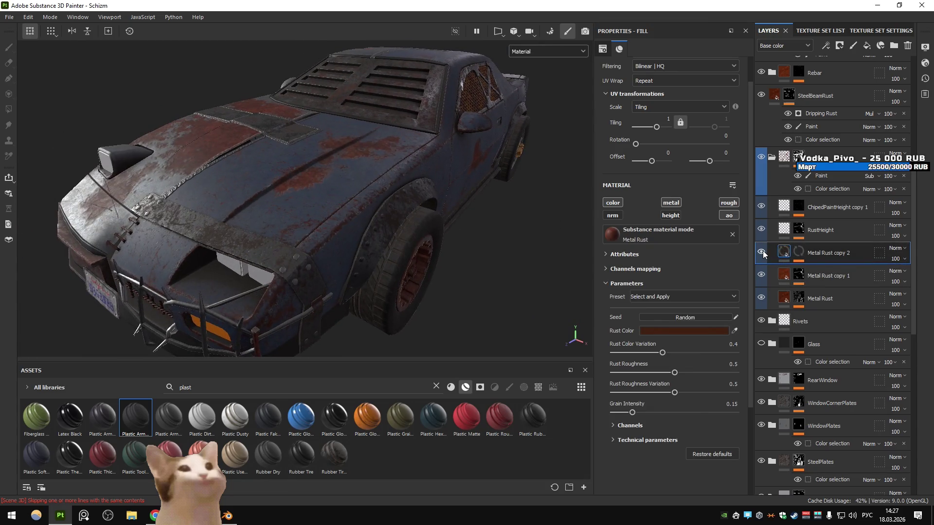
left_click(798, 299)
left_click(761, 298)
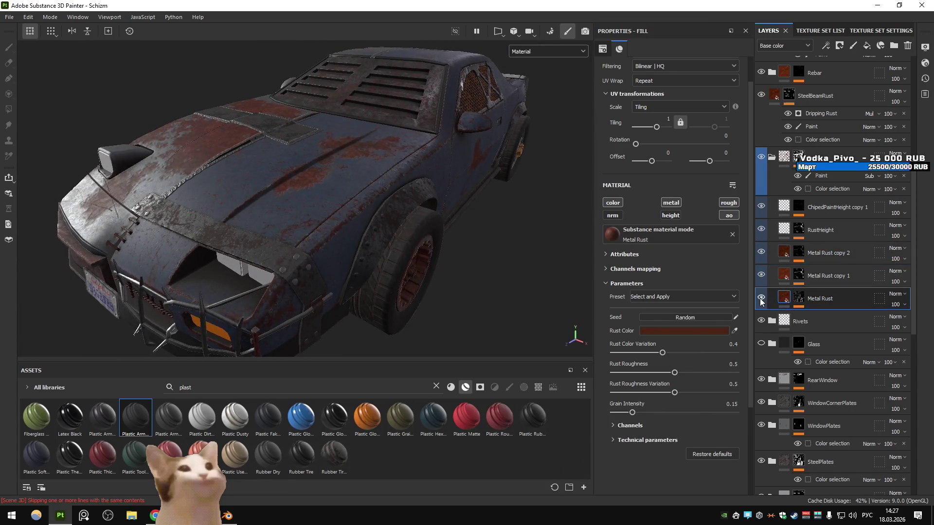
left_click(761, 298)
left_click(762, 273)
left_click(761, 273)
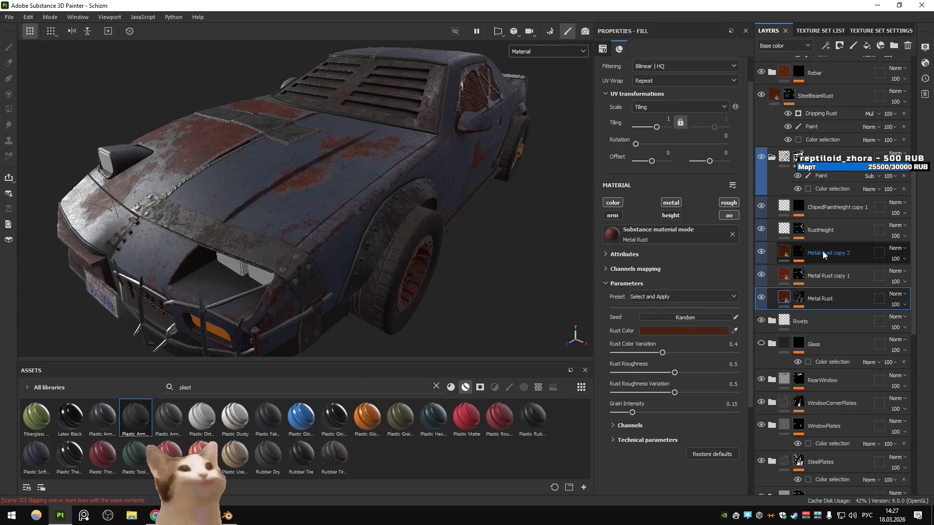
left_click(812, 251)
left_click(761, 230)
left_click(761, 229)
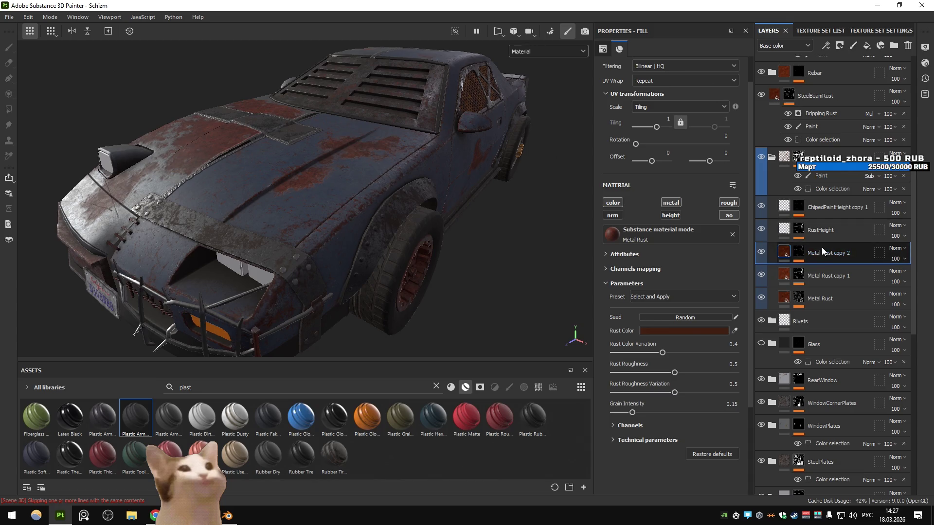
- Add an anchor point to the Metal Rust copy 2 layer
left_click(824, 211)
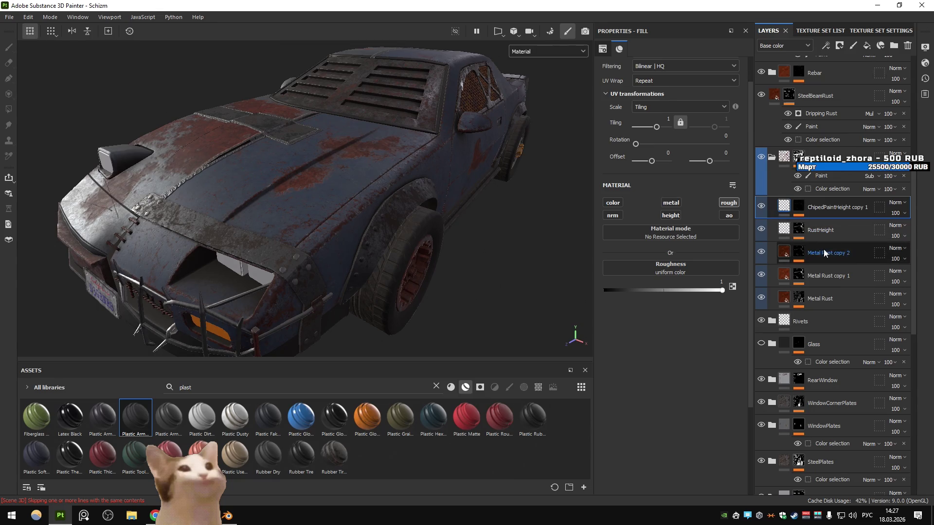
left_click(823, 251)
left_click(825, 45)
left_click(857, 144)
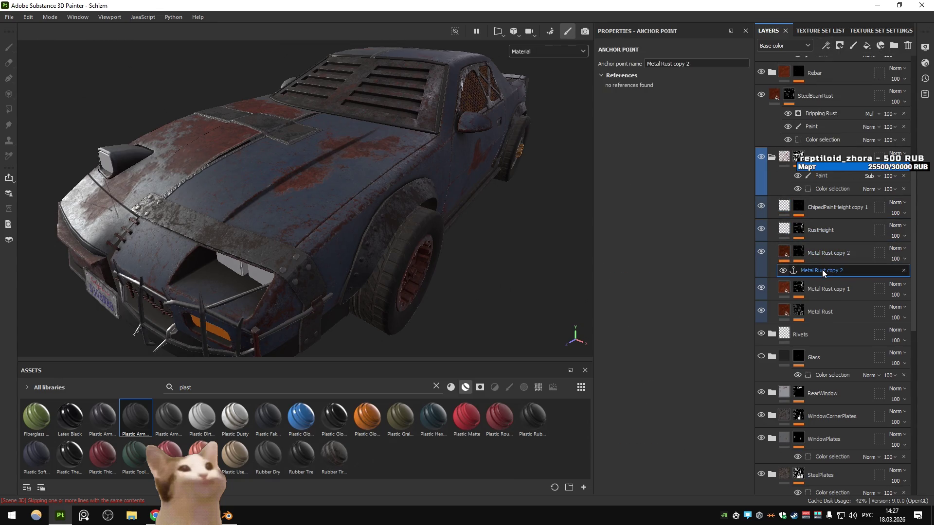
- Rename the new anchor point under Metal Rust copy 2 to 'Rust'
double_click(821, 271)
type("Кгые")
key("BackSpace")
key("BackSpace")
key("BackSpace")
key("alt+shift")
type("Rust")
key("Return")
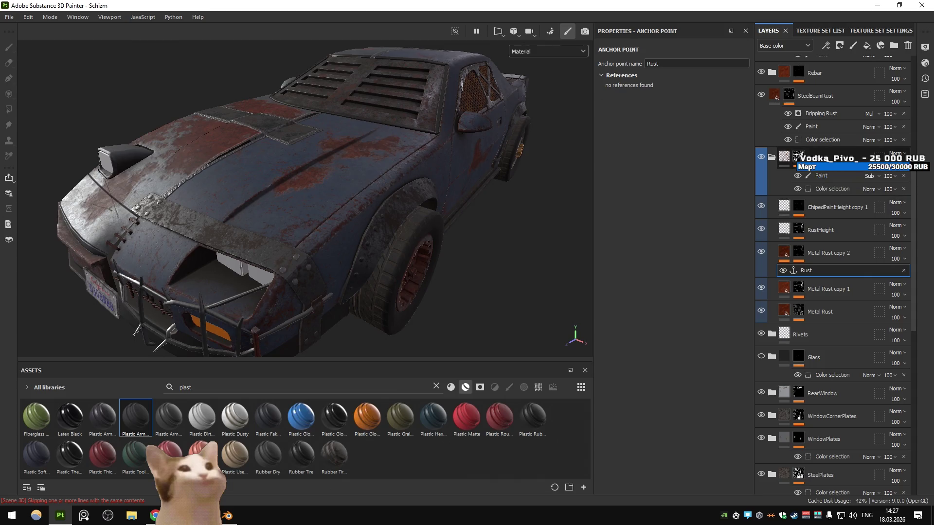
- Create a new empty folder above the Rust group
left_click(799, 156)
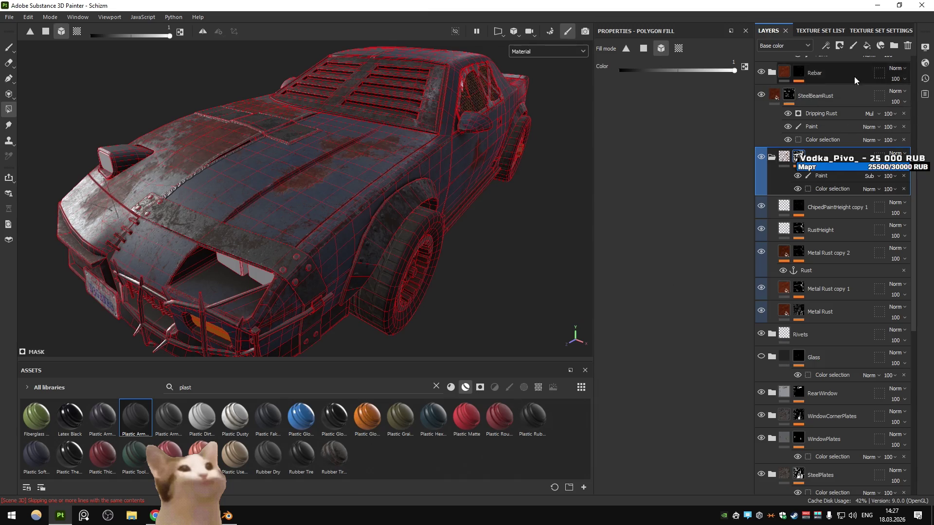
left_click(893, 46)
double_click(800, 158)
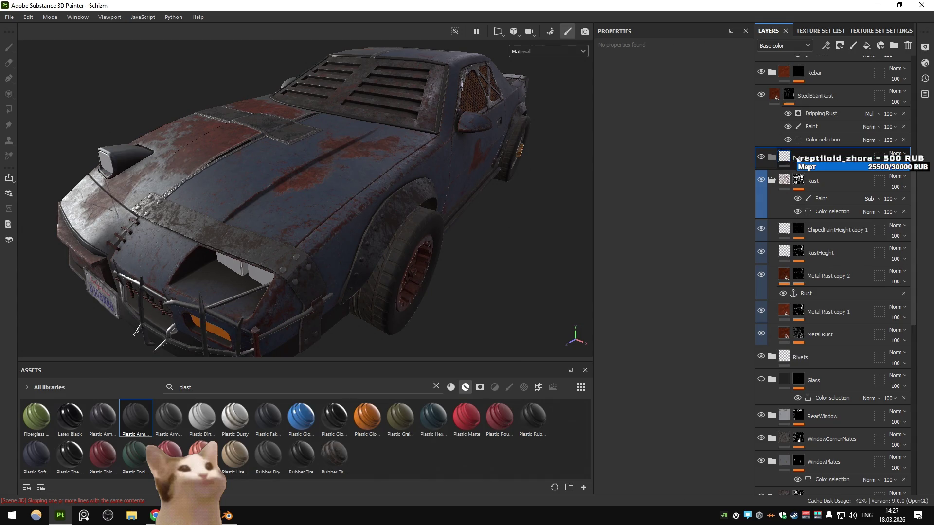
- Add a height-only fill to the new folder with a uniform height of 0.1
left_click(825, 45)
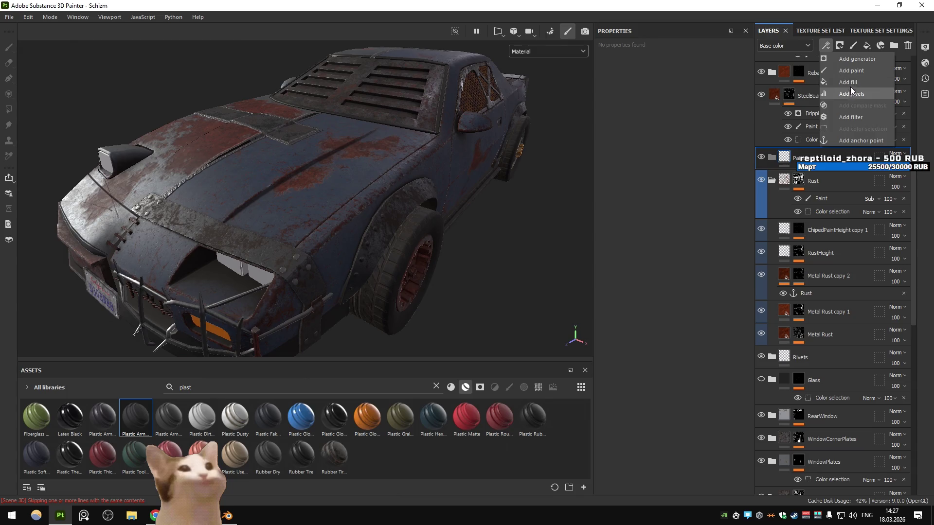
left_click(850, 83)
left_click(674, 220)
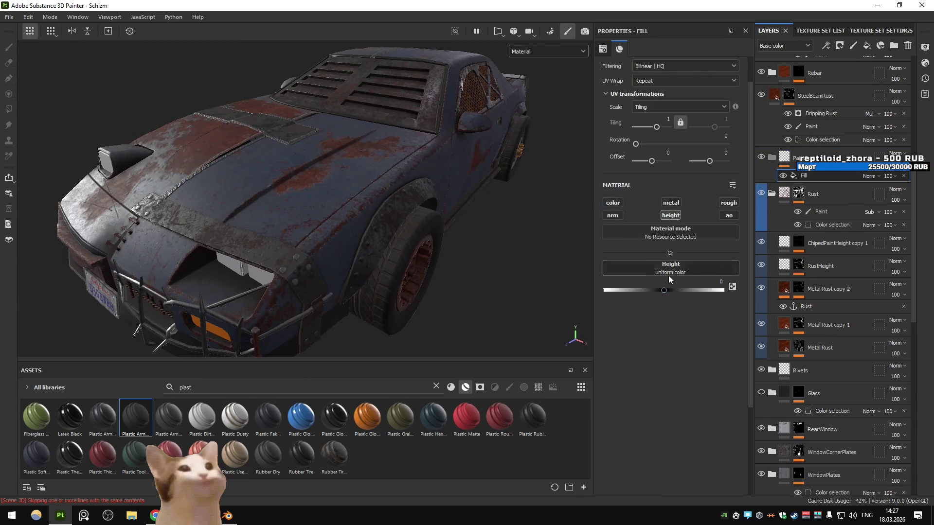
left_click(668, 276)
left_click(743, 280)
left_click(706, 346)
scroll("up", 3)
left_click_drag(343, 181, 433, 200)
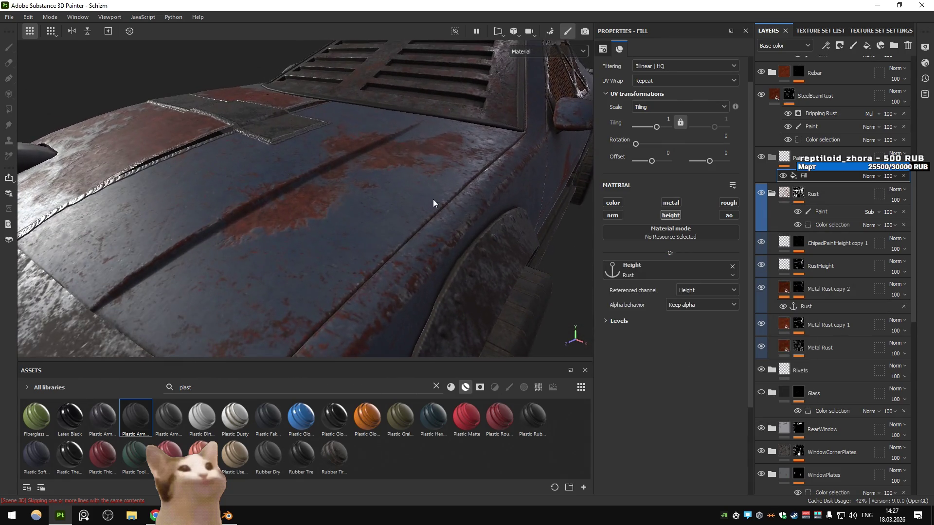
key("ctrl+z")
left_click_drag(664, 291, 671, 289)
left_click(715, 282)
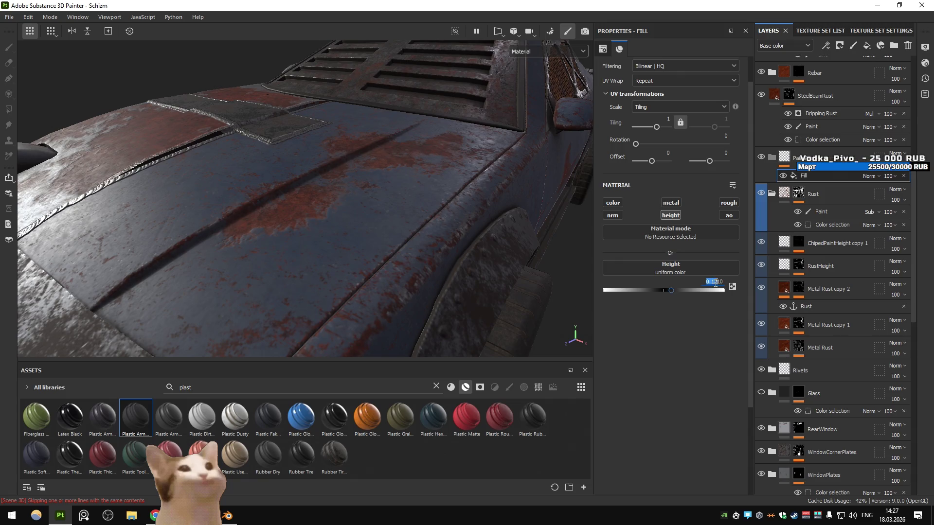
type("1")
key("Return")
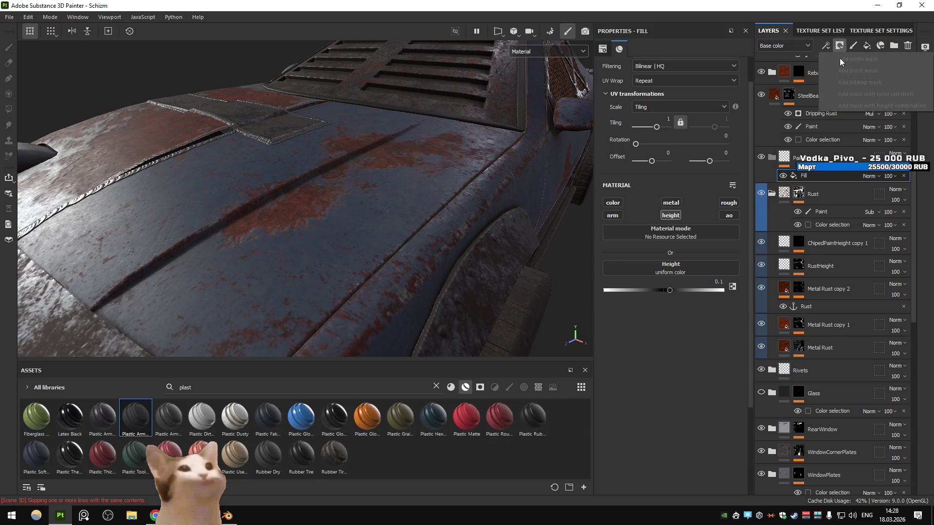
- Add Fill layer 23 affecting only height, set to 0.1
left_click(808, 172)
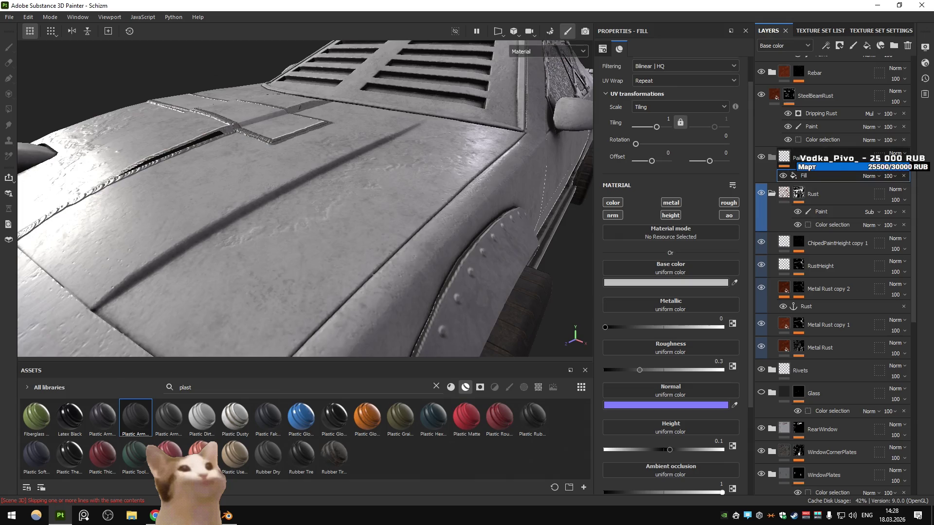
left_click(806, 176)
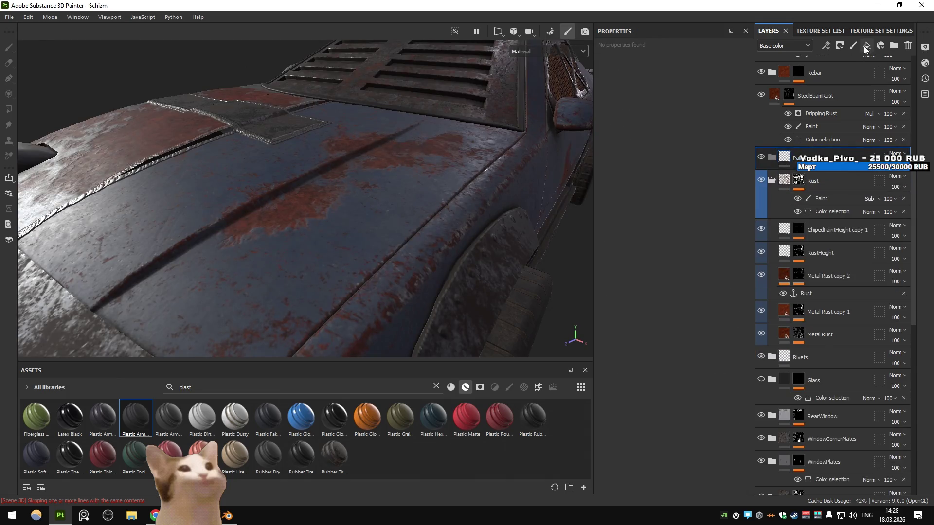
left_click(865, 46)
left_click(670, 215)
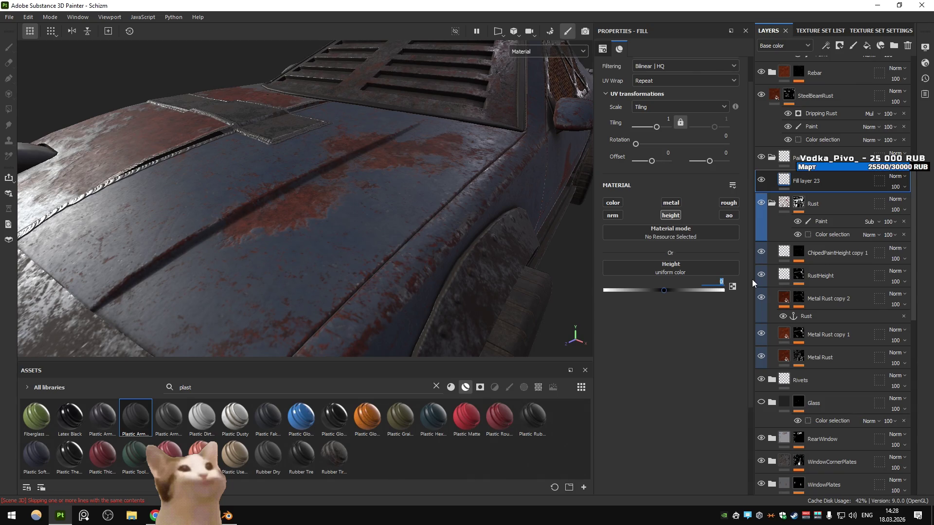
type("0.1")
key("Return")
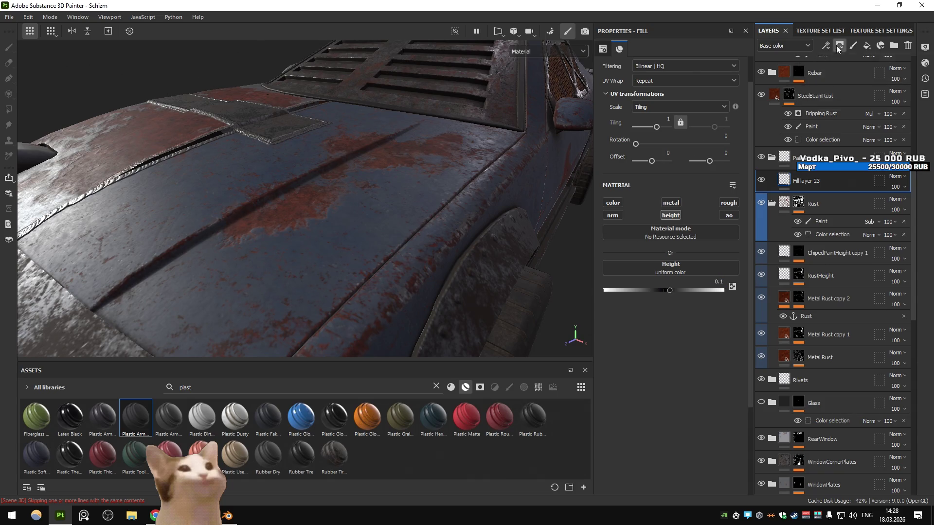
- Mask Fill layer 23 with a fill referencing the Rust anchor, and raise its height to 1
left_click(839, 45)
left_click(840, 69)
left_click(826, 45)
left_click(838, 77)
left_click(670, 205)
left_click(708, 210)
left_click(681, 279)
key("ctrl+z")
key("ctrl+z")
key("ctrl+z")
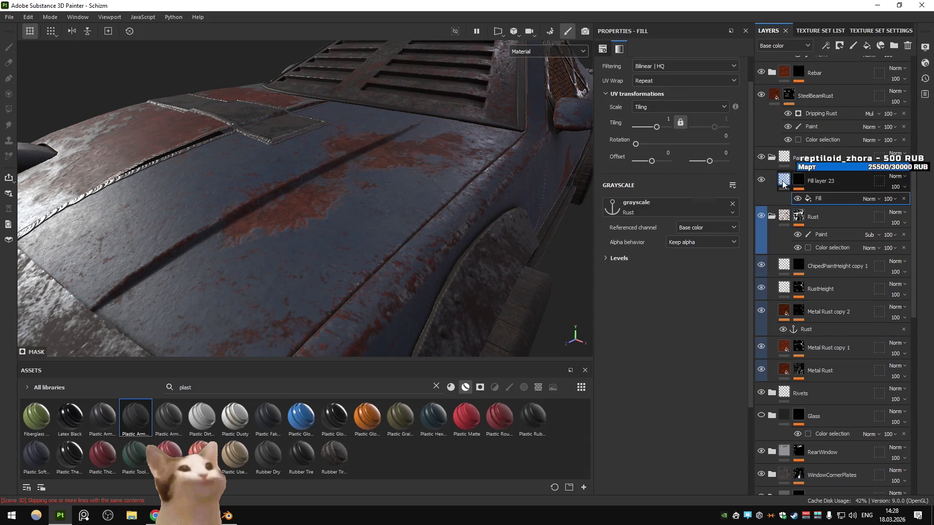
left_click(685, 290)
left_click_drag(713, 293, 750, 295)
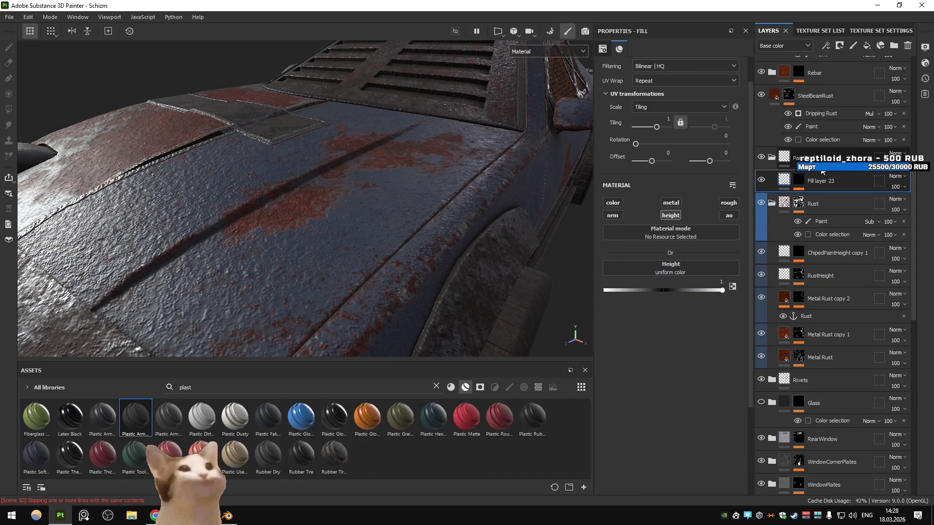
- Make the mask's Rust anchor reference use the Ambient occlusion channel
left_click(800, 181)
left_click(828, 197)
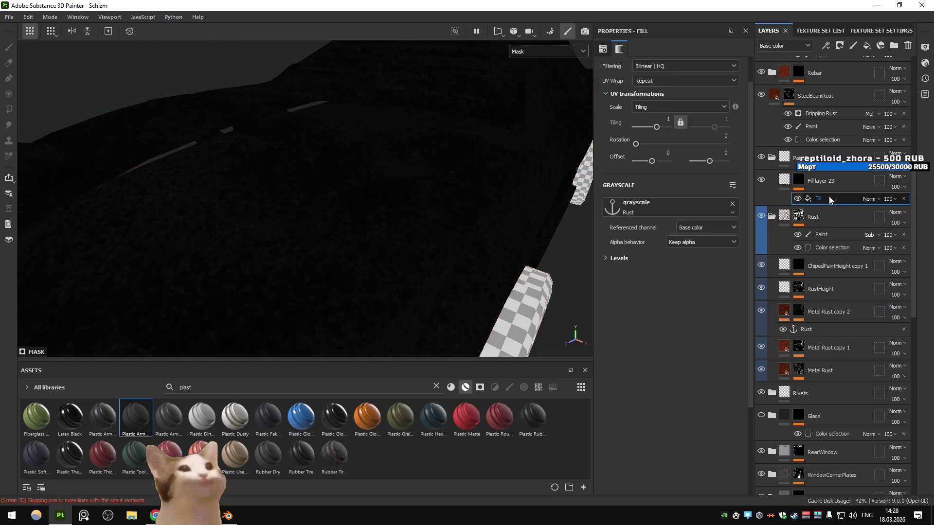
left_click(713, 226)
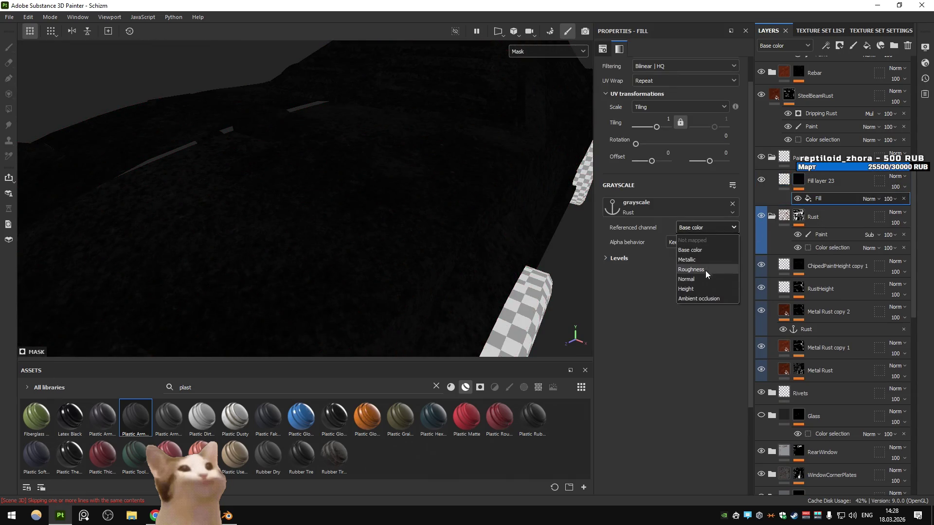
left_click(702, 290)
left_click(702, 227)
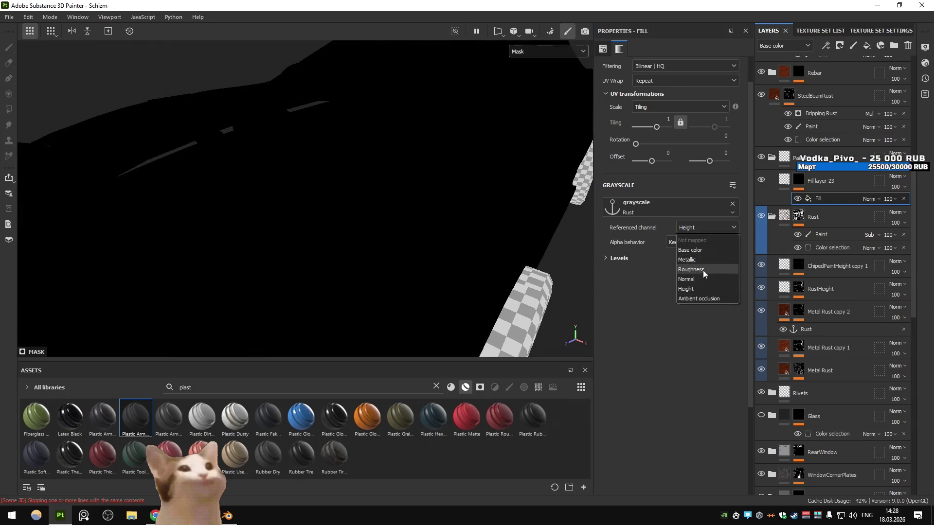
left_click(702, 269)
left_click(702, 227)
left_click(699, 250)
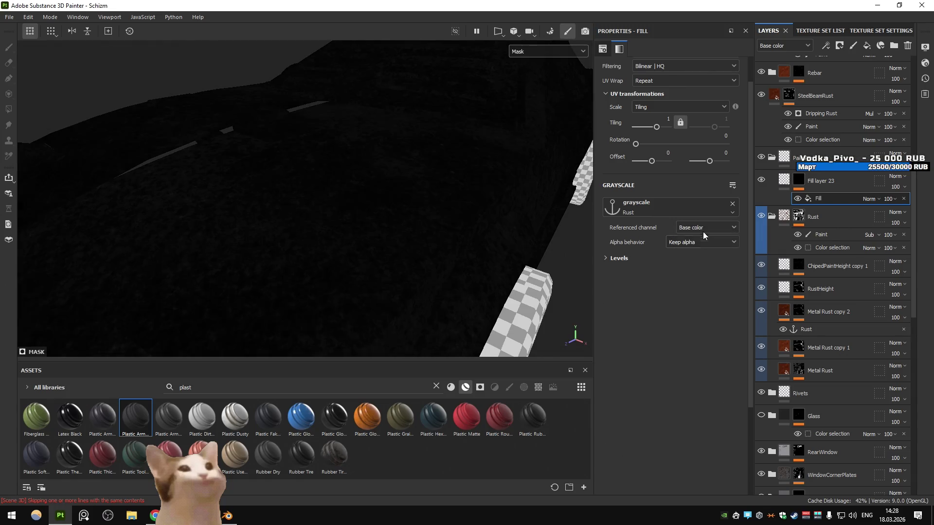
left_click(701, 229)
left_click(708, 298)
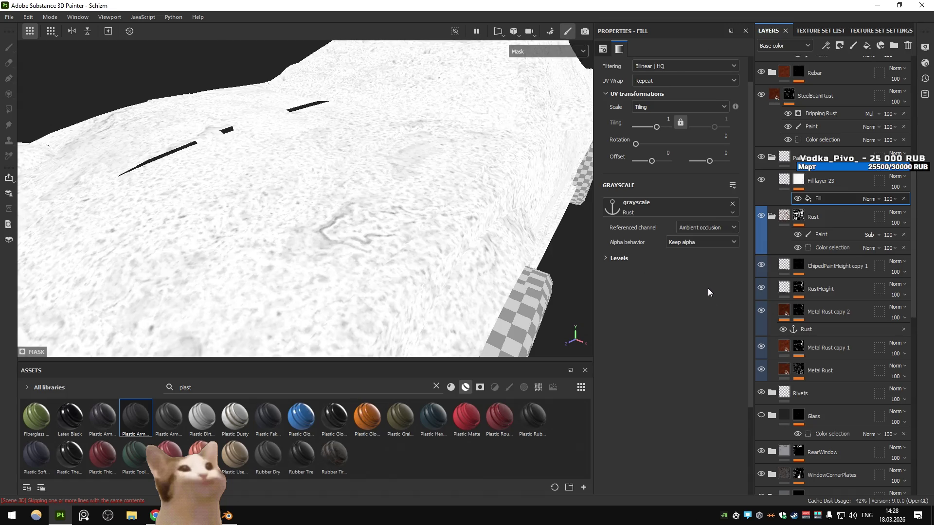
- Compare the masks of Metal Rust copy 2, Metal Rust copy 1 and Metal Rust
left_click(824, 311)
left_click(799, 309)
left_click(798, 362)
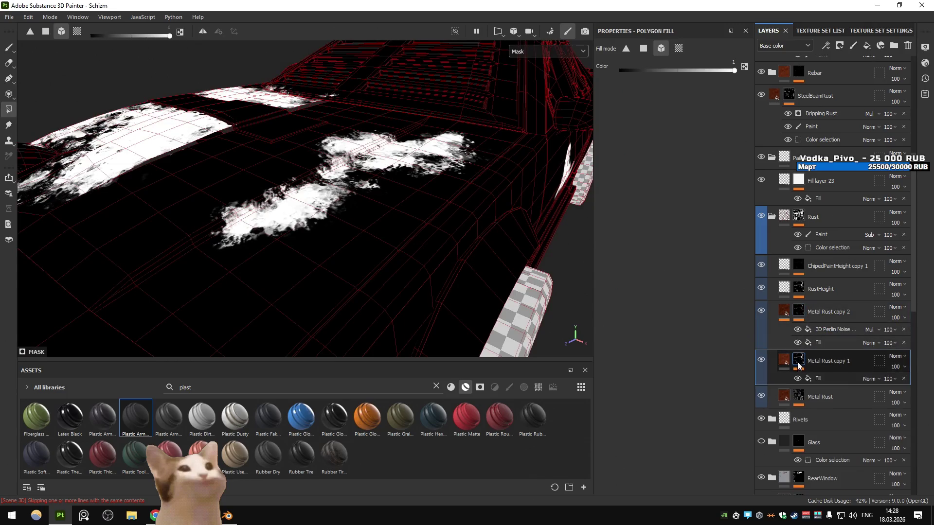
left_click(798, 309)
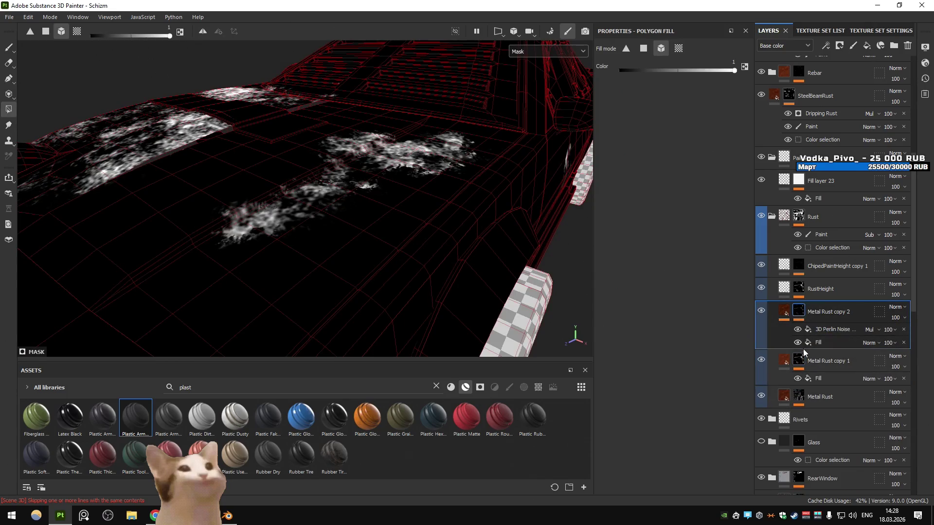
left_click(798, 359)
left_click(798, 396)
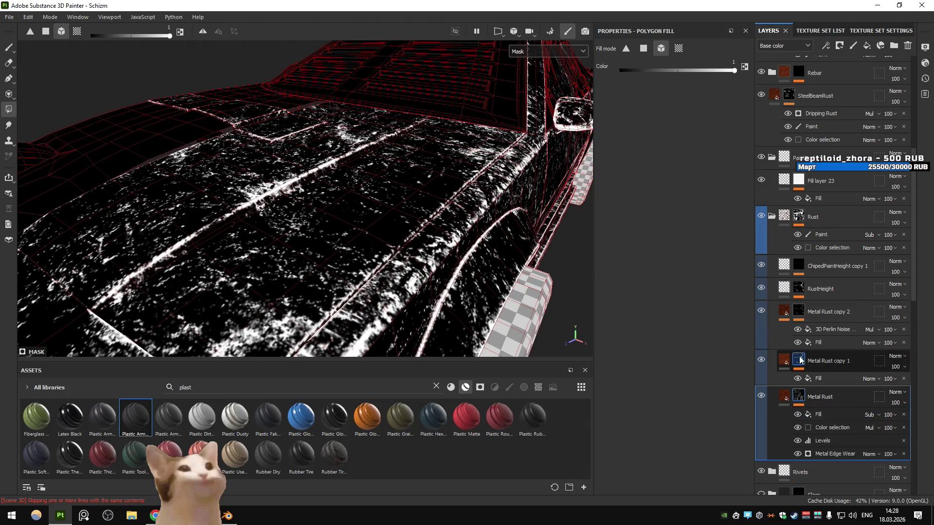
left_click(800, 360)
left_click(813, 311)
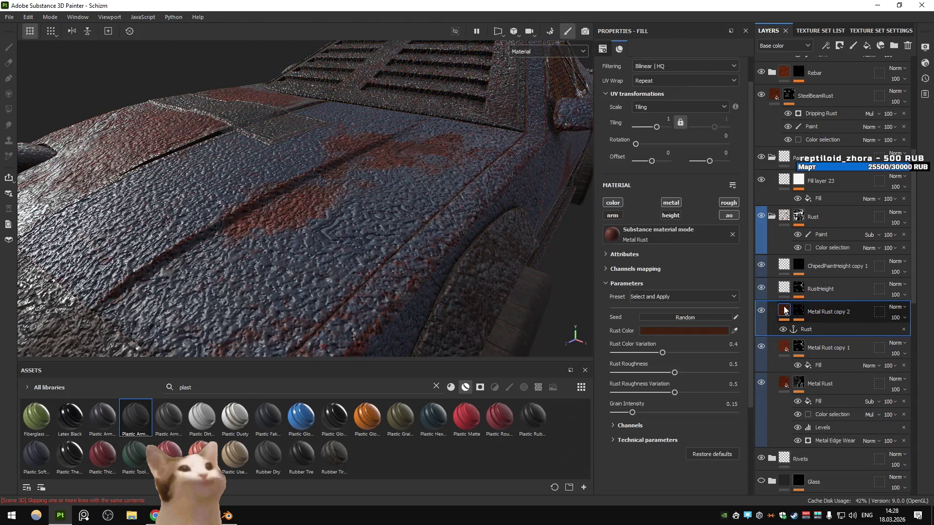
left_click(893, 329)
left_click(797, 315)
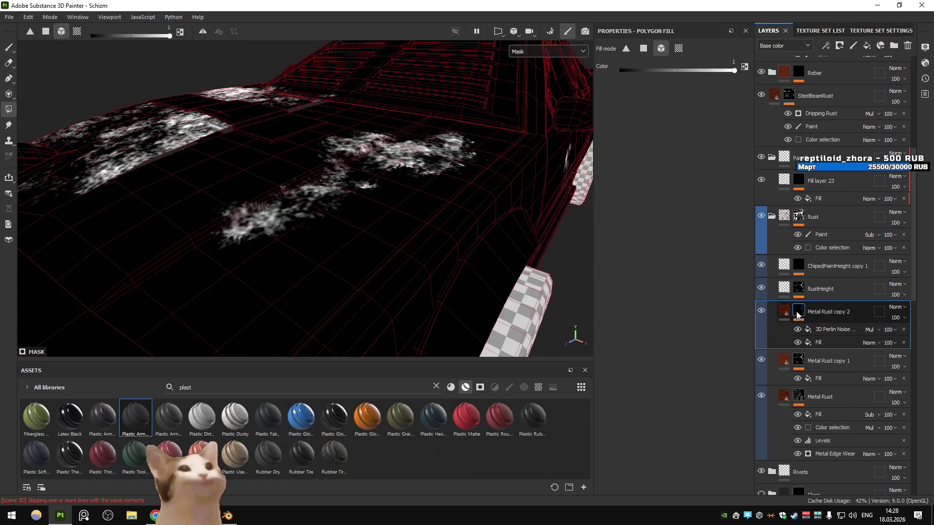
left_click(800, 364)
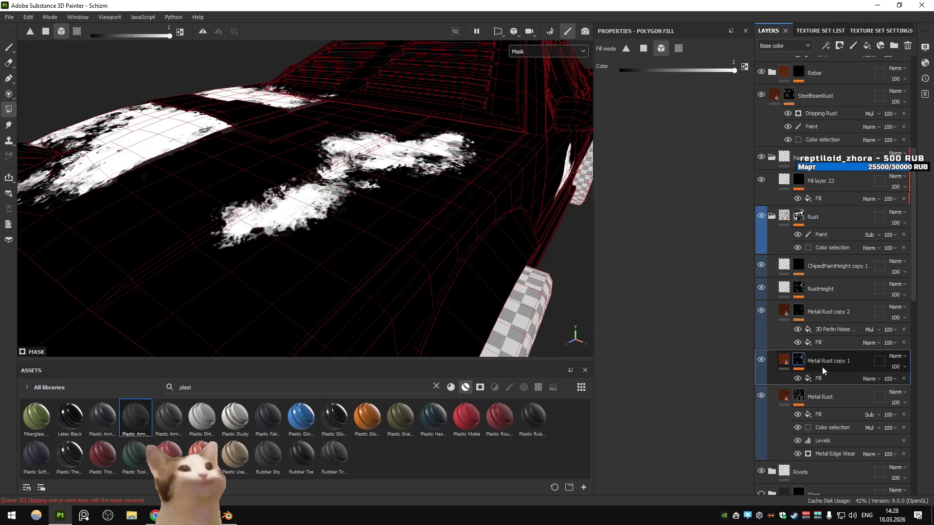
- Add an anchor point named 'Rust' above the Fill in Metal Rust copy 1's mask
left_click(822, 378)
left_click(825, 46)
left_click(856, 140)
type("Rust")
key("Return")
left_click(822, 289)
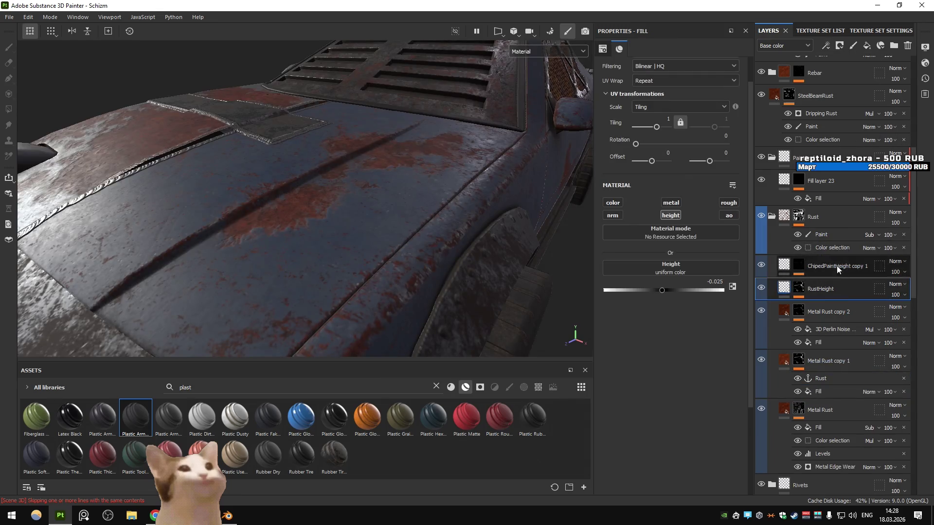
- Toggle ChipedPaintHeight copy 1 on and off to compare, leaving it visible
left_click(815, 273)
left_click(799, 269)
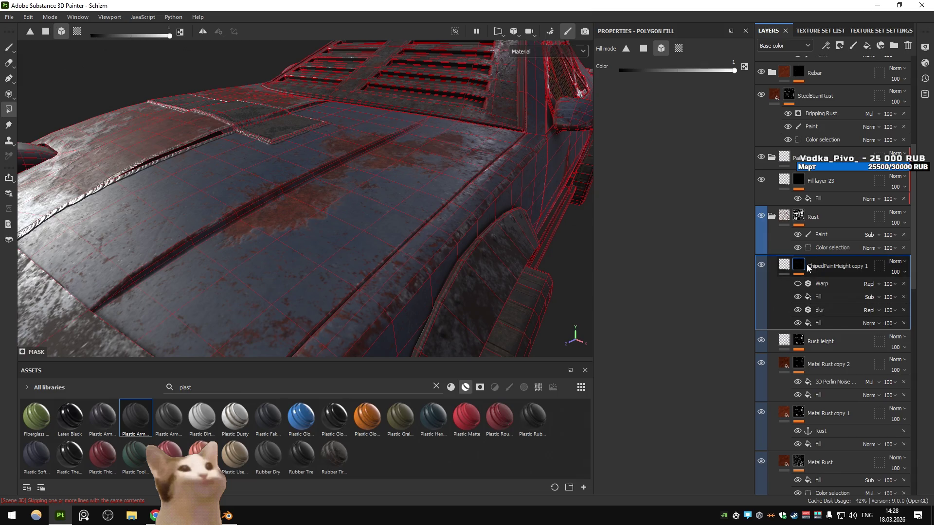
left_click(760, 265)
left_click(761, 265)
left_click(762, 267)
left_click(761, 267)
left_click(761, 267)
left_click(761, 268)
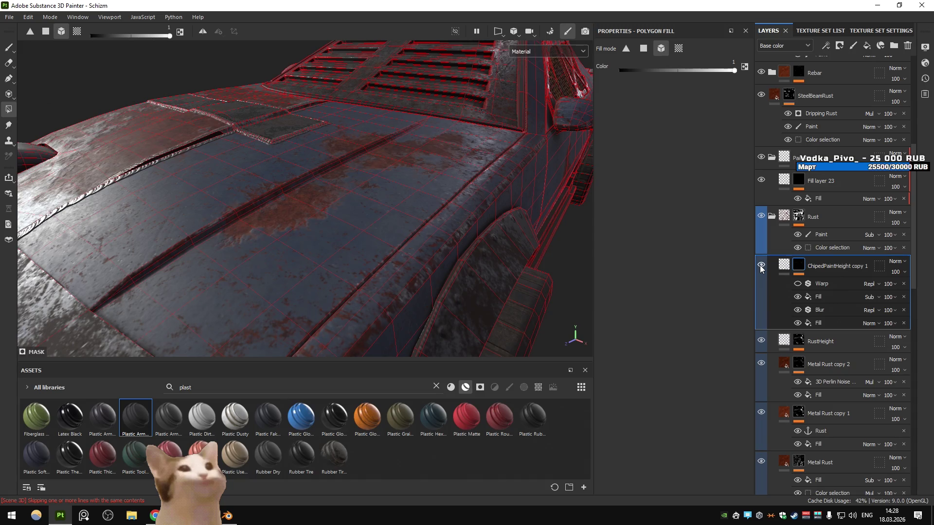
left_click(762, 267)
left_click(802, 267)
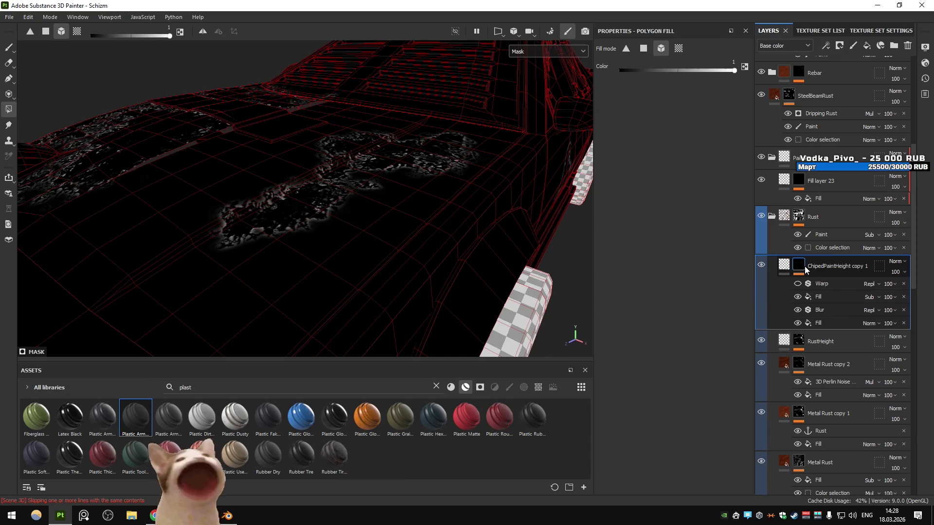
left_click(762, 264)
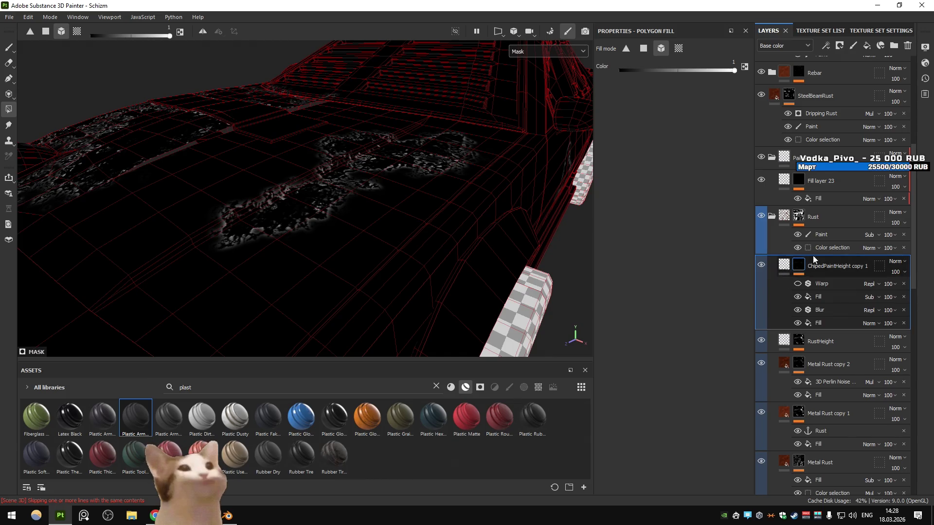
left_click(761, 156)
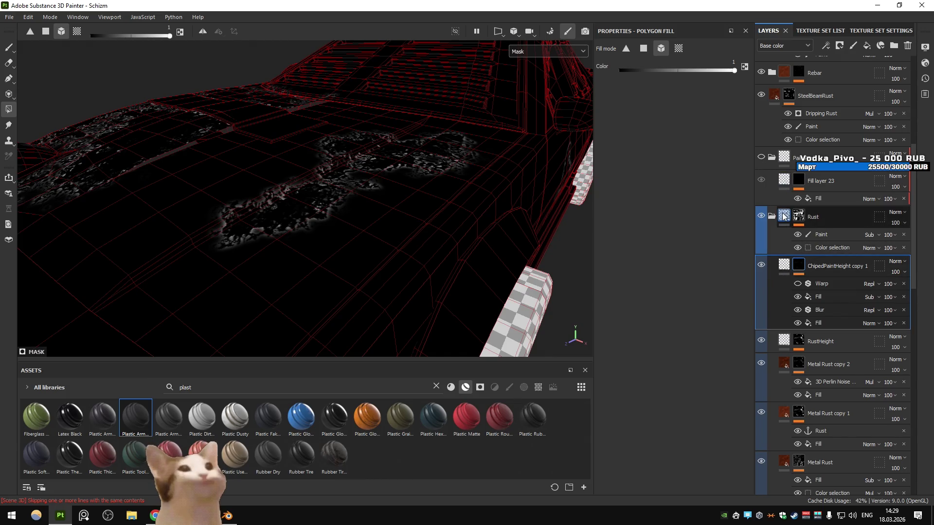
- Make ChipedPaintHeight copy 1's fill affect height only, set to 0.1371
mouse_move(793, 343)
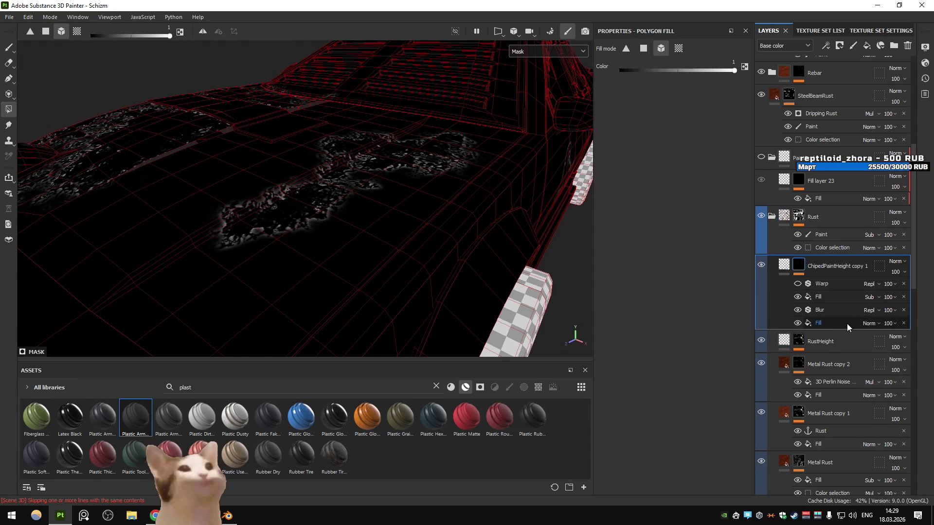
left_click(784, 264)
left_click(729, 202)
left_click(669, 215)
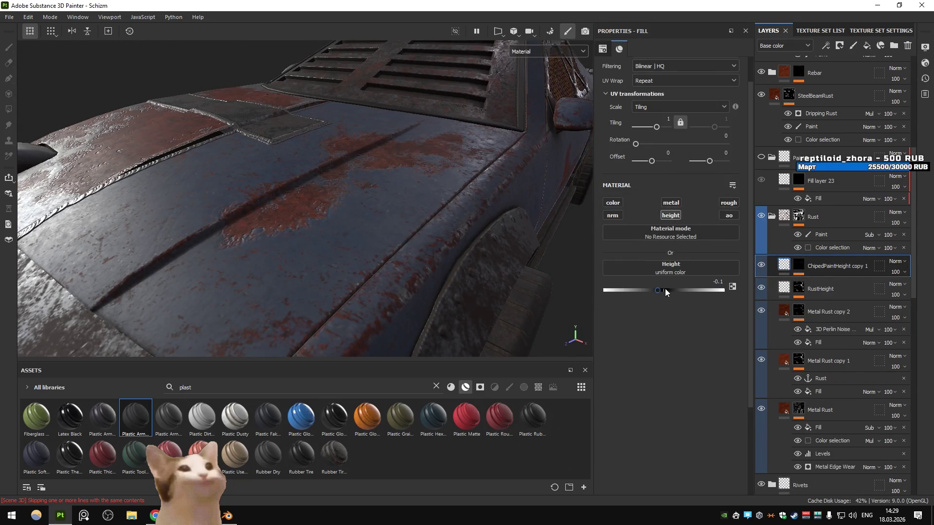
left_click_drag(664, 289, 673, 294)
scroll("up", 3)
left_click_drag(457, 242, 360, 248)
left_click_drag(673, 290, 671, 290)
left_click_drag(559, 280, 428, 224)
- Turn off the Warp filter in ChipedPaintHeight copy 1's mask
left_click(798, 265)
left_click(830, 281)
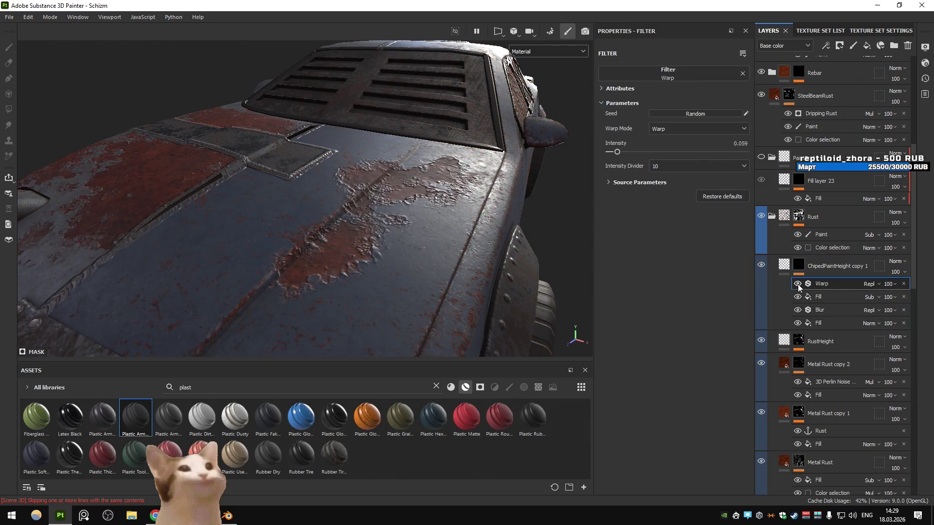
left_click(797, 284)
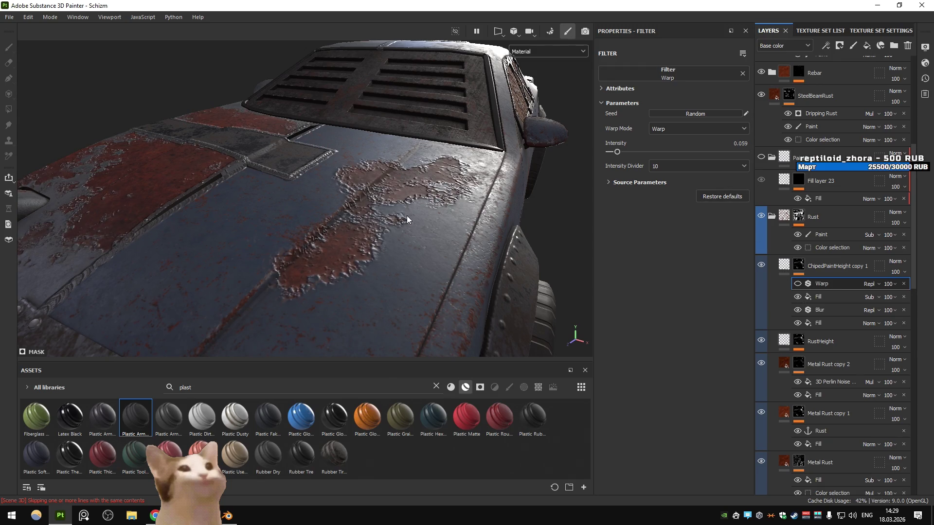
left_click(830, 296)
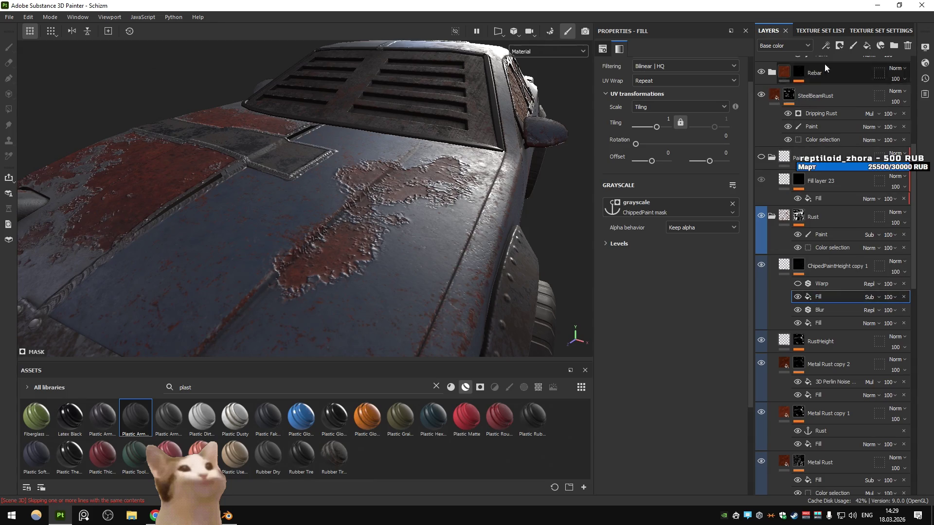
- Inspect the rusty hood in the Roughness channel view, then return to the material view
left_click(825, 45)
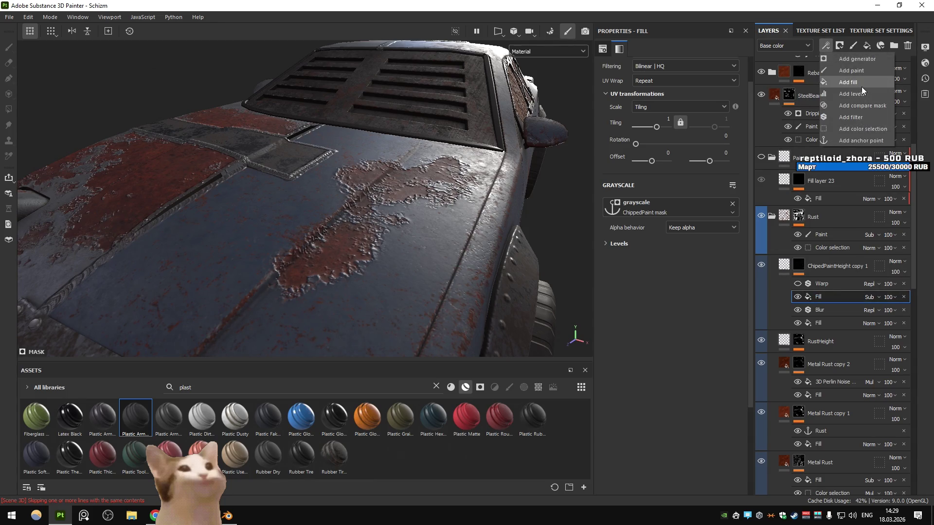
left_click(361, 220)
scroll("up", 3)
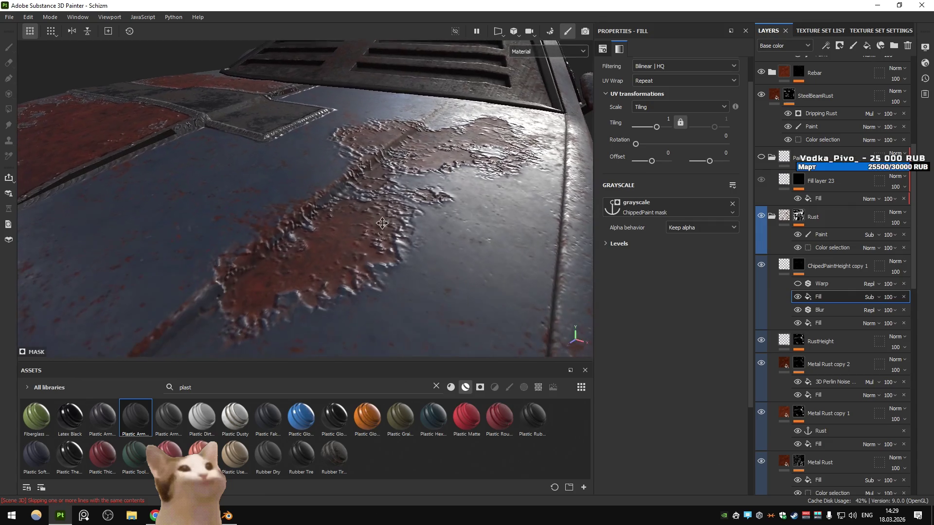
left_click(826, 266)
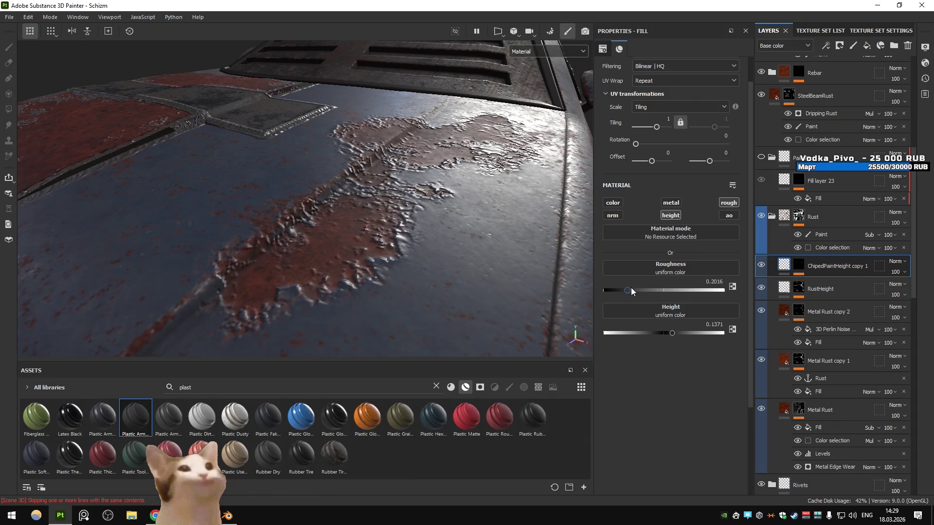
left_click_drag(477, 251, 421, 262)
left_click(550, 53)
left_click(544, 112)
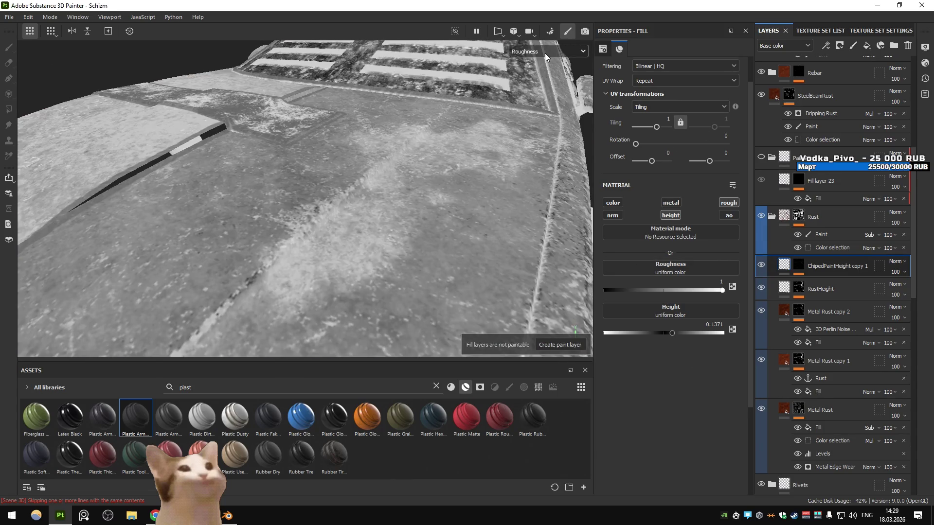
left_click(544, 53)
left_click(534, 63)
left_click_drag(477, 211, 447, 215)
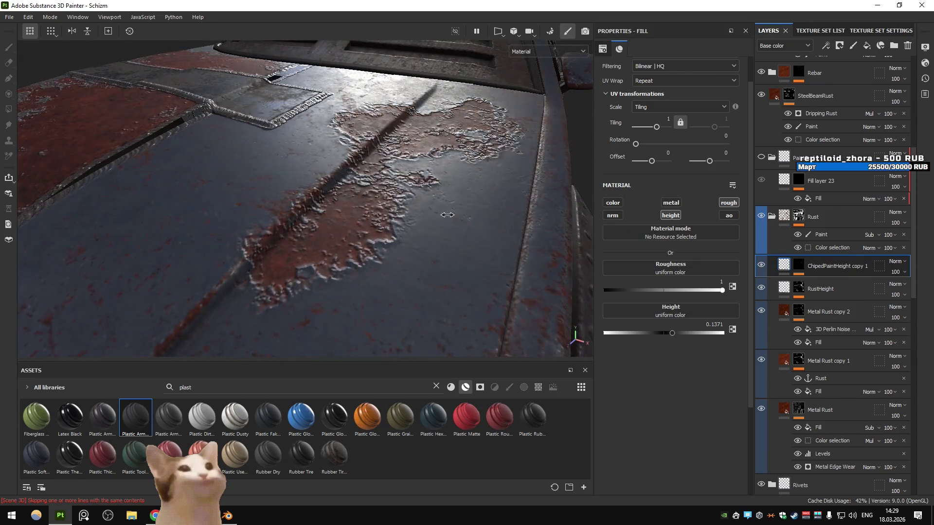
left_click_drag(447, 215, 444, 213)
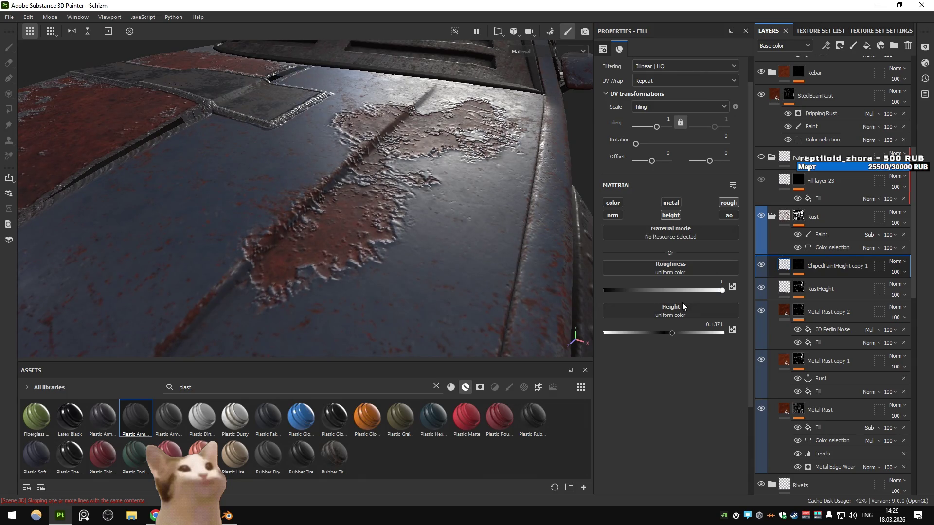
- Set the fill's roughness to 1 and height to 0.0718, then display the layer mask
left_click_drag(692, 290, 526, 283)
left_click(721, 290)
left_click_drag(670, 335, 645, 335)
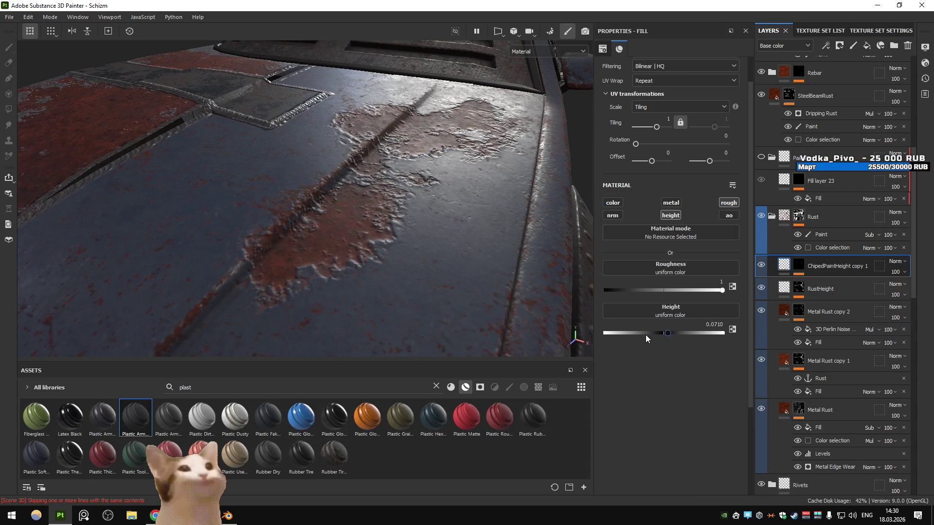
key("f")
scroll("up", 3)
left_click_drag(407, 234, 482, 291)
left_click_drag(481, 291, 501, 247)
left_click(671, 203)
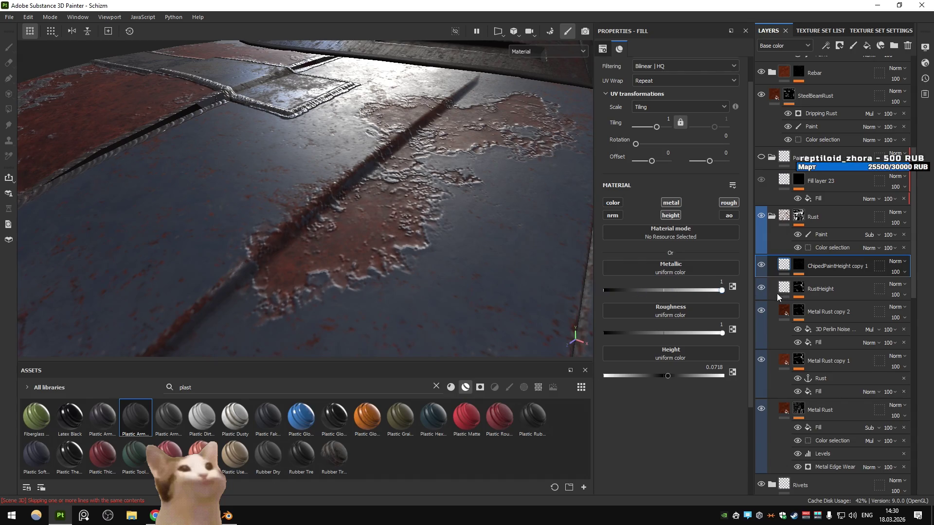
left_click(671, 203)
left_click(799, 265)
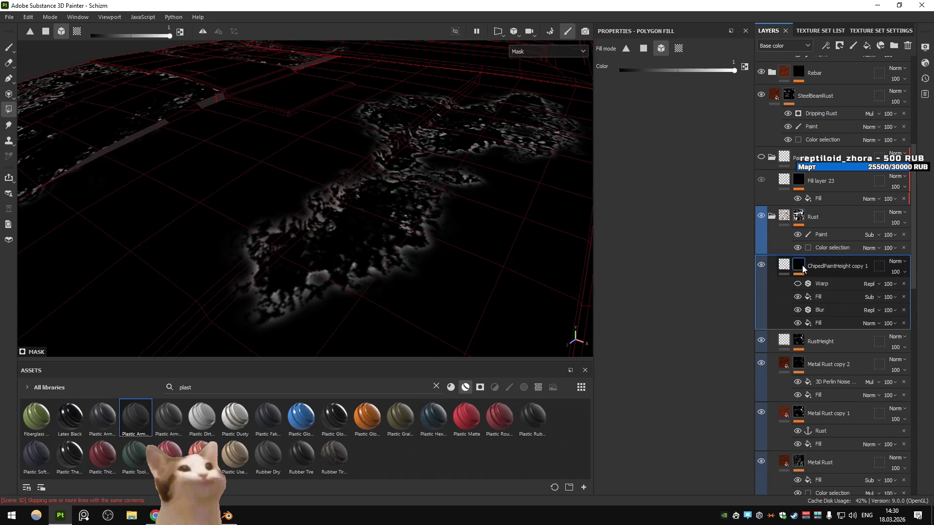
- Add a Levels effect above the mask's Fill and narrow the mask to the rust edges
left_click(835, 294)
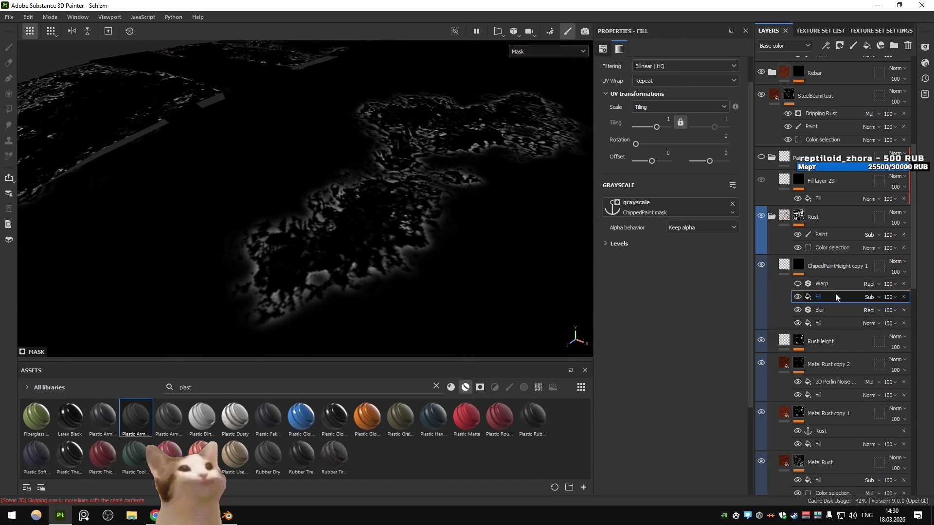
left_click(826, 46)
left_click(882, 94)
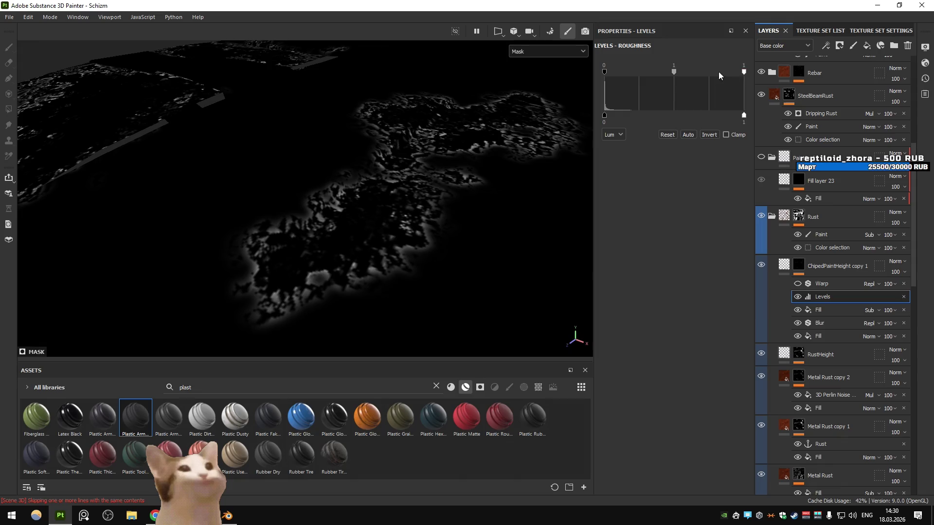
left_click_drag(742, 71, 622, 71)
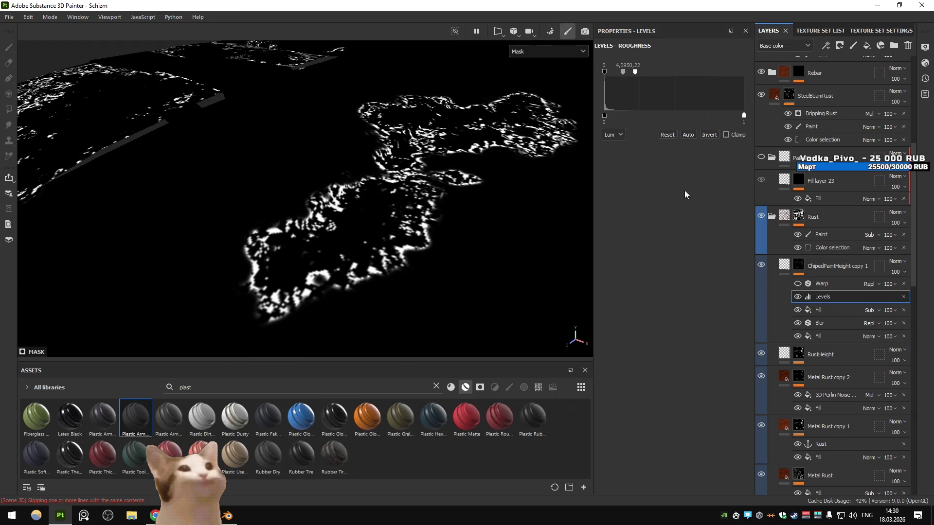
left_click(783, 267)
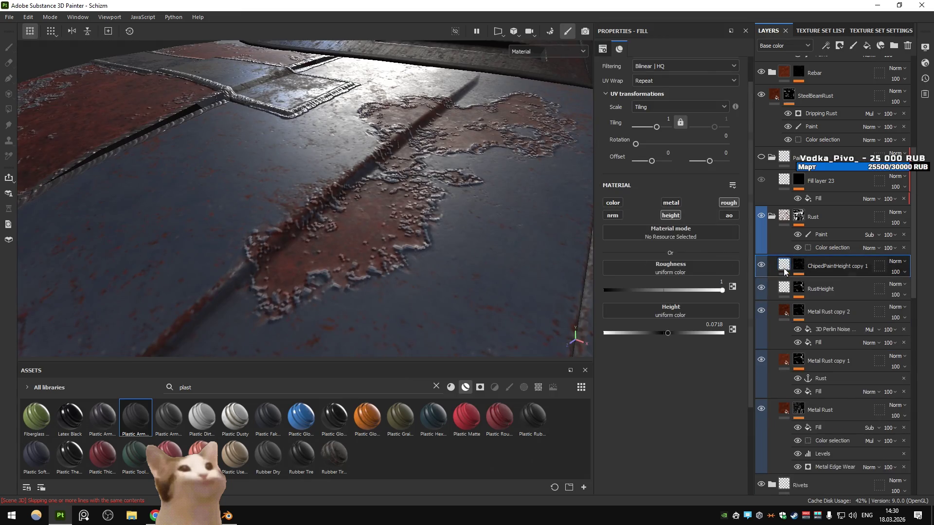
left_click(798, 265)
left_click(822, 283)
left_click(822, 297)
left_click_drag(635, 71, 637, 72)
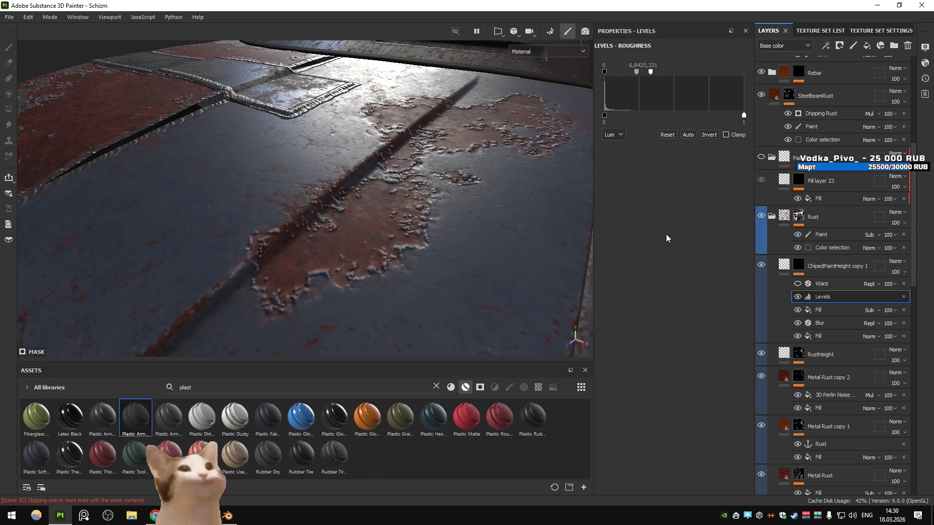
- Lower the fill's height to 0.0242 and recheck the Levels-adjusted mask
left_click(783, 267)
left_click_drag(667, 331, 664, 331)
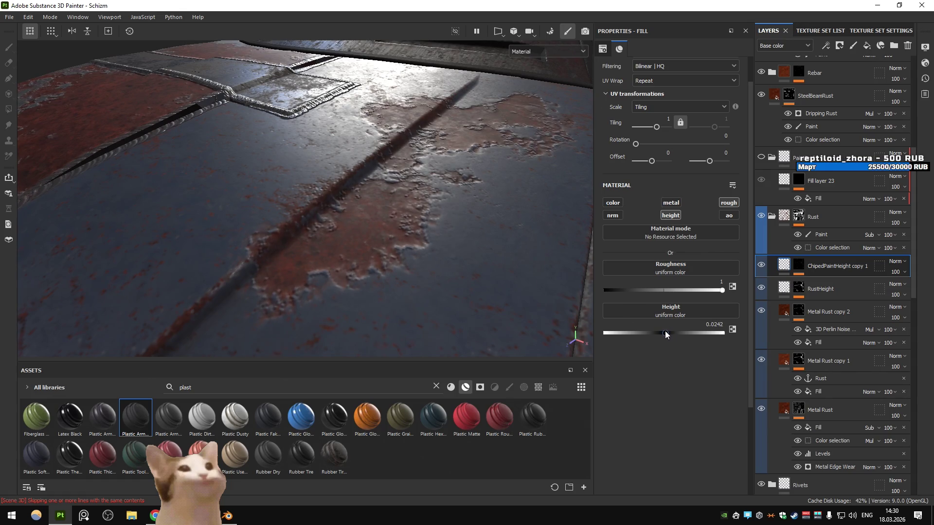
scroll("down", 3)
scroll("up", 3)
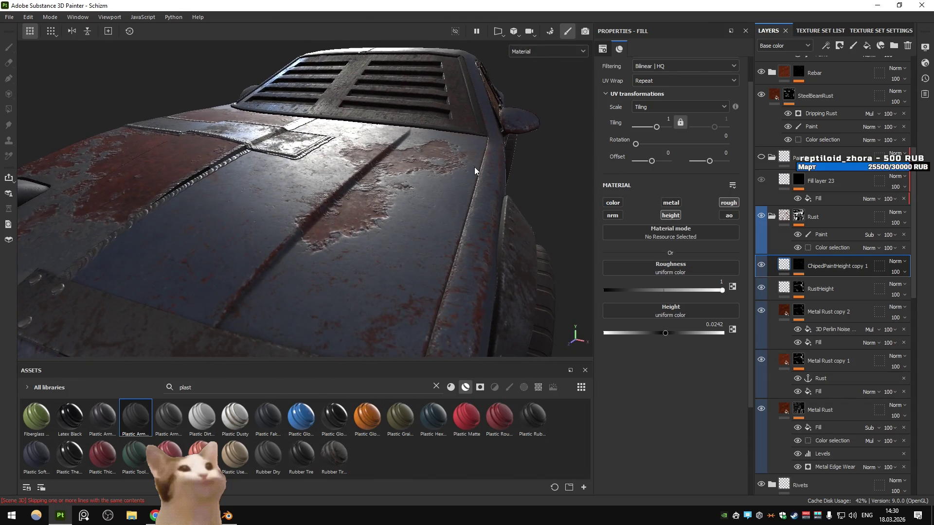
scroll("up", 3)
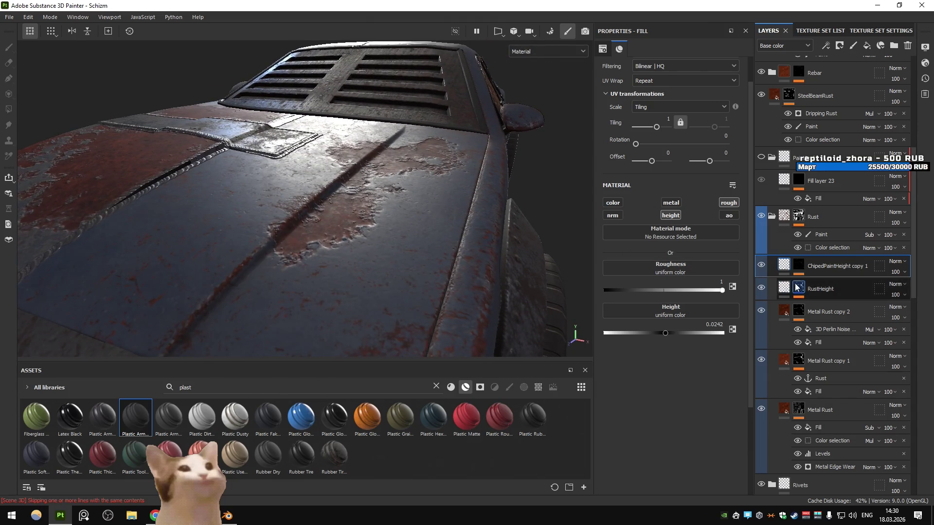
left_click(798, 264)
left_click(827, 297)
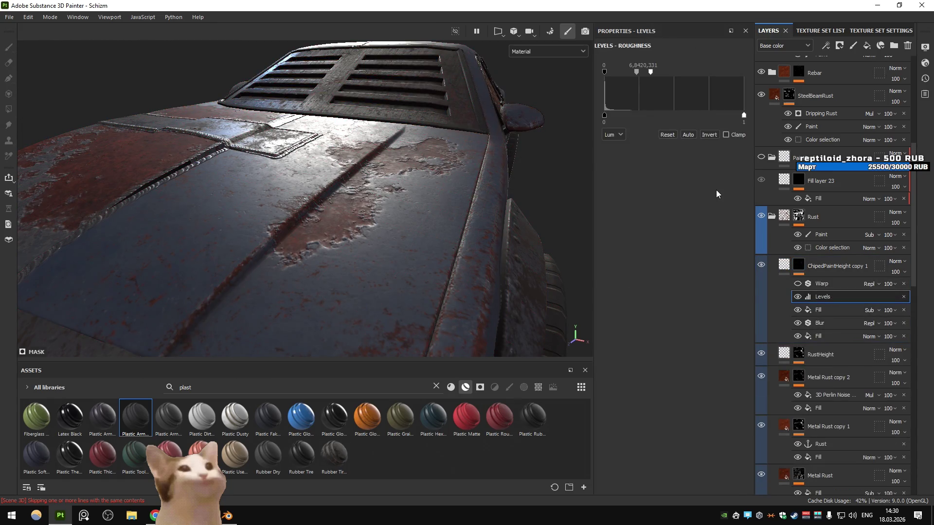
left_click(799, 267)
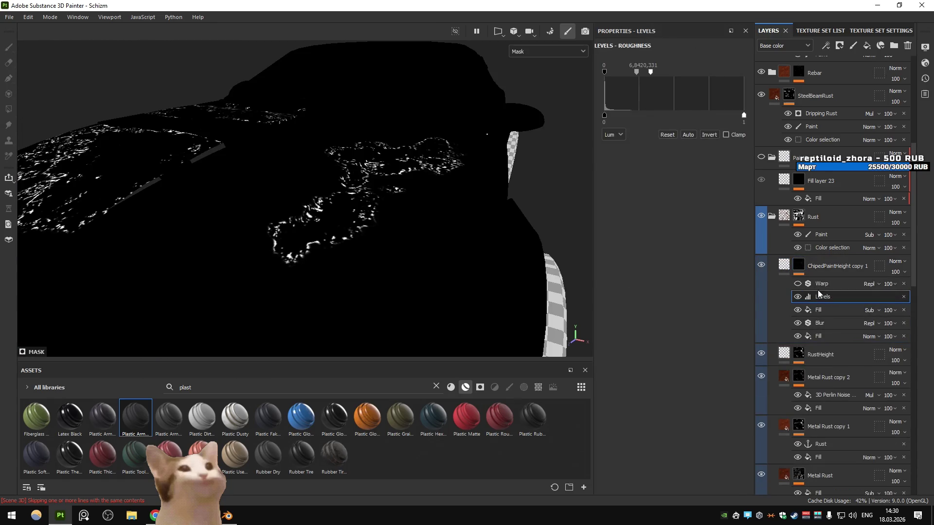
left_click(789, 268)
left_click(788, 267)
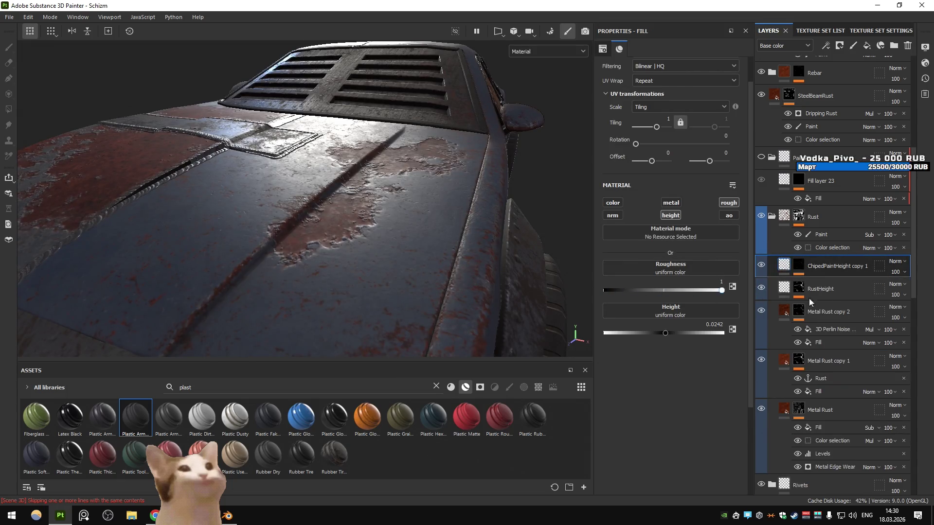
left_click_drag(394, 251, 374, 244)
scroll("down", 3)
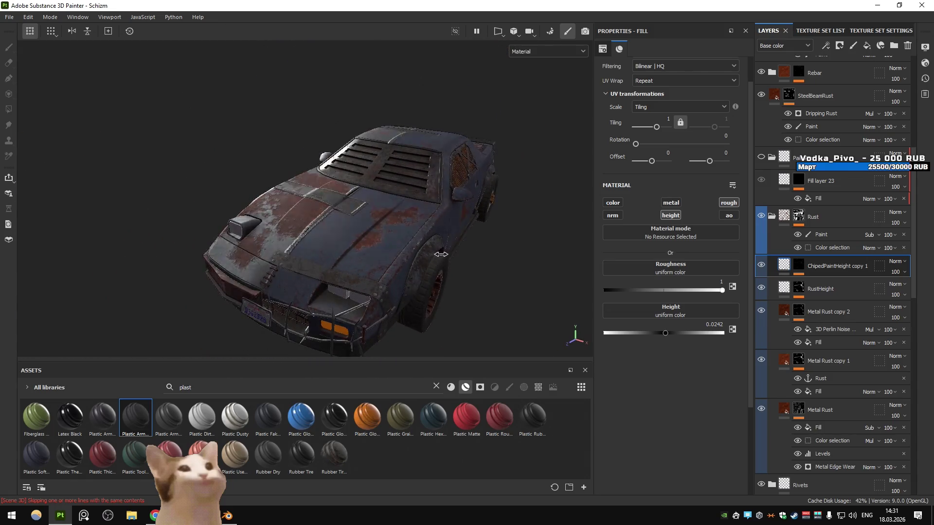
scroll("up", 3)
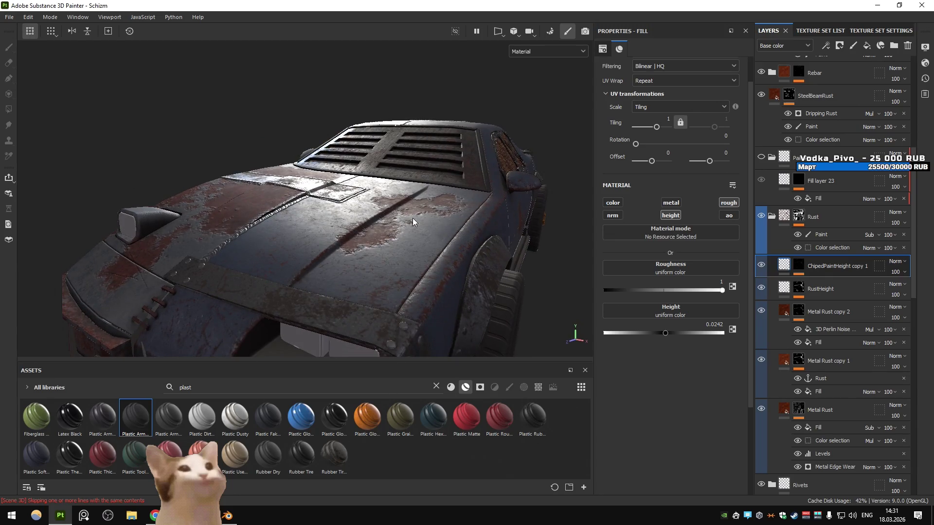
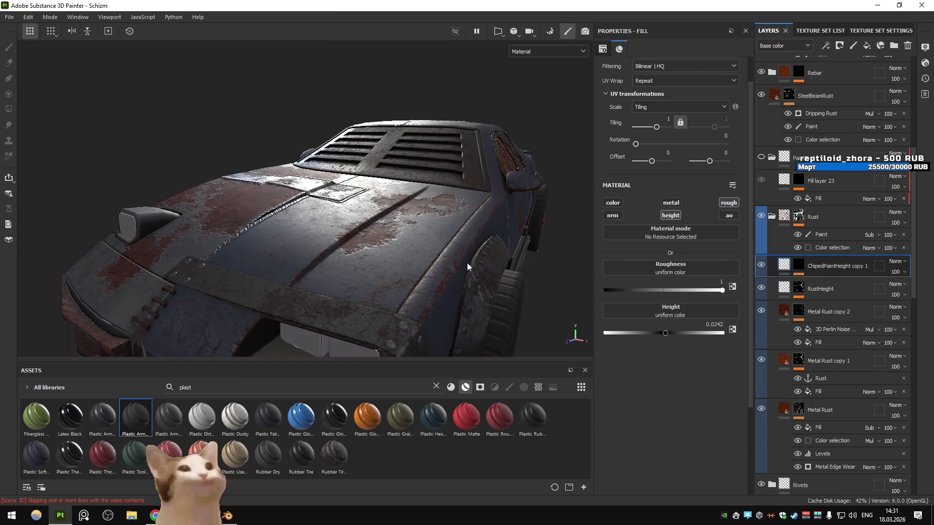
- Try raising the roughness Levels white input on the car hood, then undo it
left_click_drag(482, 218, 473, 252)
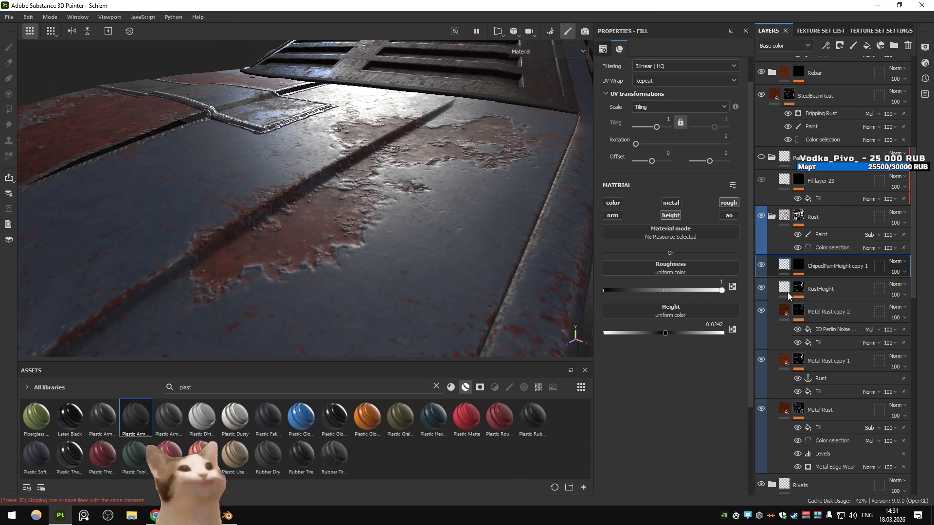
left_click(798, 266)
left_click(823, 296)
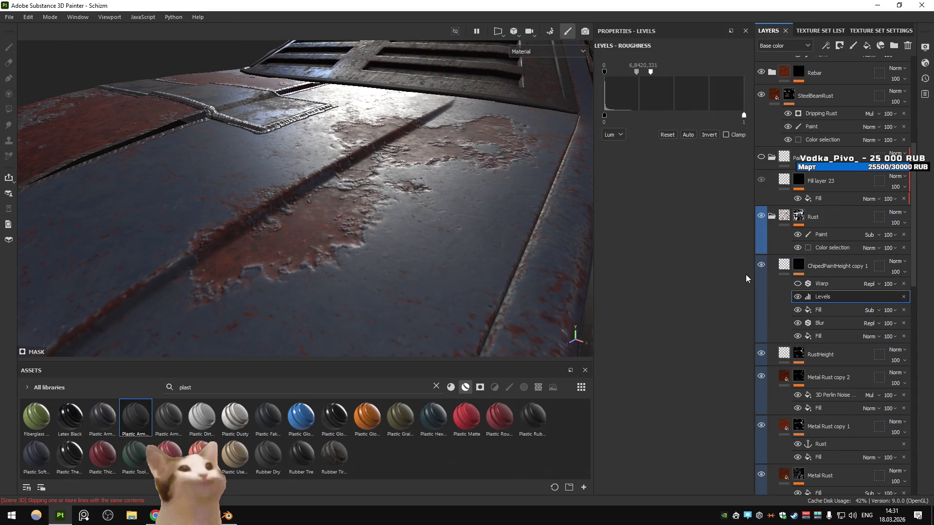
left_click_drag(650, 74, 637, 76)
key("ctrl+z")
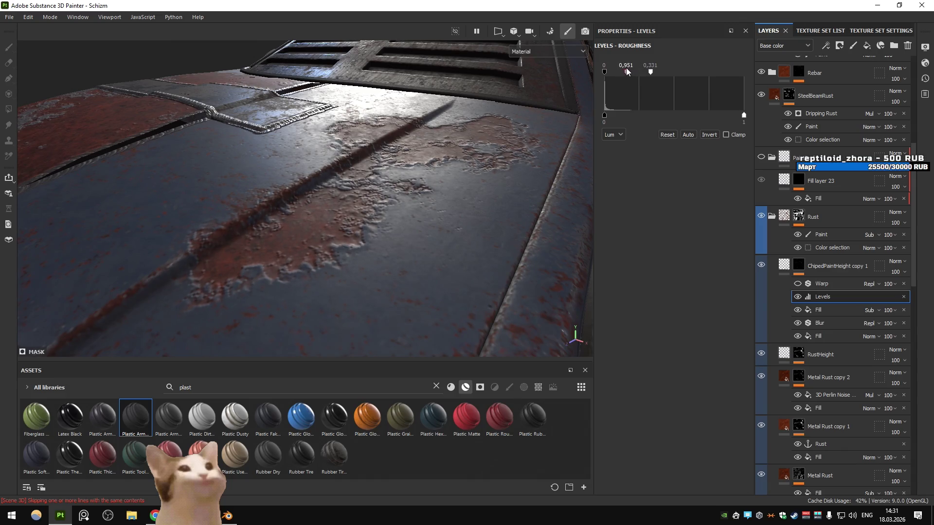
left_click(772, 262)
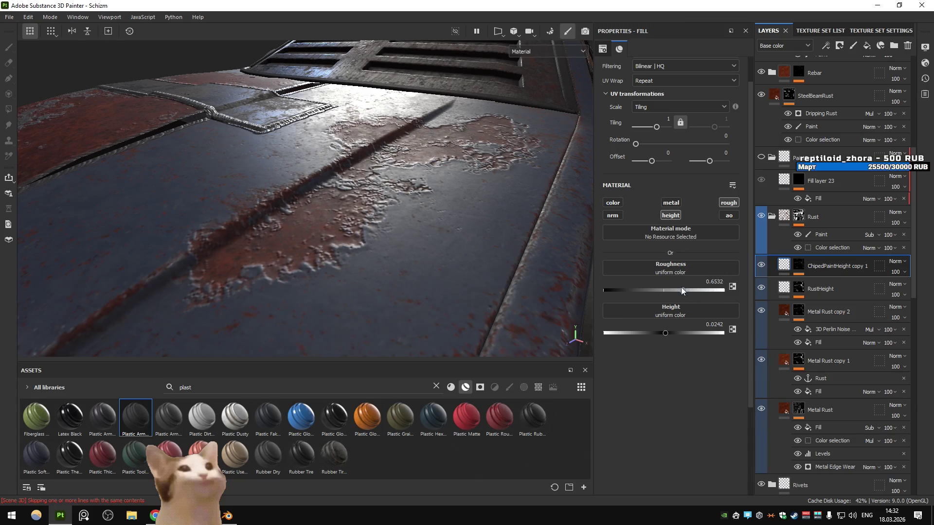
left_click_drag(574, 229, 451, 243)
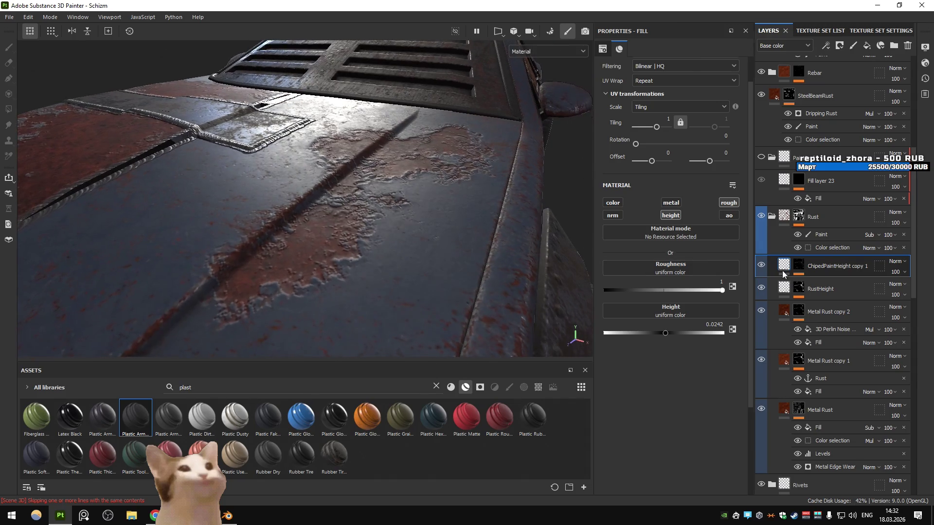
- Hide the Blur and subtracting Fill effects in ChipedPaintHeight copy 1's mask
left_click(798, 265)
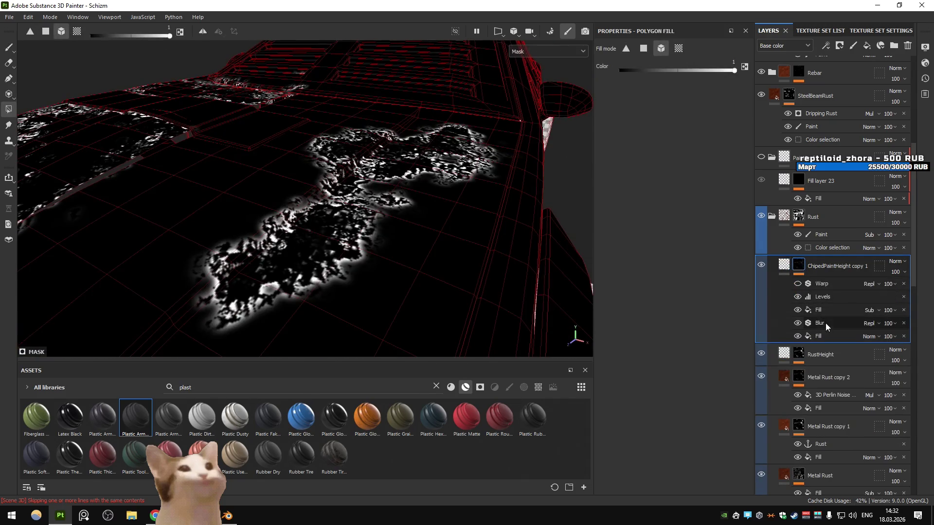
left_click(797, 323)
left_click(797, 310)
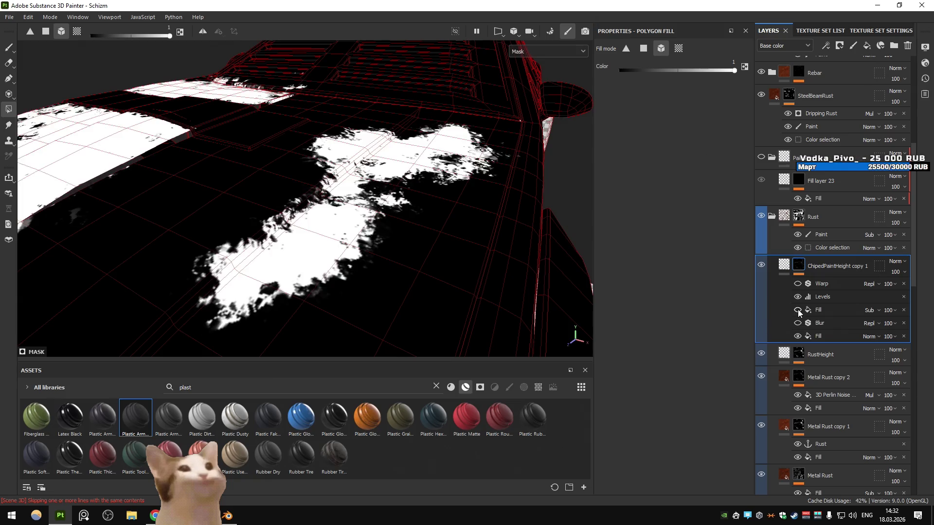
left_click(827, 325)
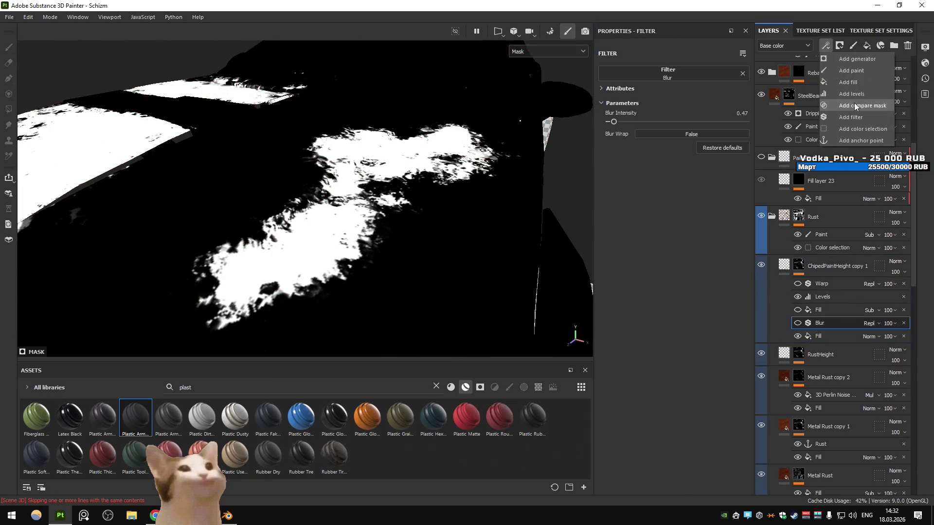
- Add trial Highpass and Invert filters, delete them, and select Fill layer 23's mask Fill
left_click(825, 46)
left_click(851, 116)
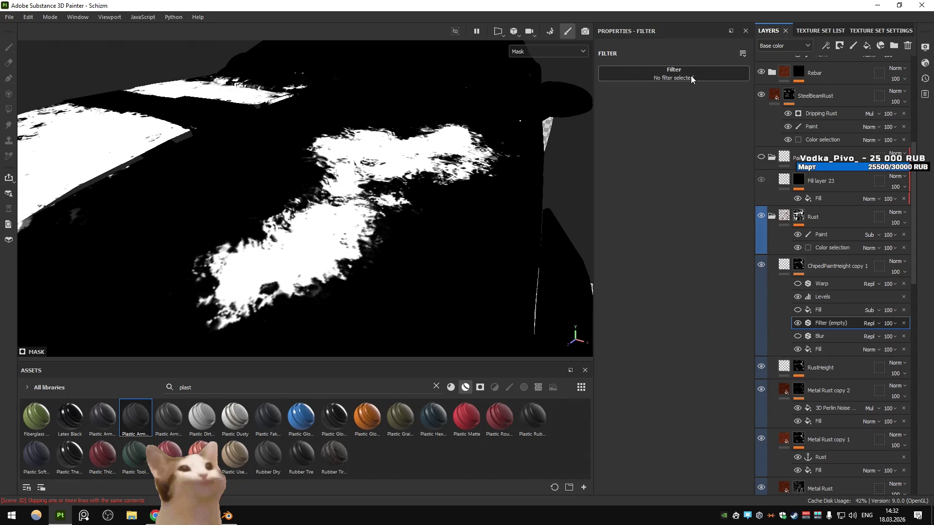
left_click(686, 74)
left_click(700, 165)
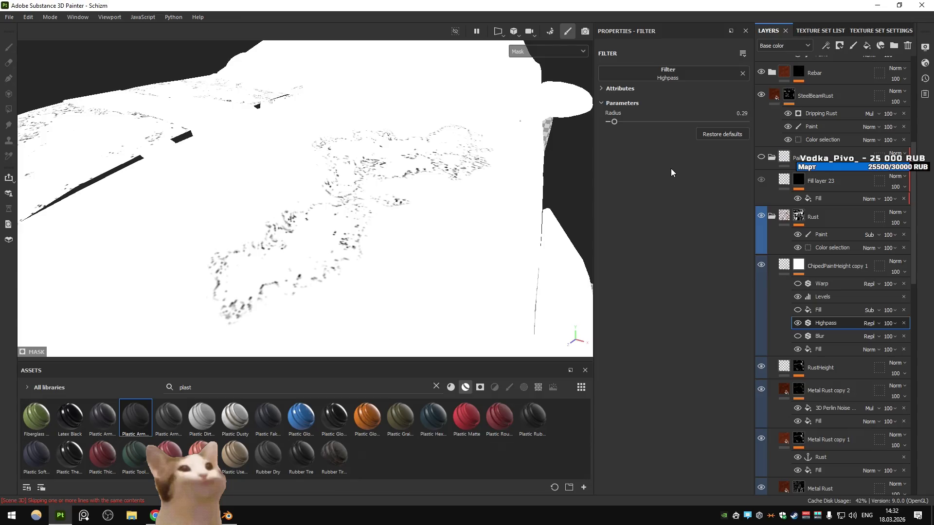
left_click(827, 45)
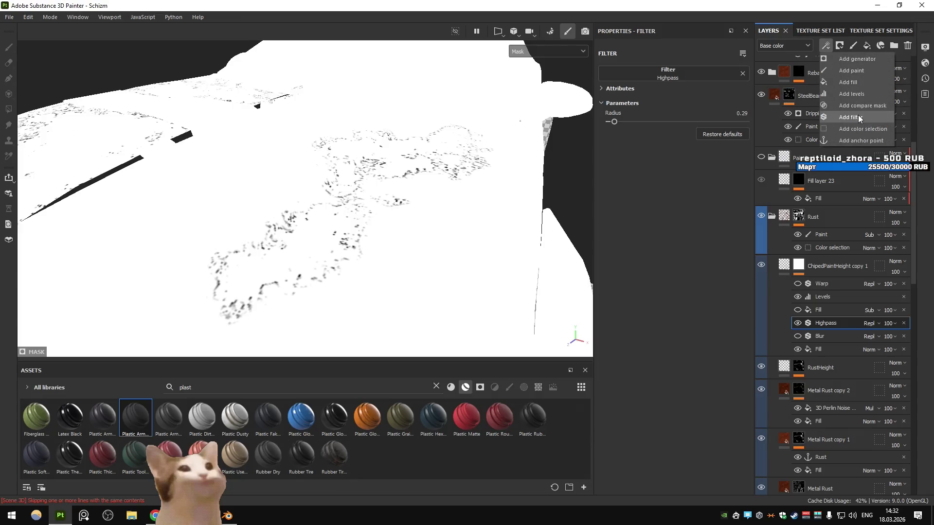
left_click(858, 116)
left_click(700, 74)
scroll("down", 3)
left_click(786, 139)
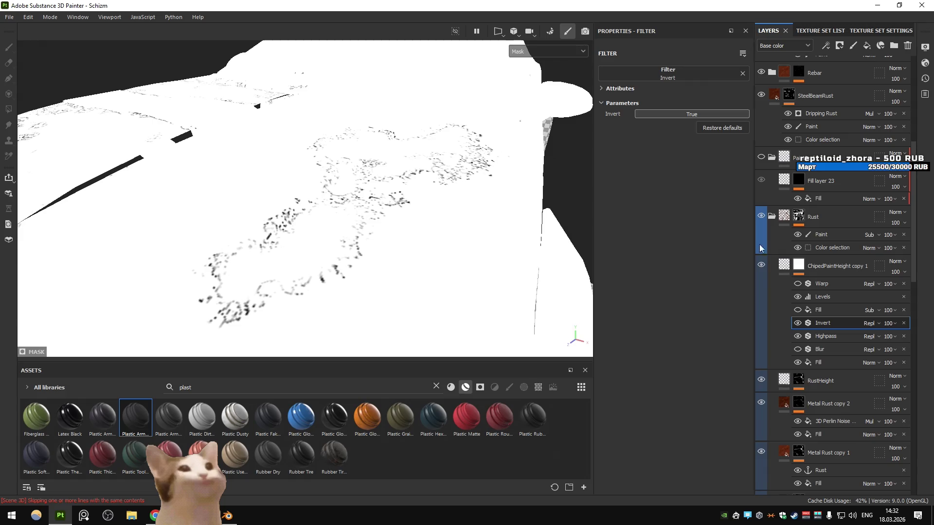
key("Delete")
key("Delete")
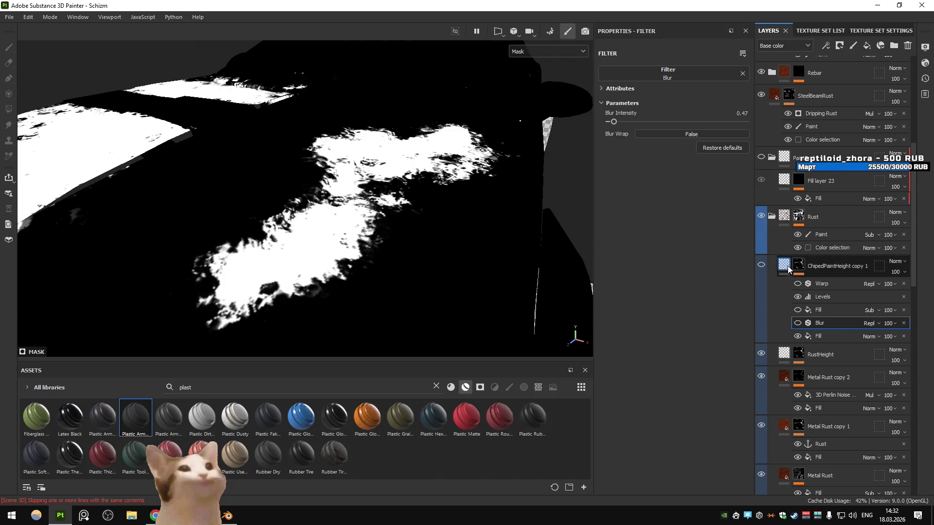
left_click(819, 198)
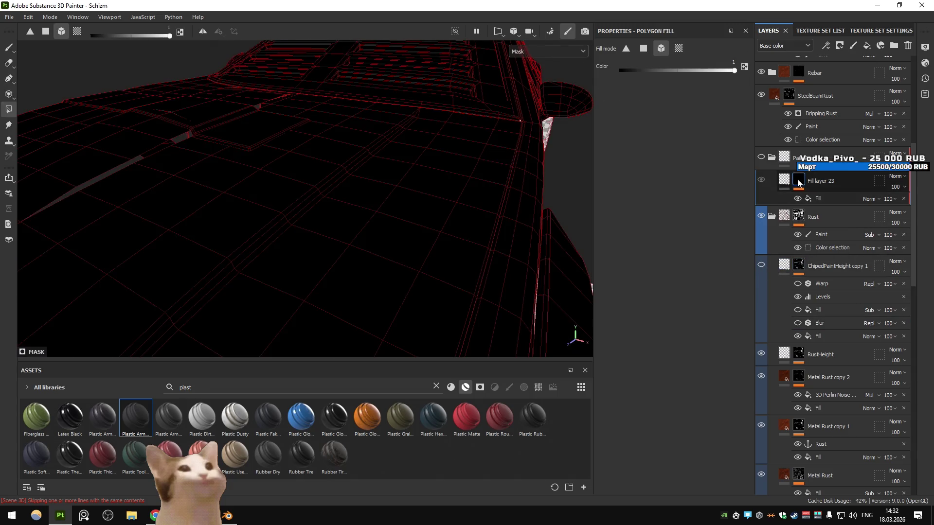
left_click(821, 198)
- Source the mask Fill's grayscale from the Rust anchor and add a Highpass filter
left_click(676, 212)
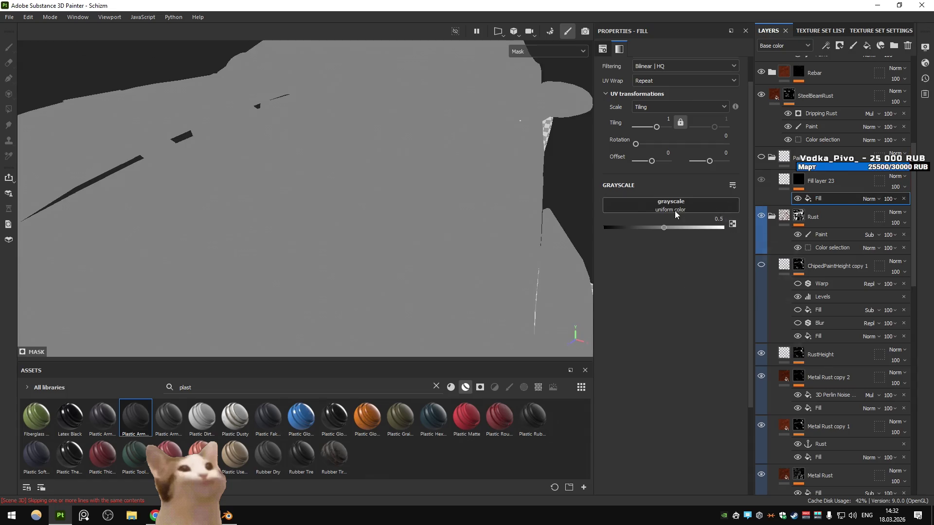
left_click(761, 220)
left_click(705, 297)
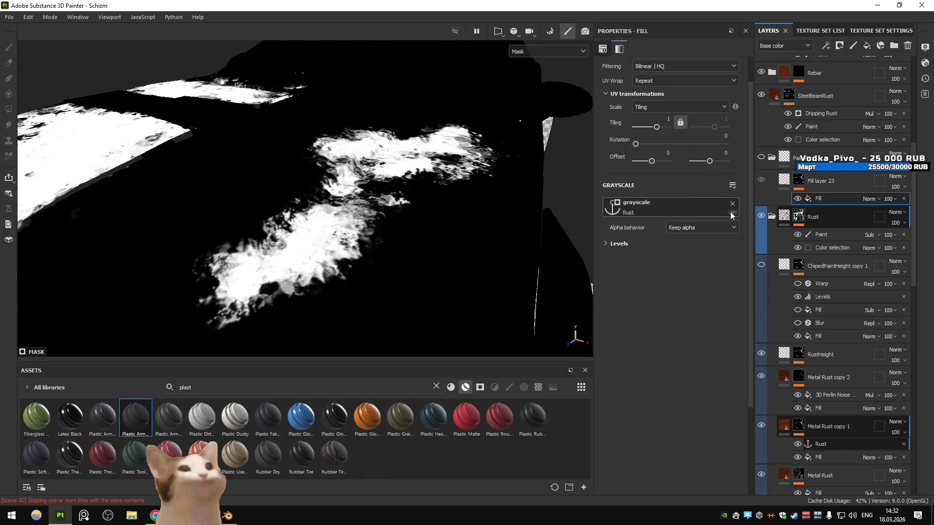
left_click(825, 45)
left_click(868, 118)
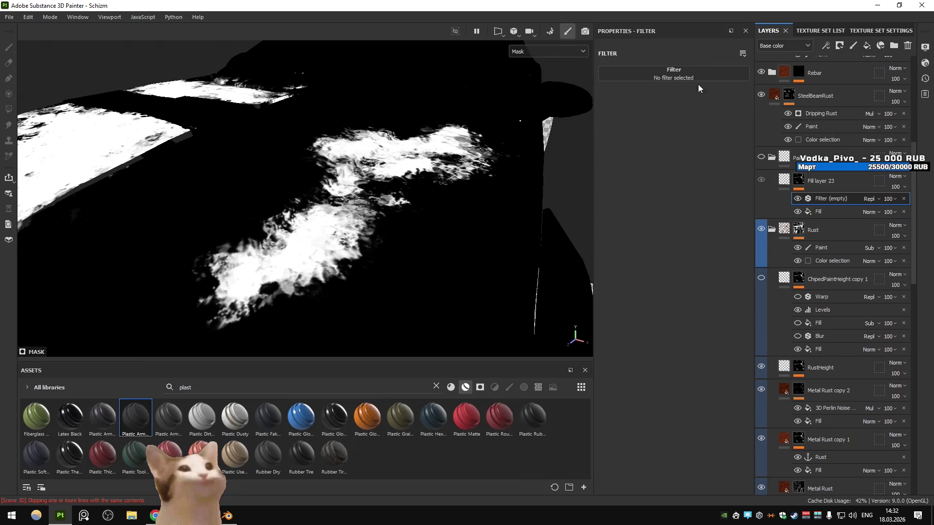
left_click(695, 79)
left_click(820, 199)
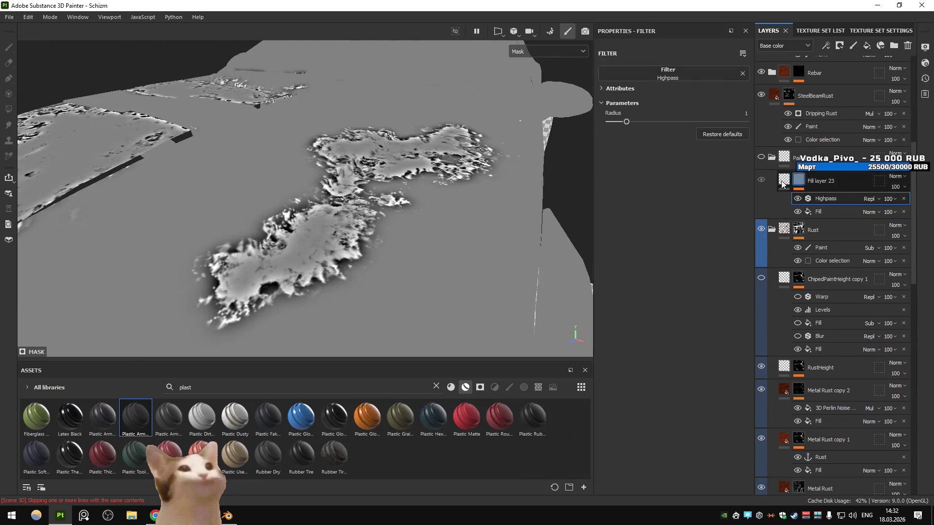
left_click_drag(626, 122, 614, 126)
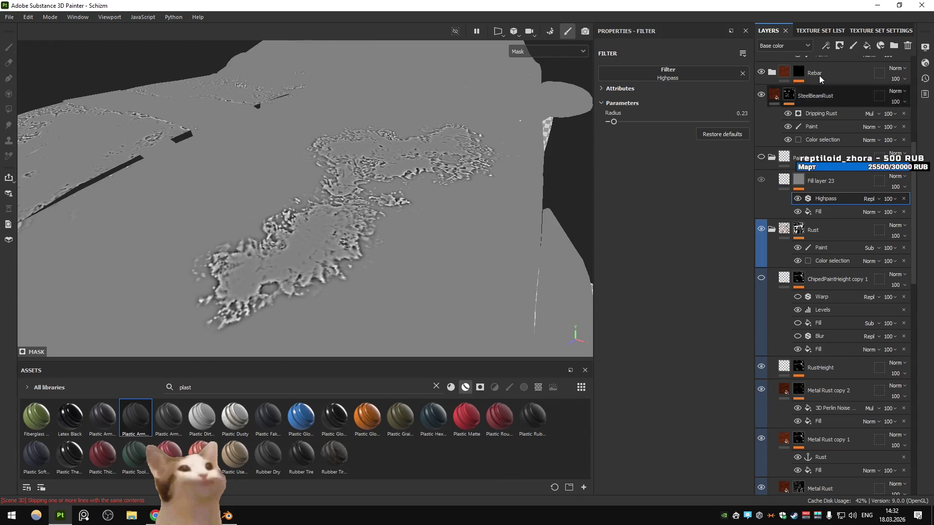
- Add an Invert filter to Fill layer 23's mask
left_click(825, 46)
left_click(857, 82)
key("ctrl+z")
left_click(825, 46)
left_click(852, 117)
left_click(679, 71)
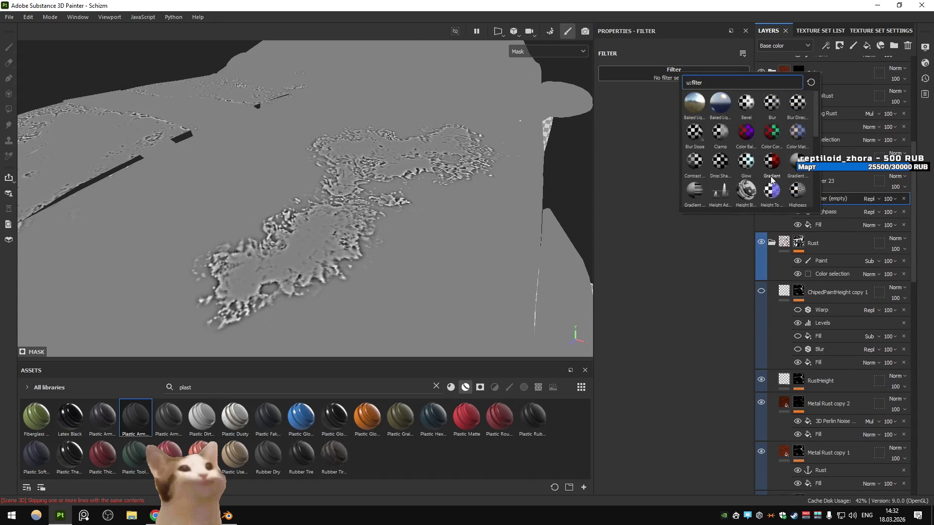
left_click(774, 141)
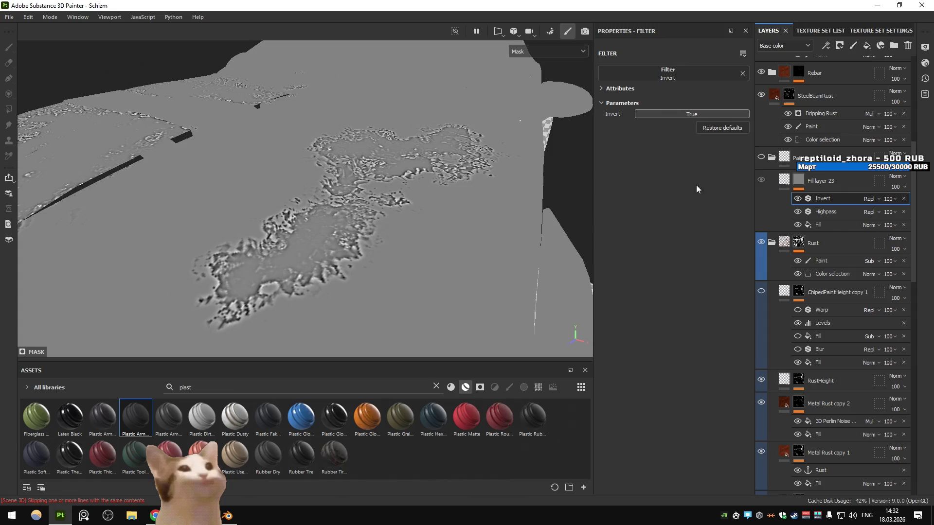
- Make Fill layer 23 visible and lower the Highpass radius to 0.12
left_click(782, 182)
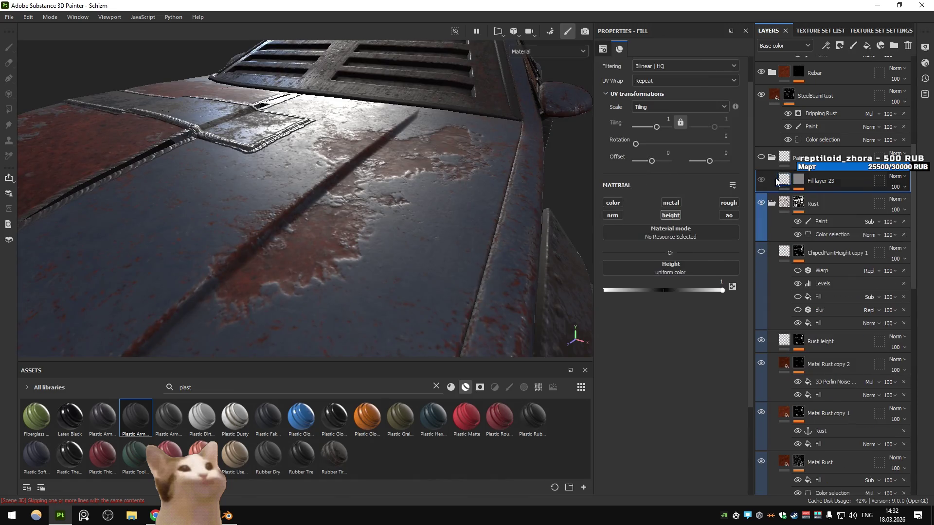
left_click(761, 179)
left_click_drag(722, 290, 722, 290)
left_click(803, 177)
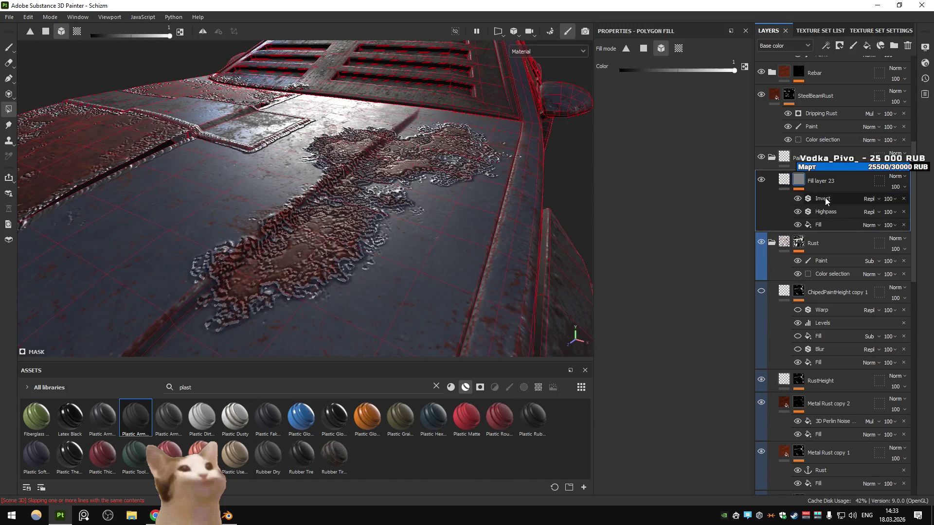
left_click_drag(613, 121, 572, 121)
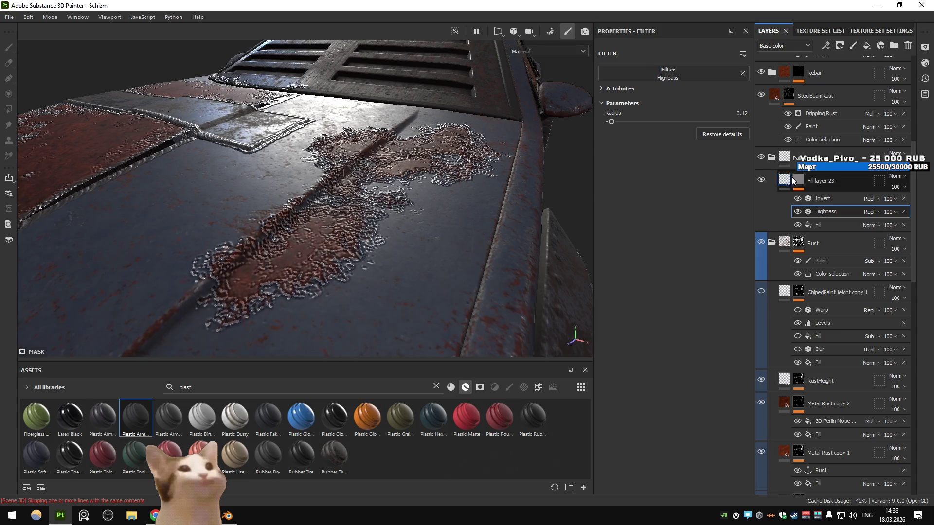
left_click(798, 179)
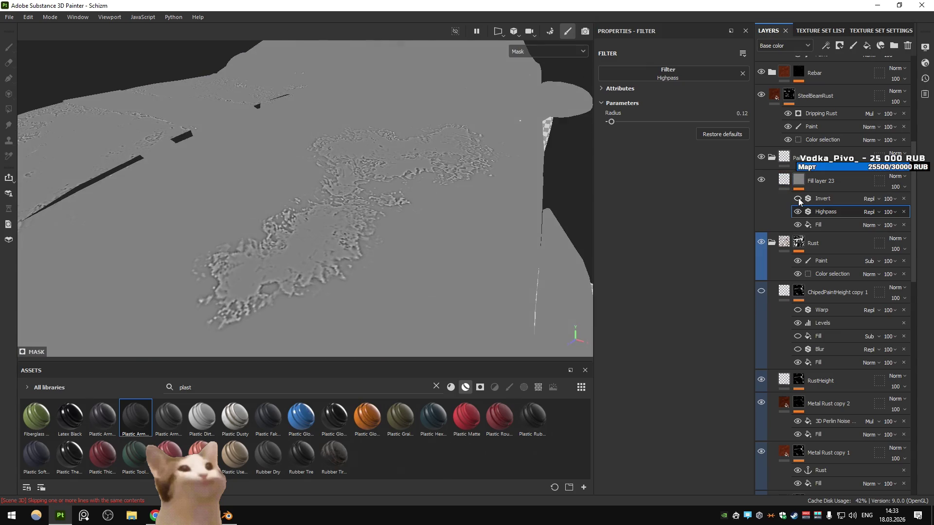
- Compare the mask with Invert and Highpass toggled, then move Invert below Highpass
left_click(798, 197)
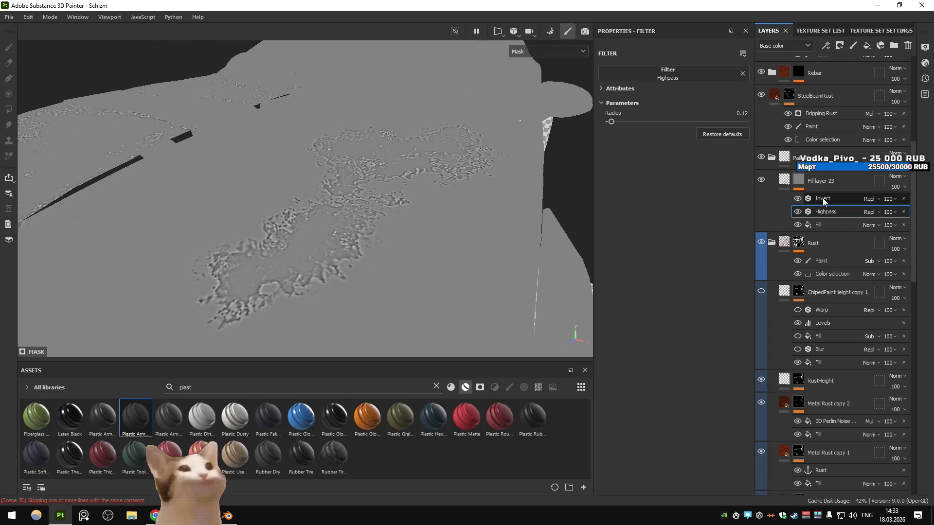
left_click(798, 212)
left_click(798, 213)
left_click(798, 212)
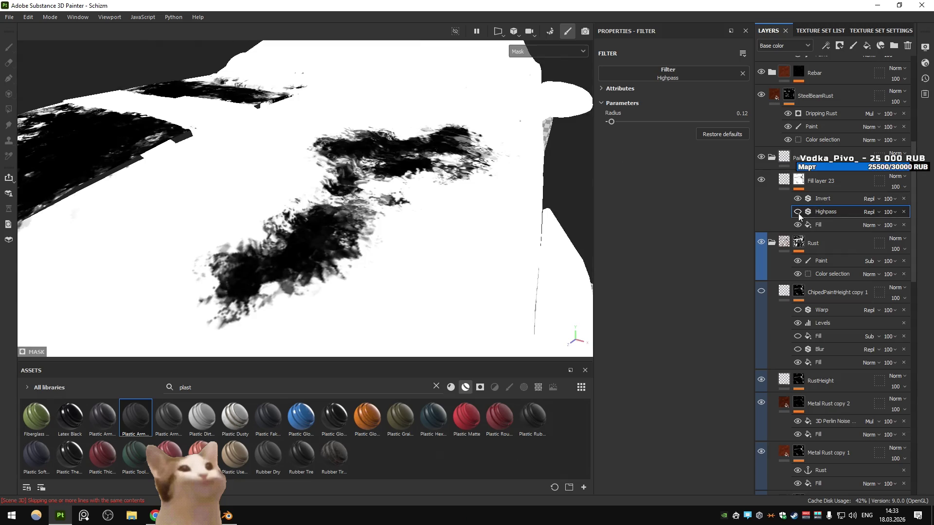
left_click(798, 212)
left_click(821, 200)
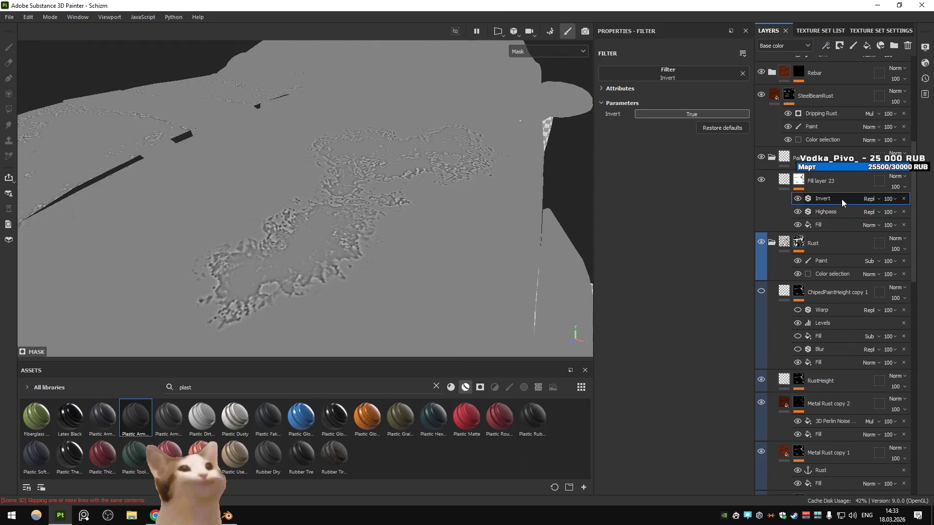
left_click_drag(841, 207, 828, 217)
- Raise the Highpass radius to 0.37 and check the edge bump on the material
left_click(817, 198)
left_click(797, 198)
left_click(798, 198)
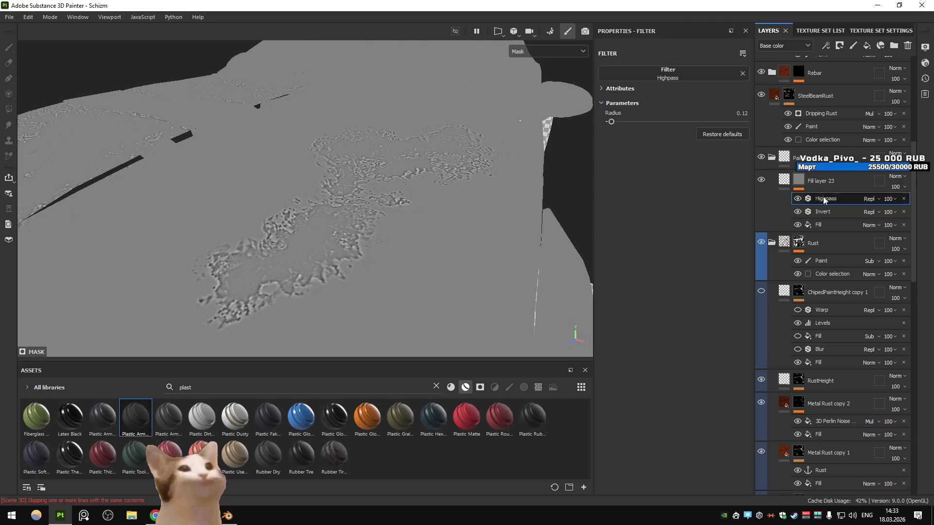
left_click_drag(621, 123, 615, 126)
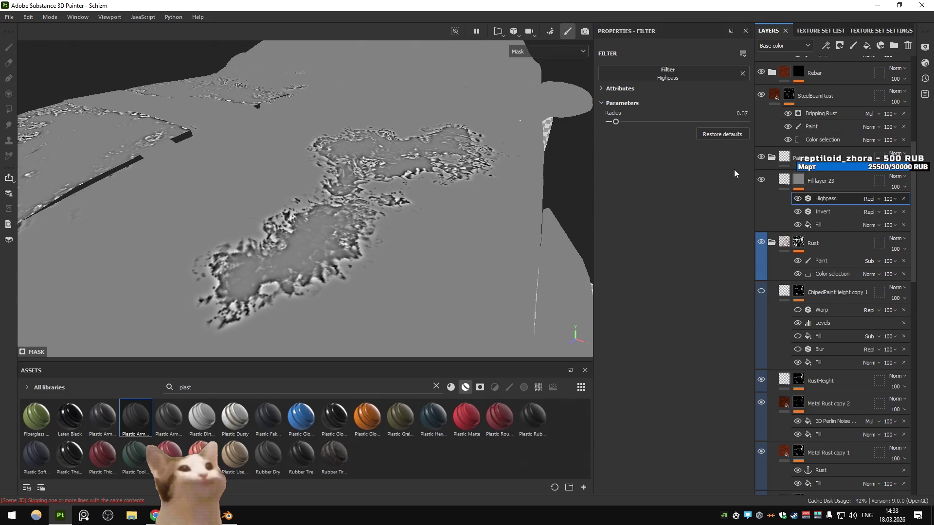
left_click(784, 180)
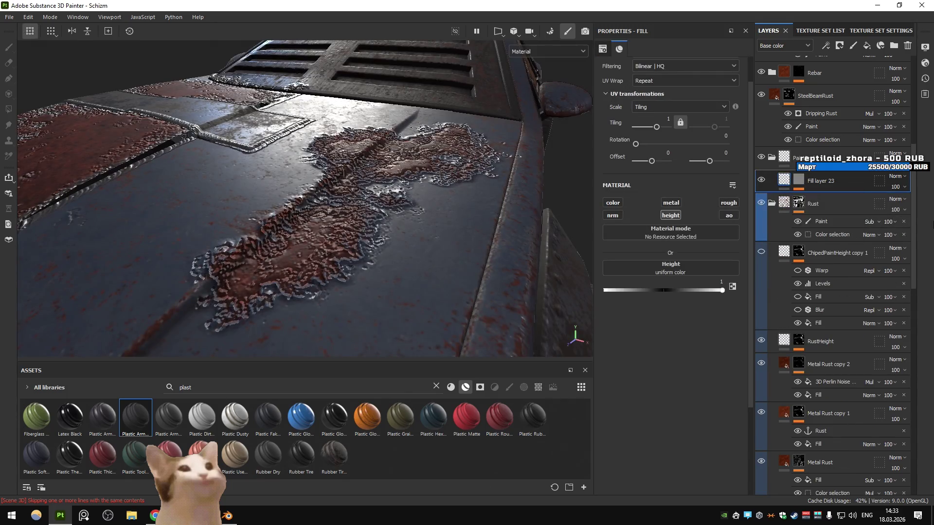
left_click(798, 181)
- Add a Levels effect to the mask with white input 0.08
left_click(829, 200)
left_click(797, 198)
left_click(798, 199)
left_click(797, 199)
left_click(818, 225)
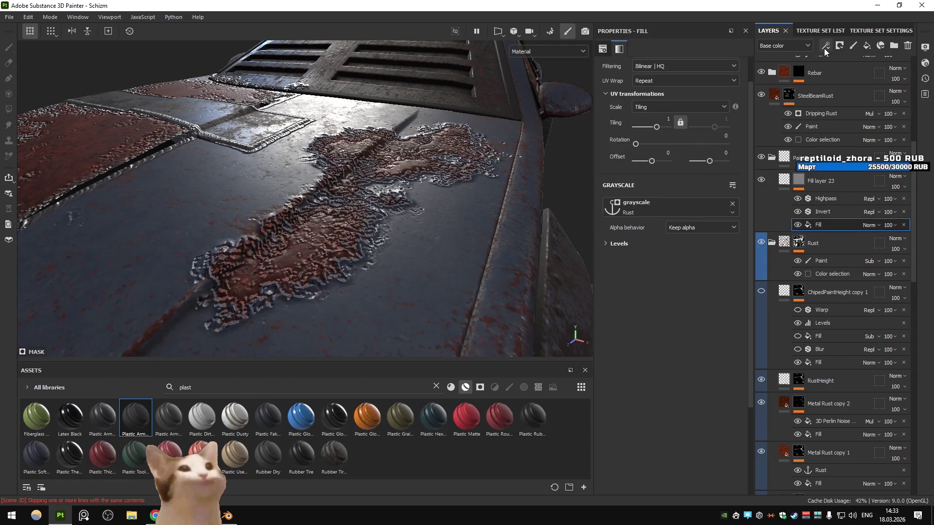
left_click(825, 50)
left_click(856, 105)
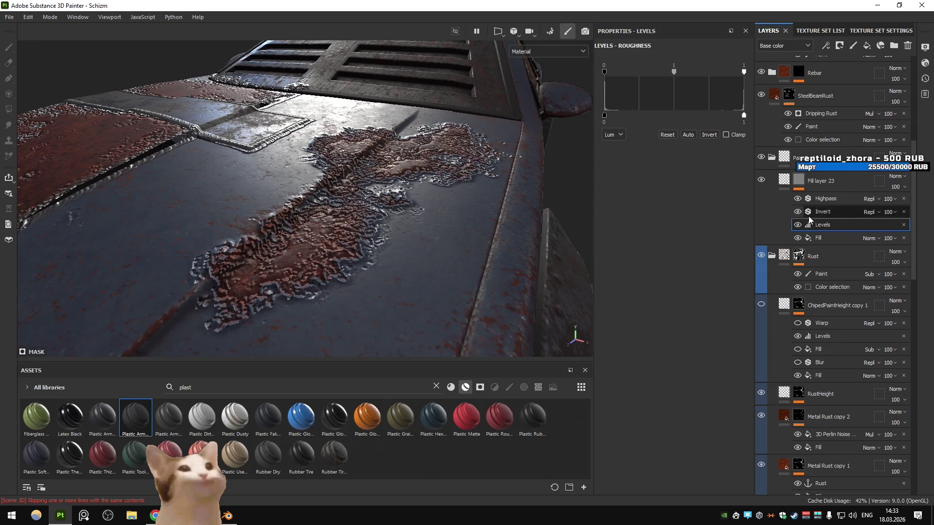
left_click_drag(743, 73, 607, 82)
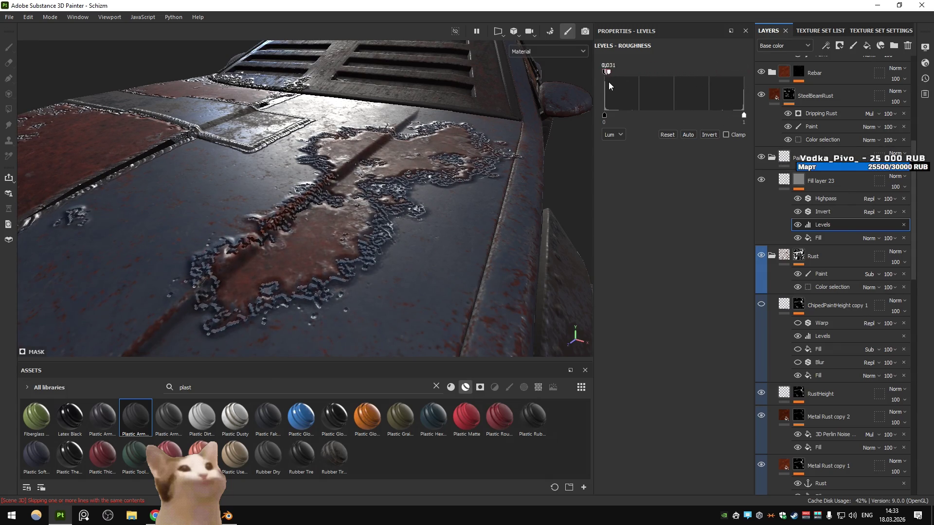
left_click_drag(607, 72, 615, 72)
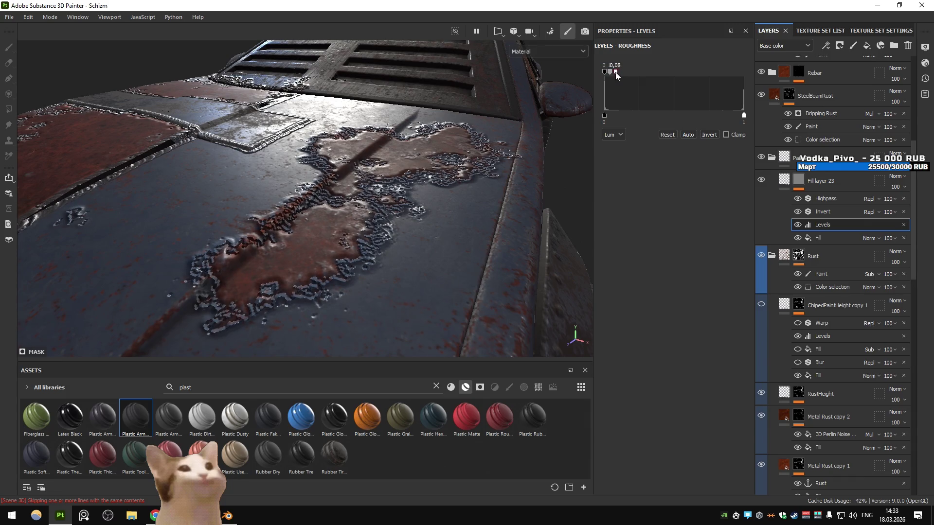
- Set Fill layer 23's height to about 0.0565 and enable its roughness channel
left_click(824, 212)
left_click(824, 197)
left_click(784, 180)
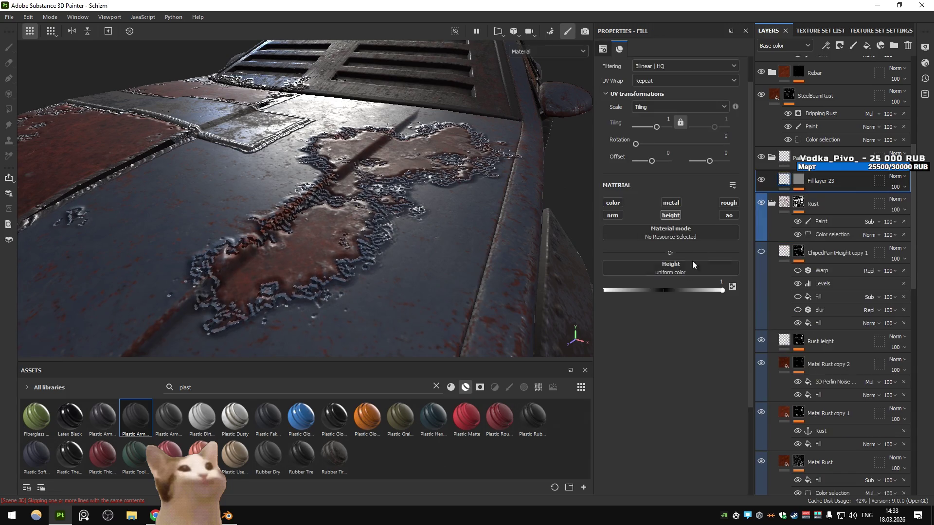
left_click(666, 290)
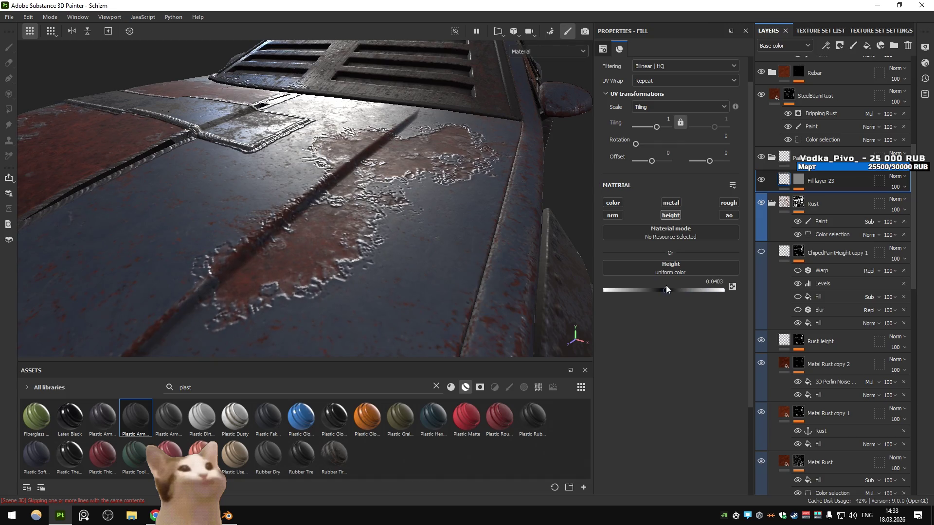
left_click(728, 202)
left_click(667, 333)
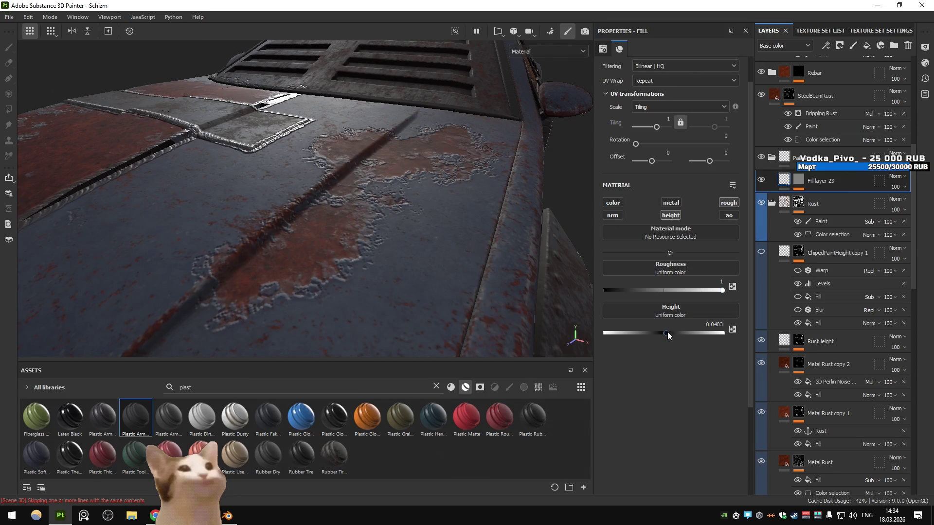
left_click_drag(457, 263, 457, 267)
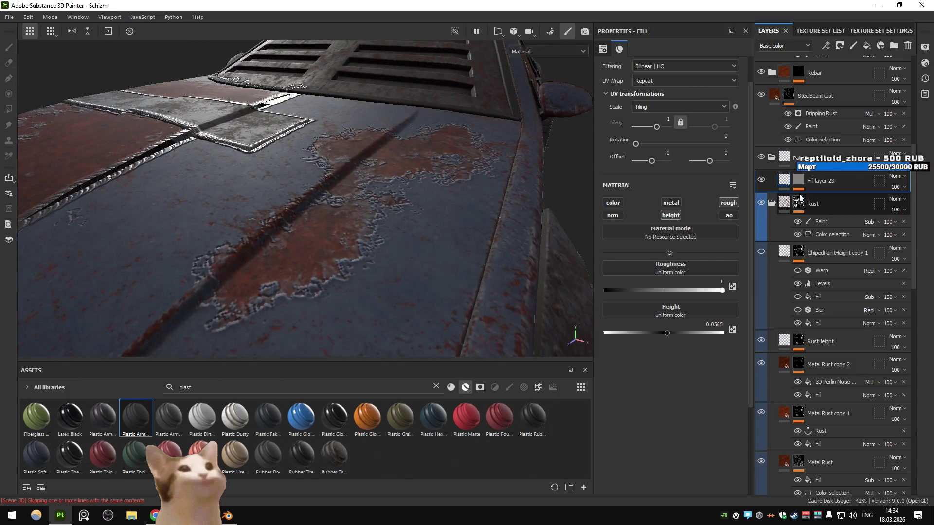
- Add a Fill effect above Highpass that sources the Rust anchor point
left_click(799, 181)
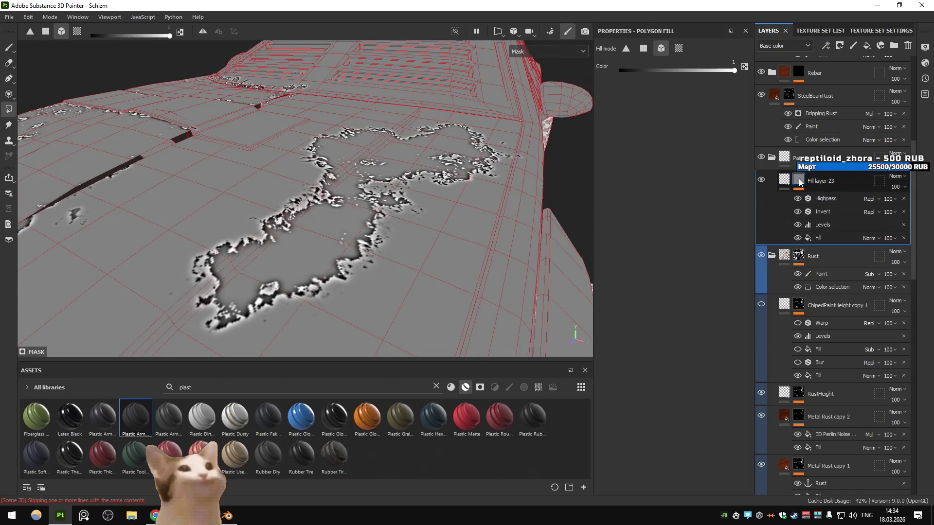
left_click(835, 198)
left_click(798, 199)
left_click(798, 199)
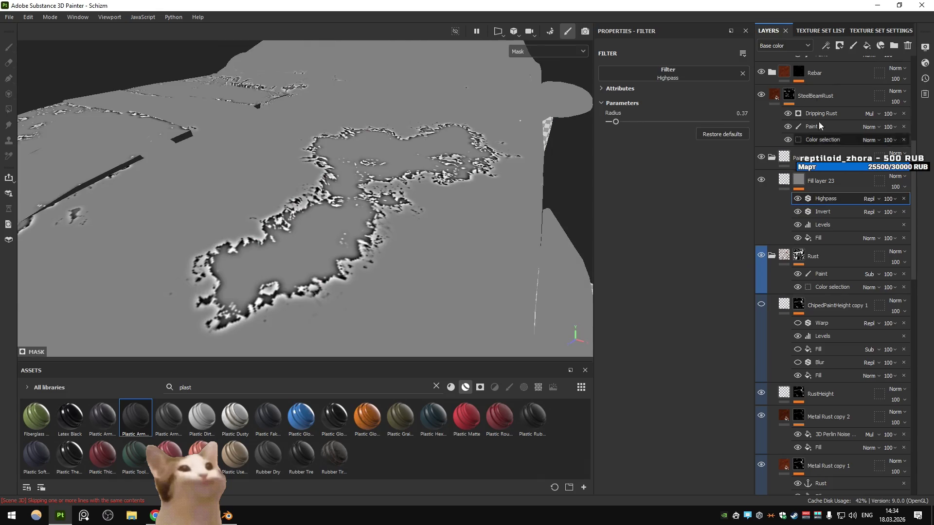
left_click(826, 46)
left_click(847, 82)
left_click(870, 199)
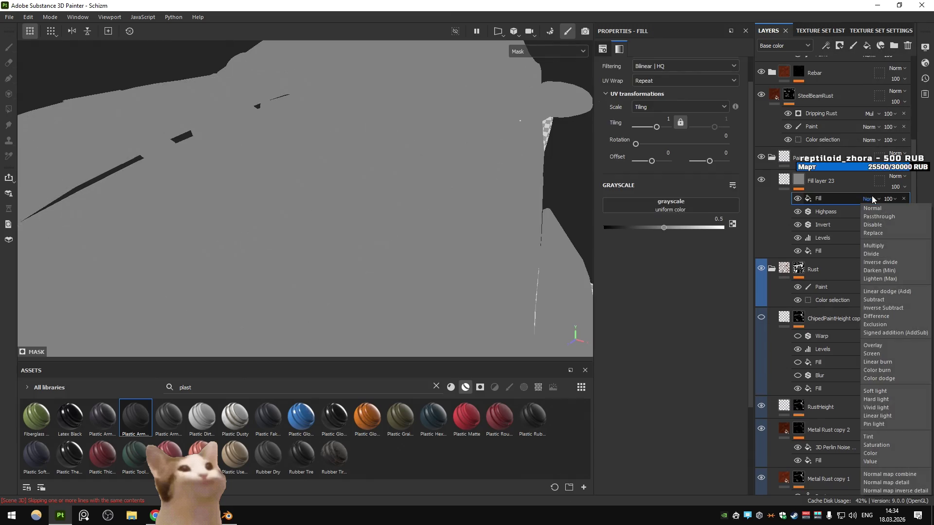
left_click(671, 205)
left_click(736, 209)
left_click(713, 243)
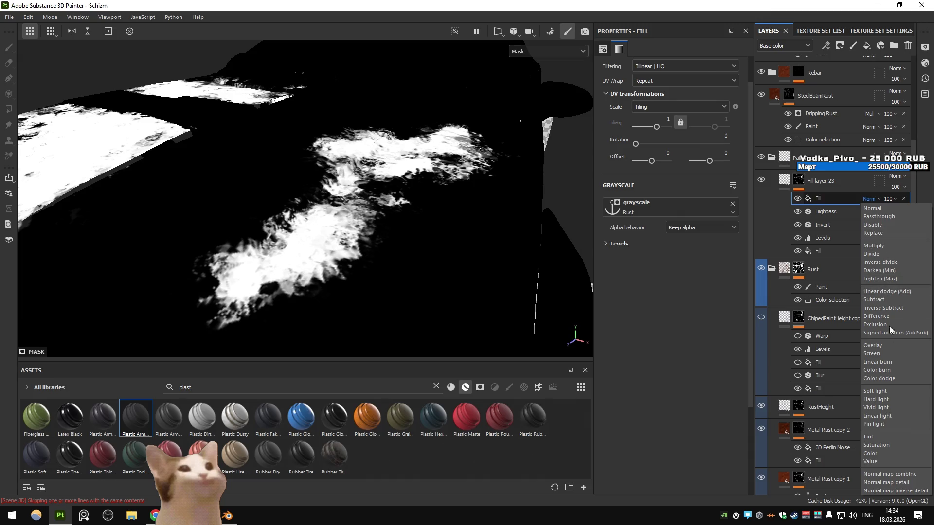
- Try Subtract, Multiply and another blend on the Rust fill, keep Subtract, and add paint Layer 2
left_click(881, 298)
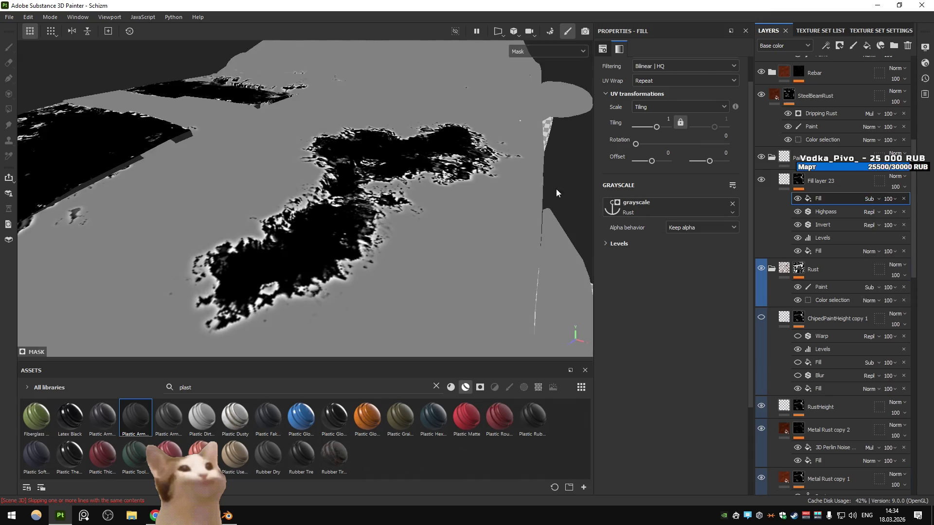
key("ctrl+z")
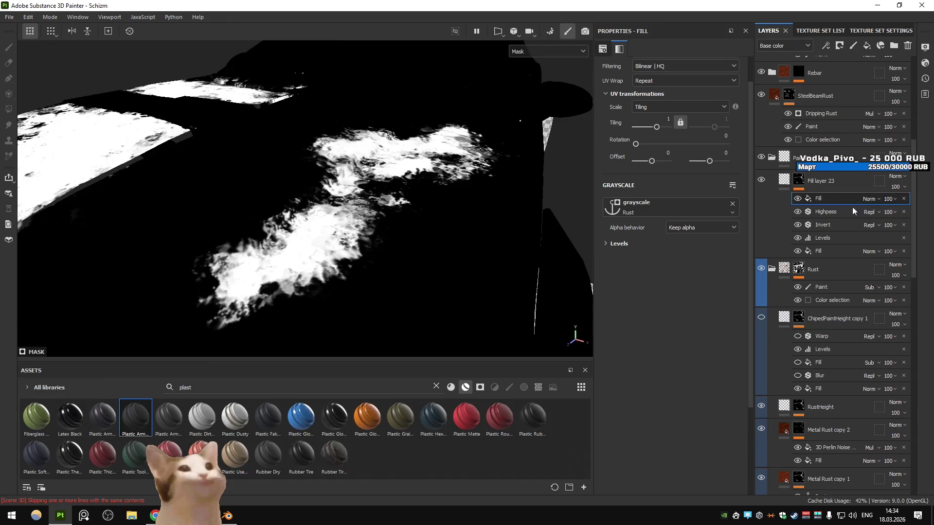
left_click(881, 199)
left_click(876, 245)
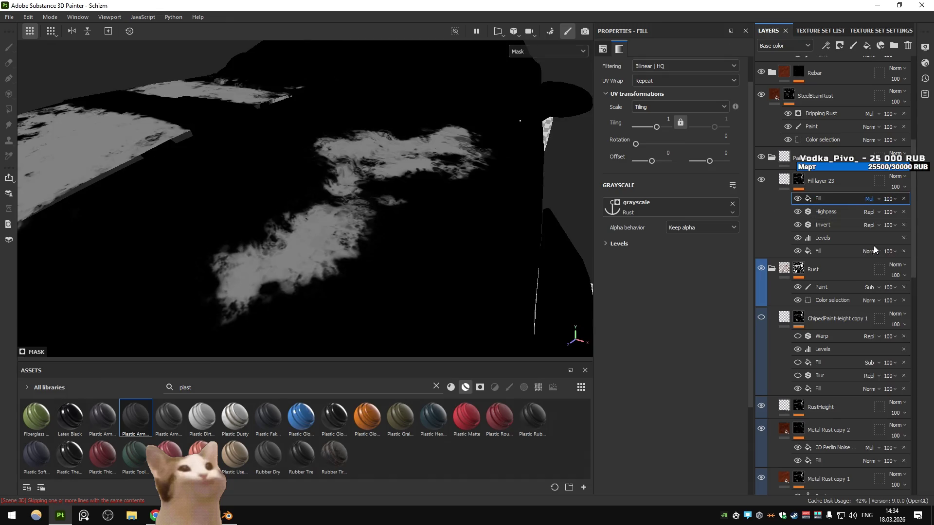
key("ctrl+z")
left_click(875, 198)
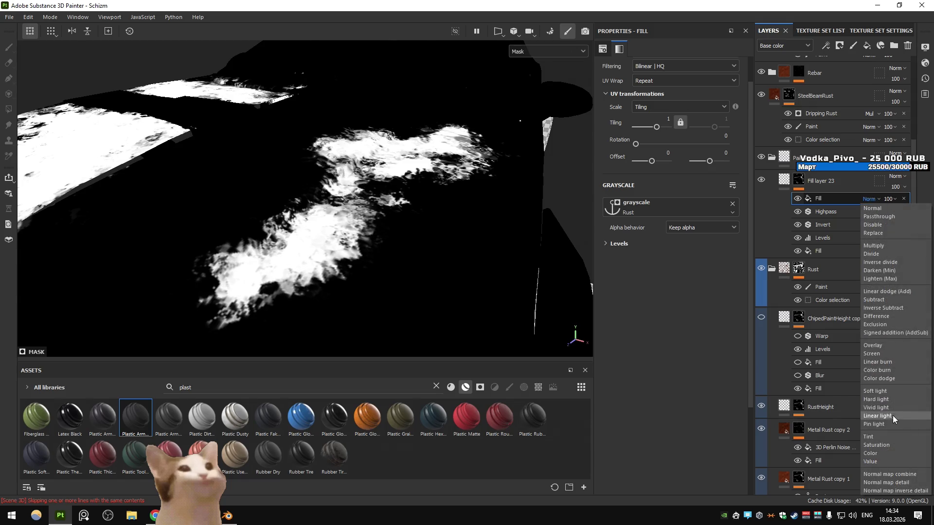
left_click(899, 297)
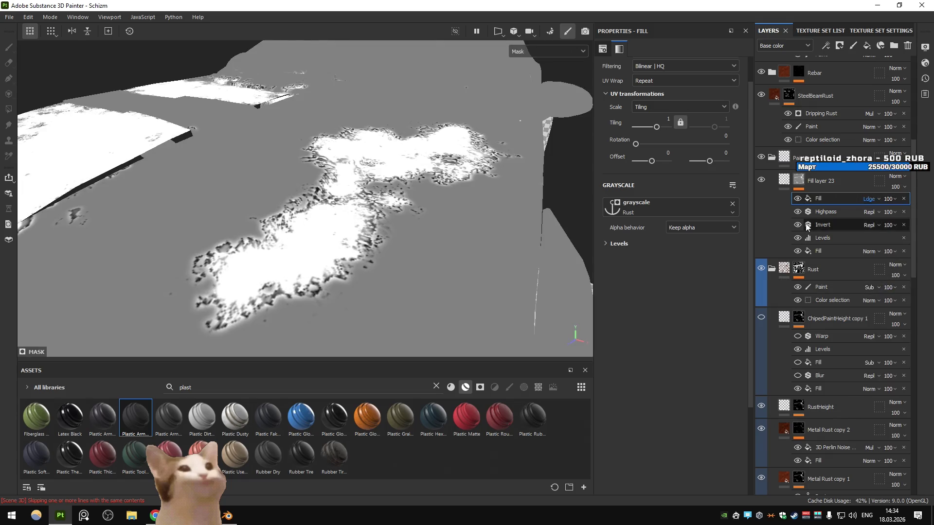
key("ctrl+z")
left_click(871, 198)
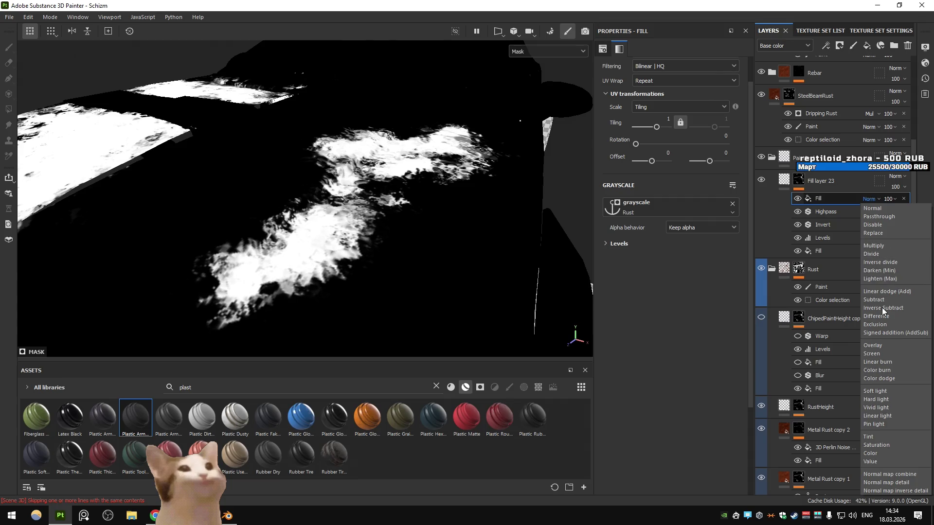
left_click(882, 299)
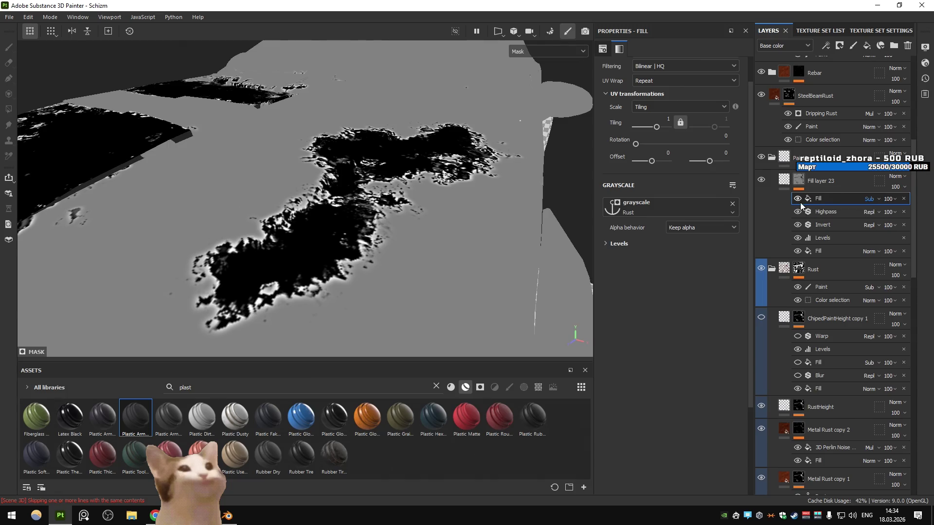
left_click(843, 44)
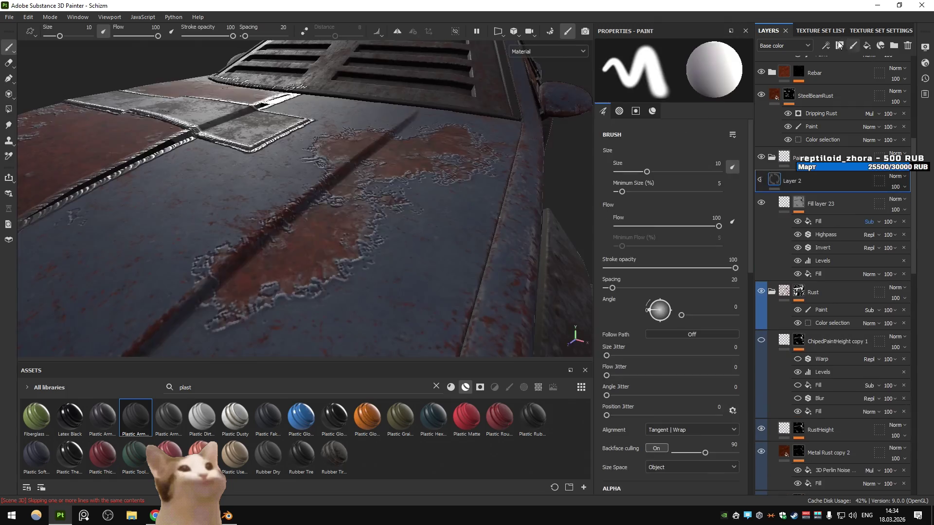
- Undo paint Layer 2 and strip the top Fill, Highpass and Invert effects from the mask
key("ctrl+z")
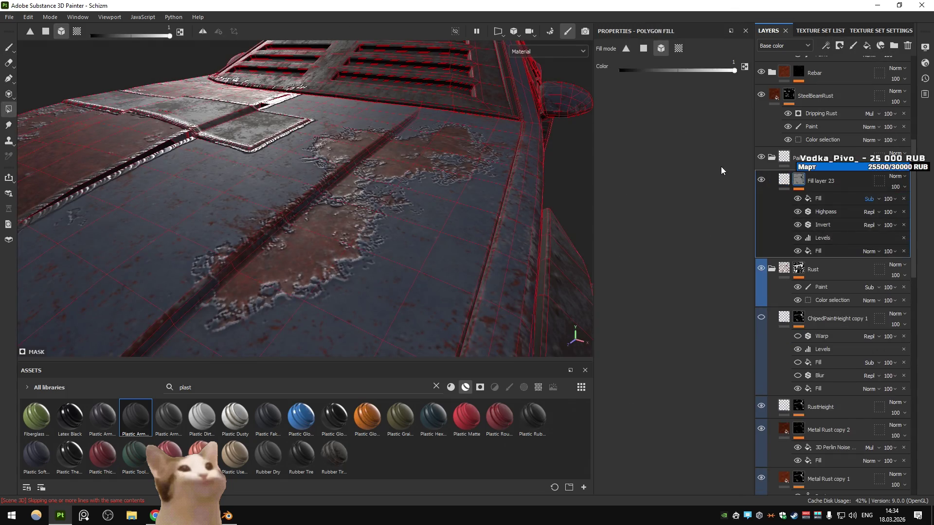
key("ctrl+z")
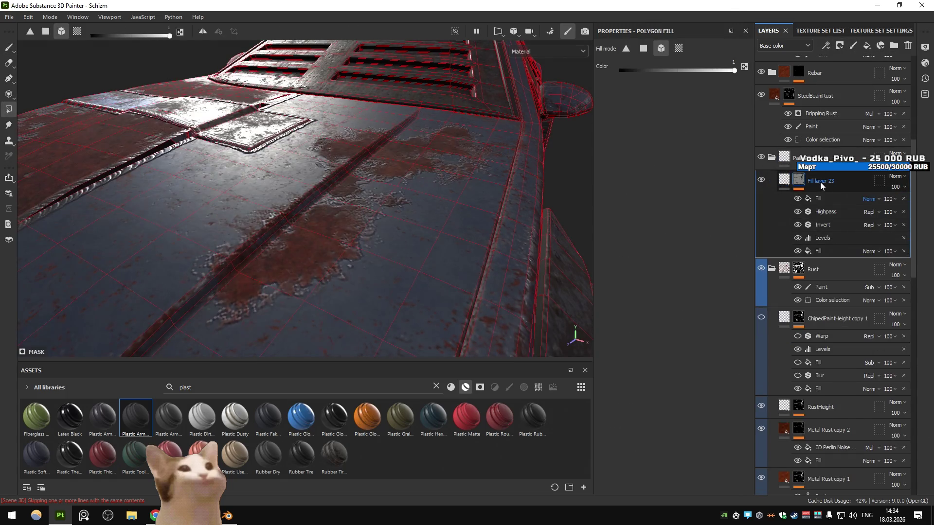
left_click(798, 180)
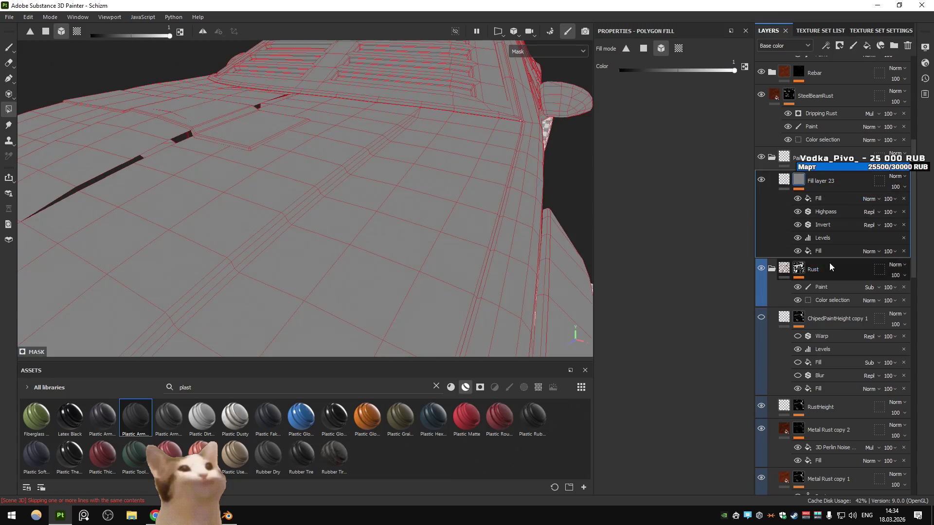
left_click(821, 237)
key("ctrl+z")
left_click(825, 200)
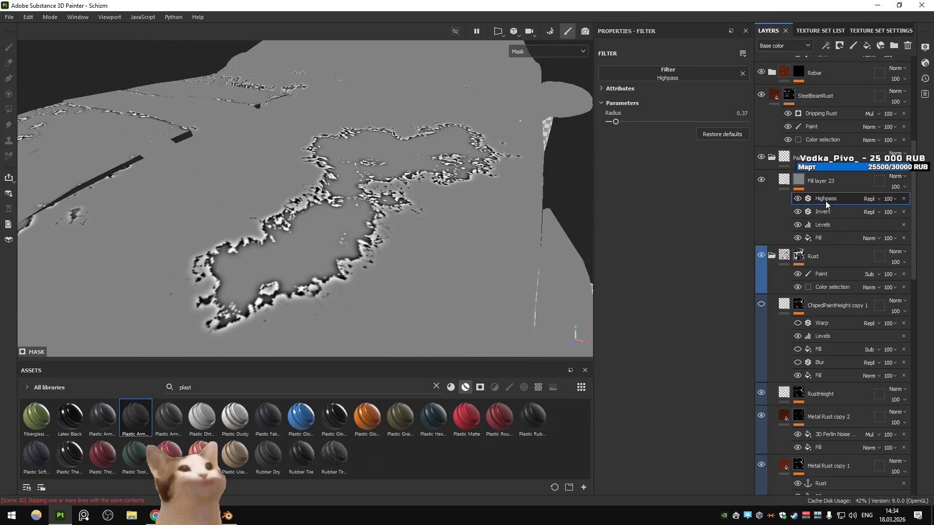
key("ctrl+z")
key("ctrl+z")
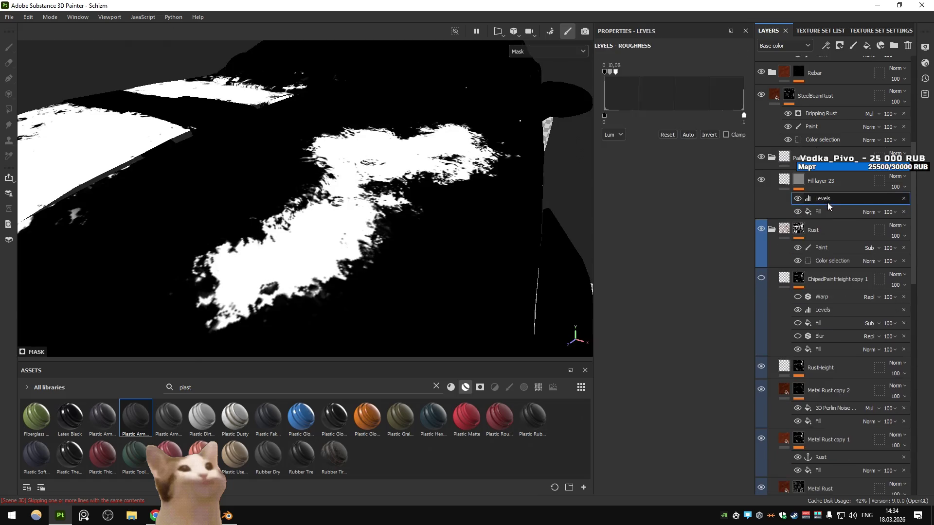
- Add an empty filter to Fill layer 23's mask and bring up the filter choices
left_click(825, 45)
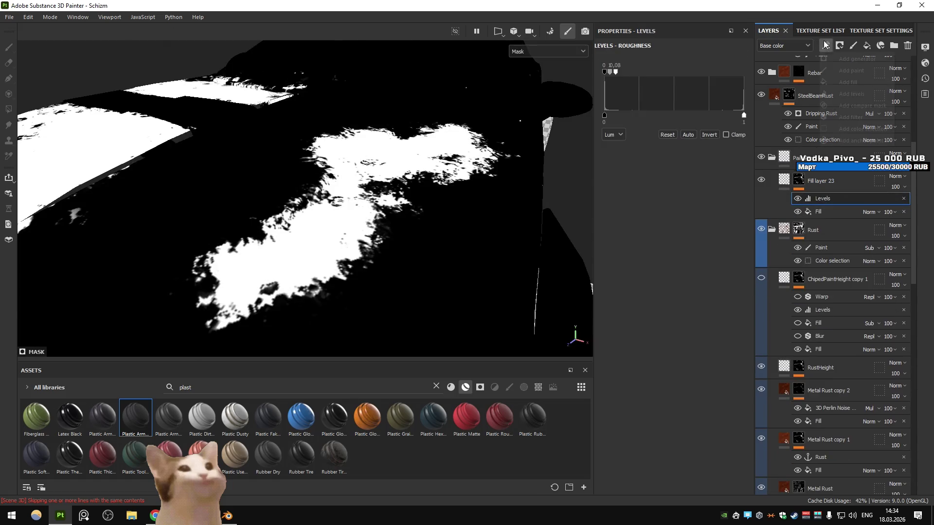
left_click(853, 83)
key("ctrl+z")
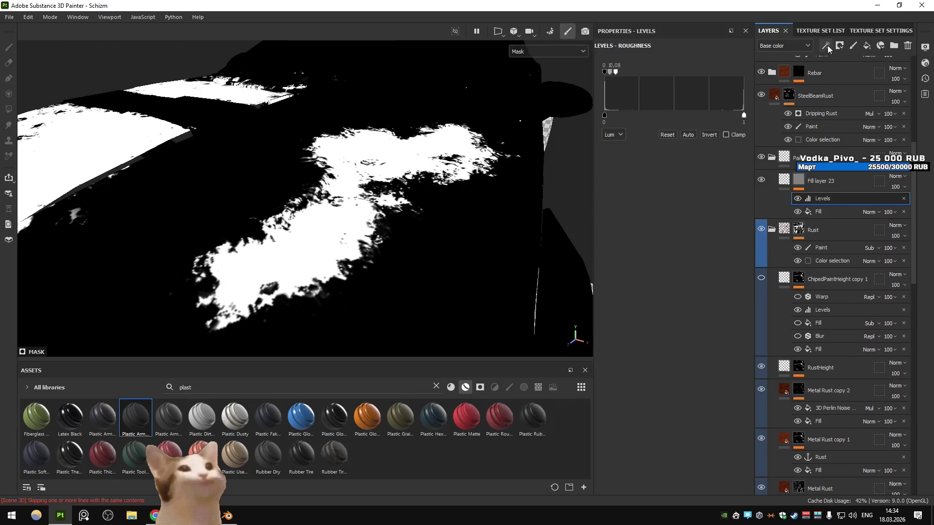
left_click(827, 46)
left_click(835, 112)
left_click(673, 73)
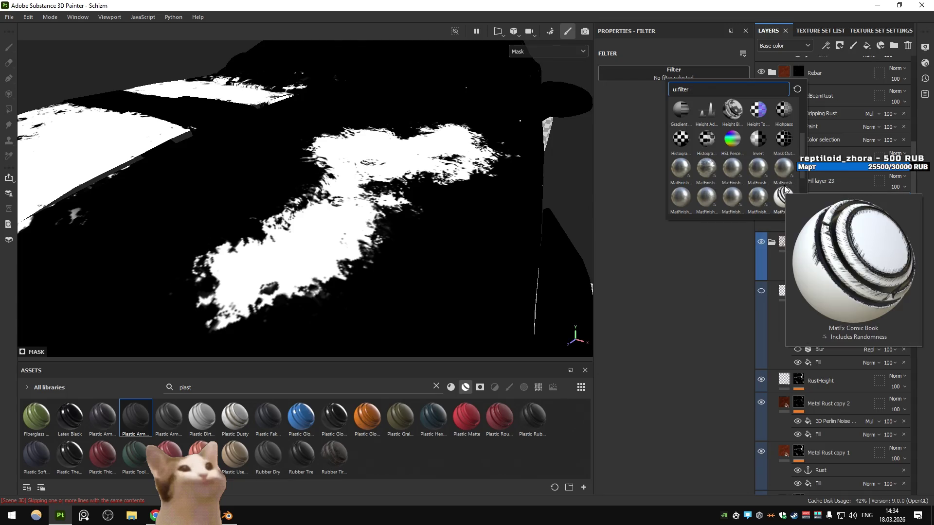
- Make the new filter a Highpass at radius 0.43 and add an Invert filter
left_click(786, 113)
left_click_drag(626, 121, 614, 124)
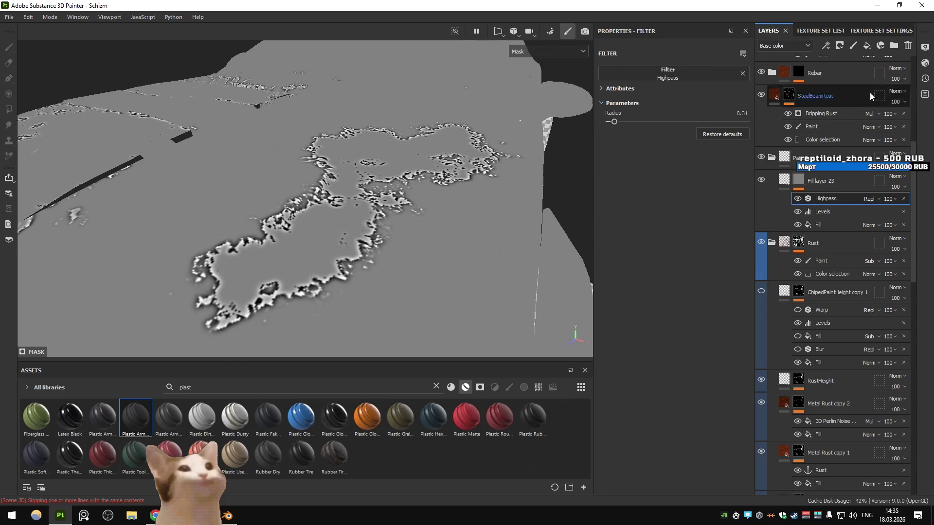
left_click(825, 46)
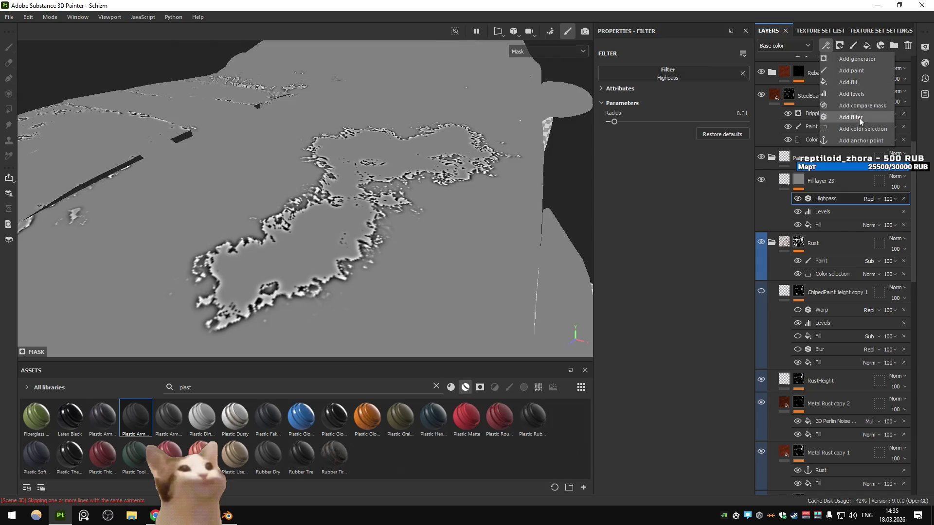
left_click(859, 117)
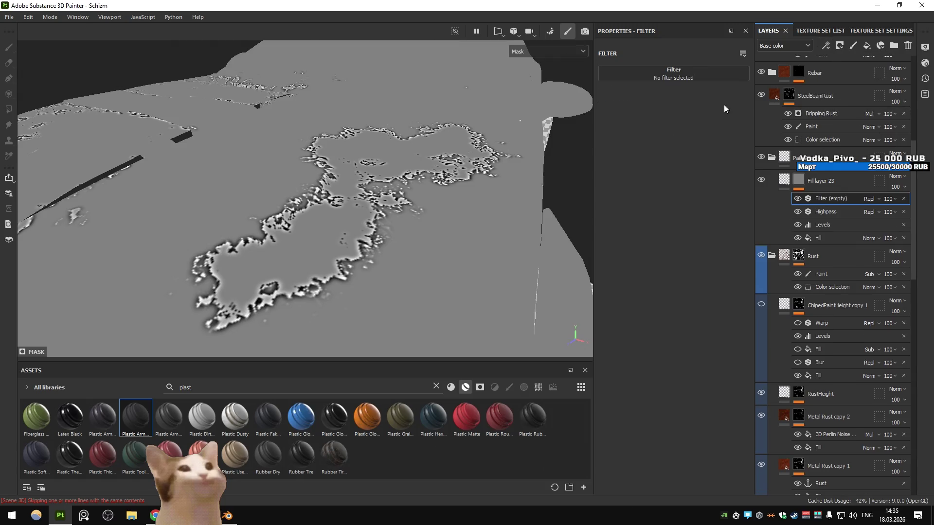
scroll("down", 3)
left_click(796, 137)
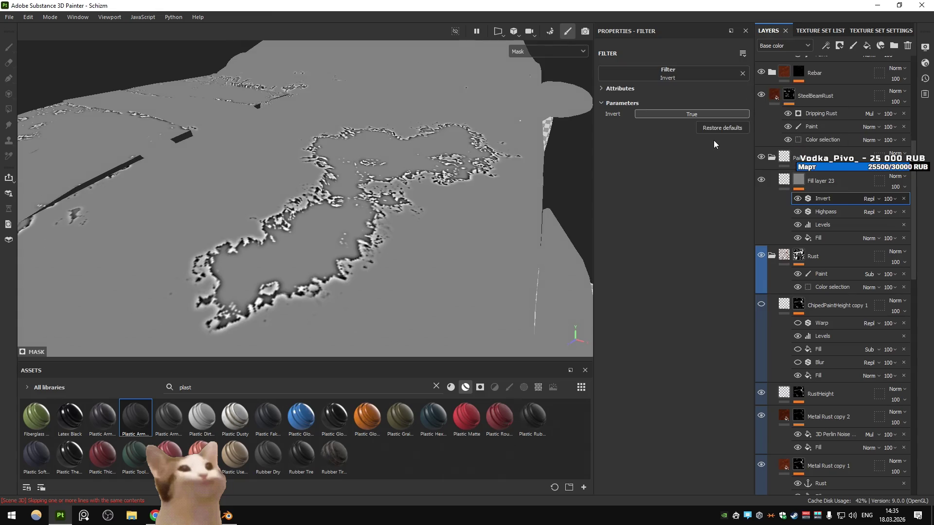
key("ctrl+z")
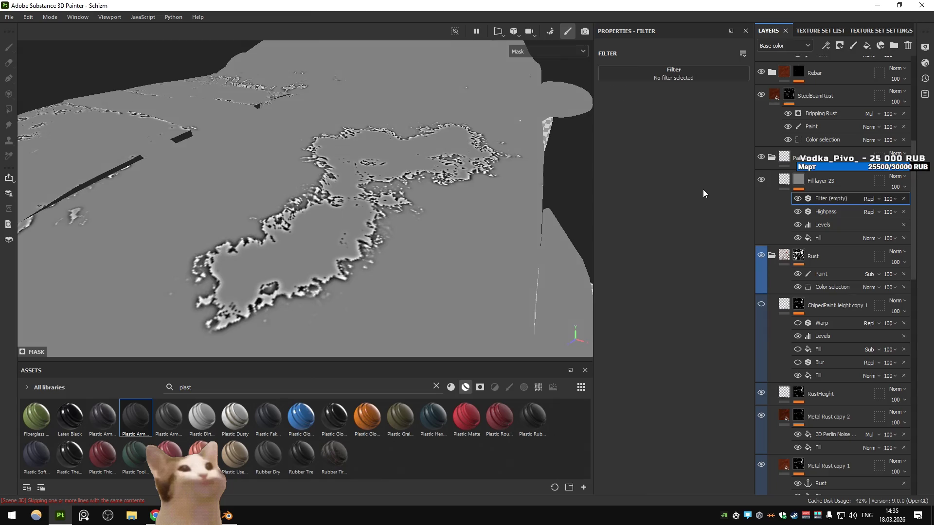
key("ctrl+y")
- Widen the Highpass radius to 0.34 and inspect the Invert and Levels effects
left_click(816, 214)
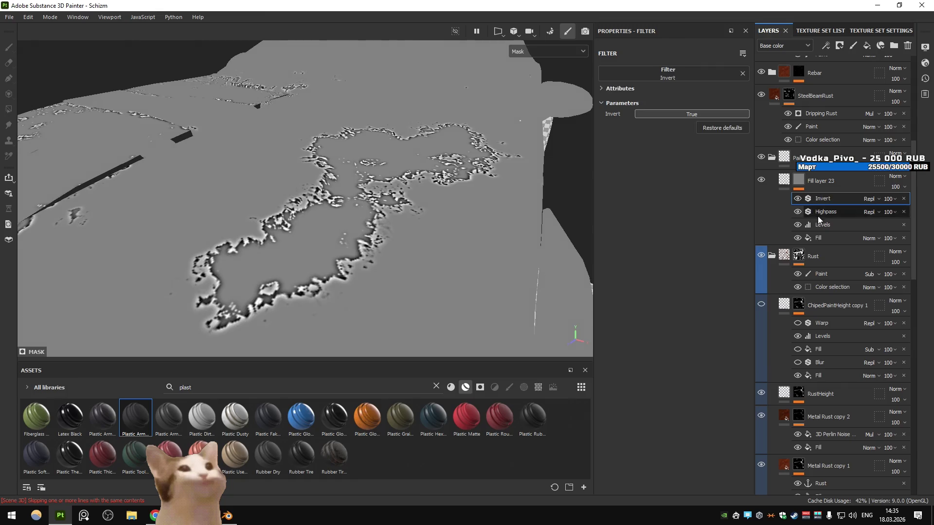
left_click_drag(640, 122, 616, 140)
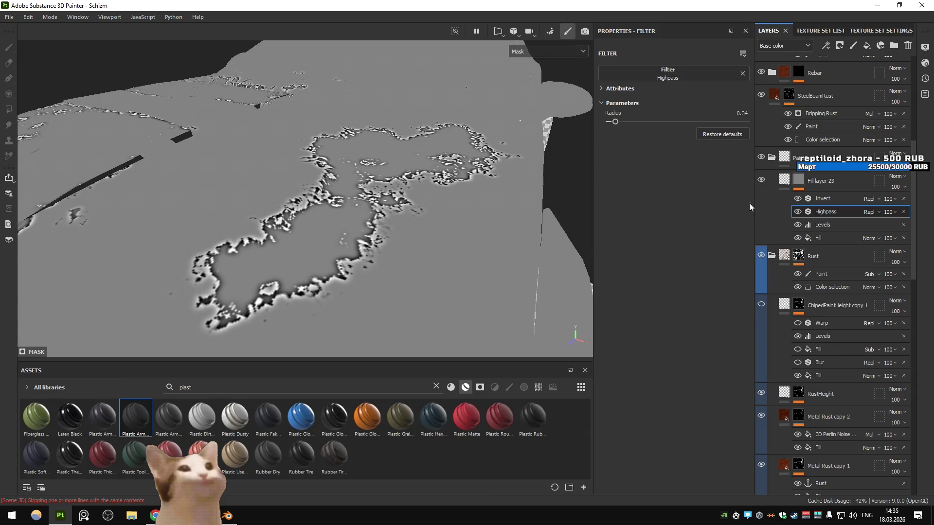
left_click(821, 198)
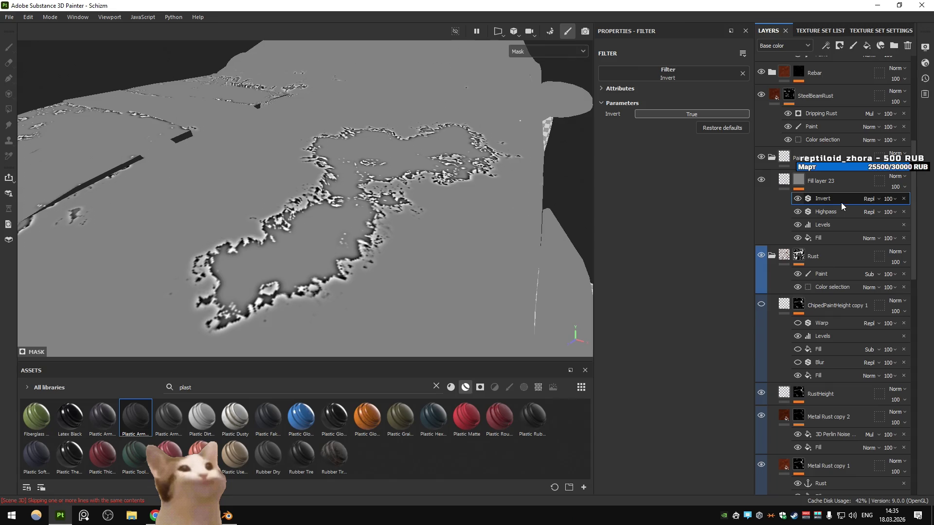
left_click(822, 225)
left_click(827, 198)
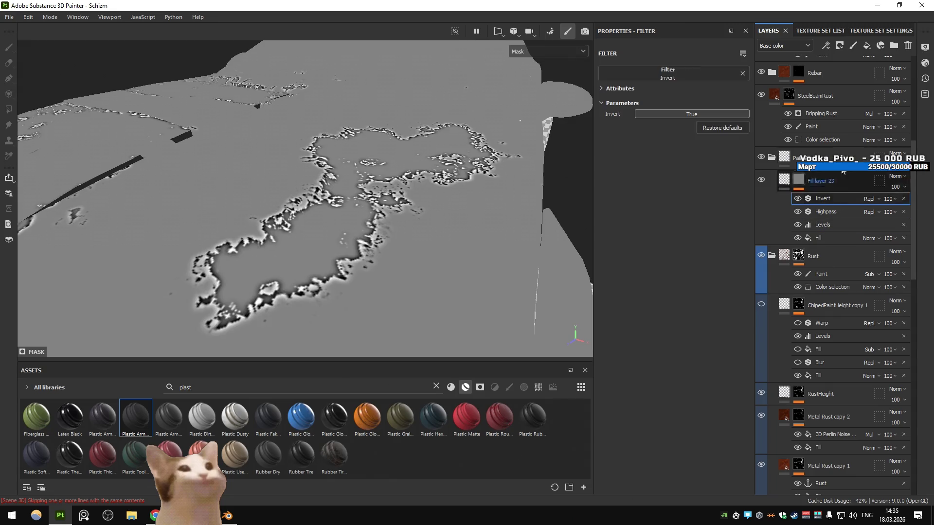
- Add a Fill effect to the mask and open its anchor-point source list
left_click(825, 46)
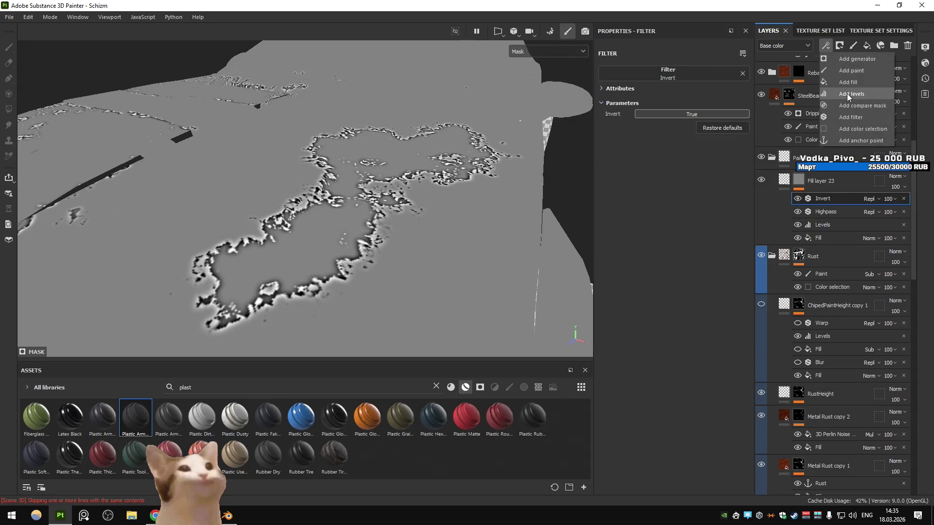
left_click(847, 82)
left_click(697, 209)
left_click(768, 221)
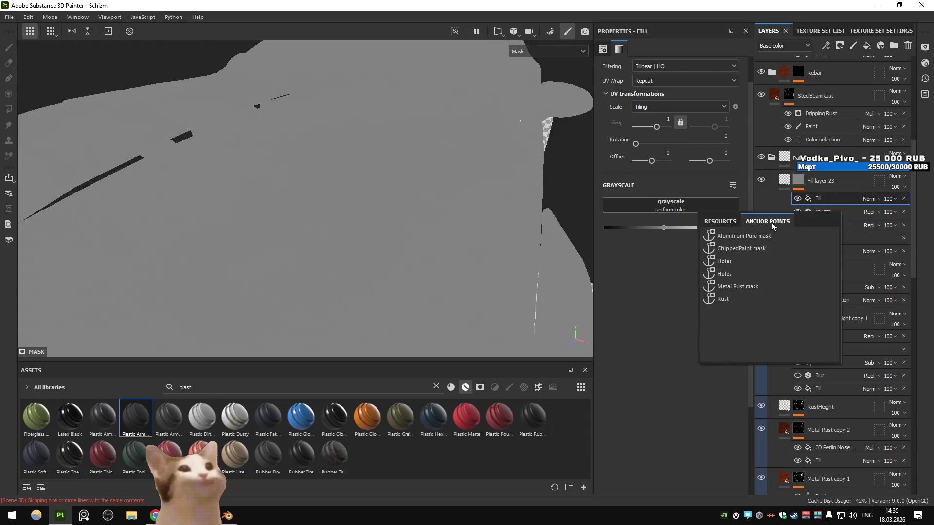
- Set the Fill to the inverted Rust anchor point with Subtract blending
left_click(723, 299)
left_click(652, 244)
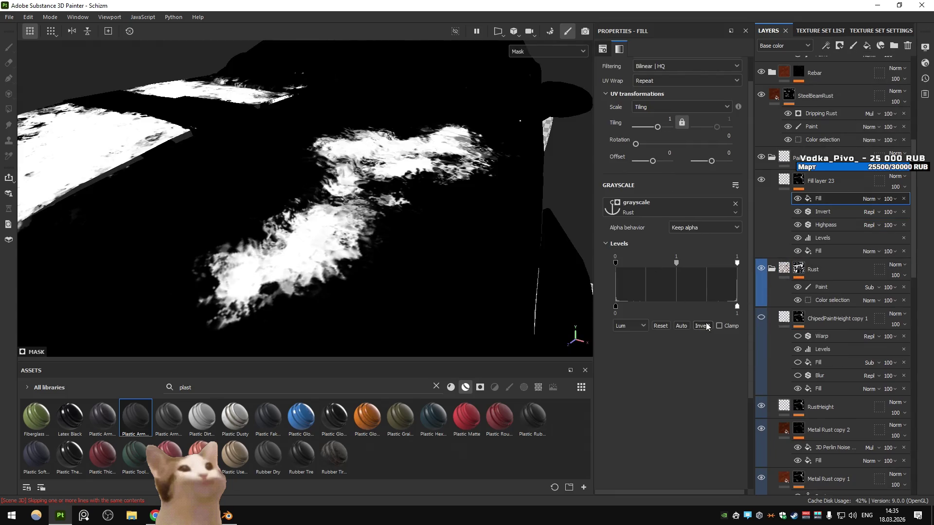
left_click(707, 327)
left_click(868, 199)
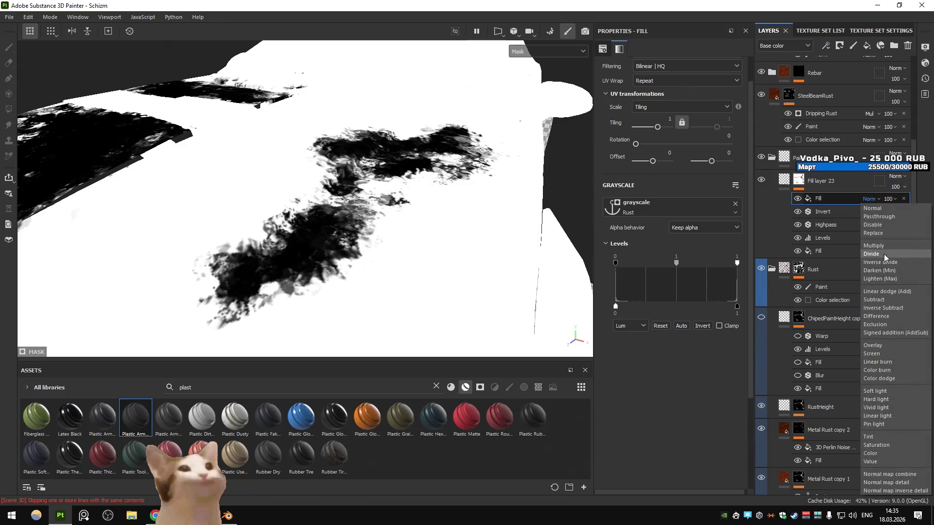
left_click(881, 300)
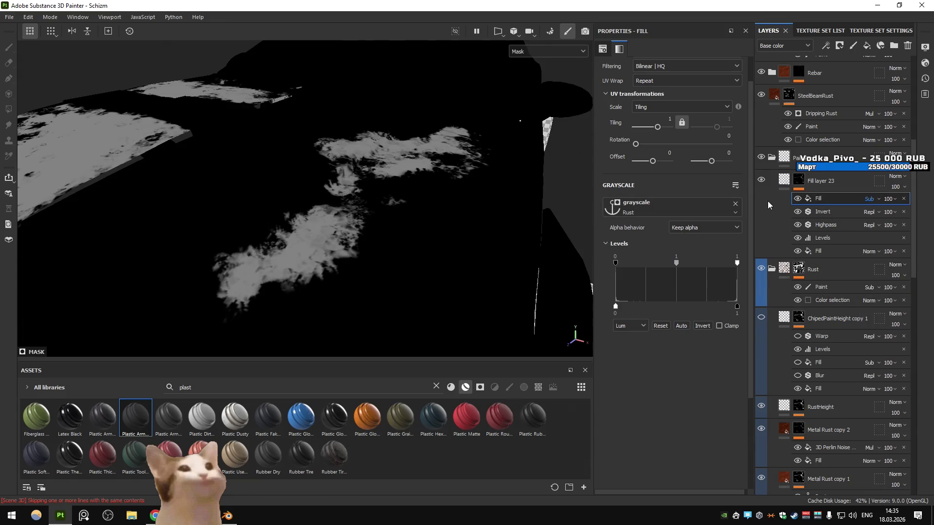
- Set Fill layer 23's height to -0.0565, then collapse and hide its folder
left_click(784, 181)
left_click_drag(670, 334, 663, 330)
left_click_drag(657, 329, 659, 328)
left_click_drag(486, 204, 491, 253)
left_click(771, 157)
left_click(761, 156)
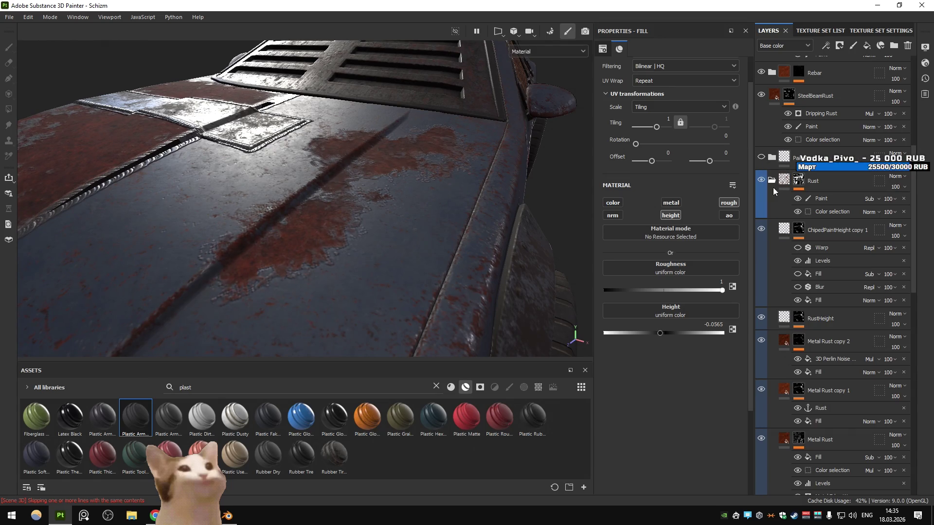
- Inspect ChipedPaintHeight copy 1's mask on the hood, then hide that layer
left_click(757, 182)
left_click(757, 182)
left_click(799, 231)
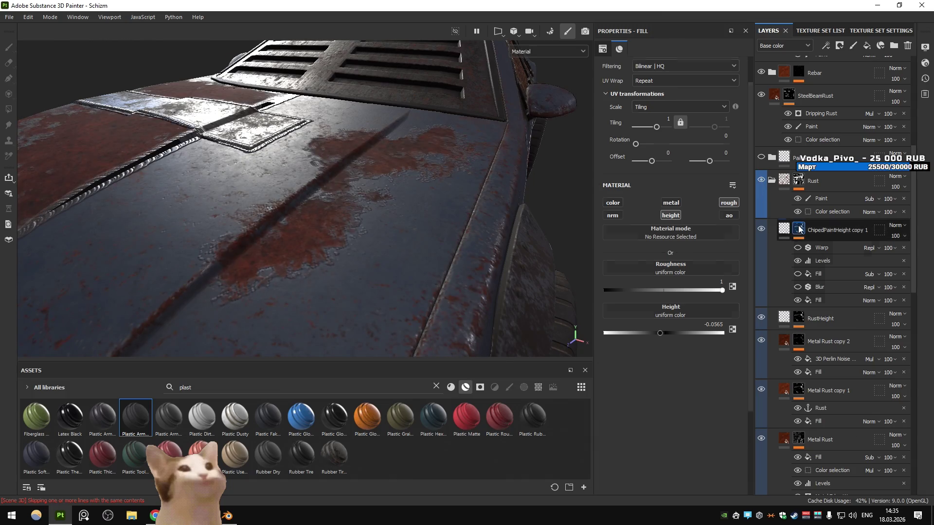
left_click(787, 232)
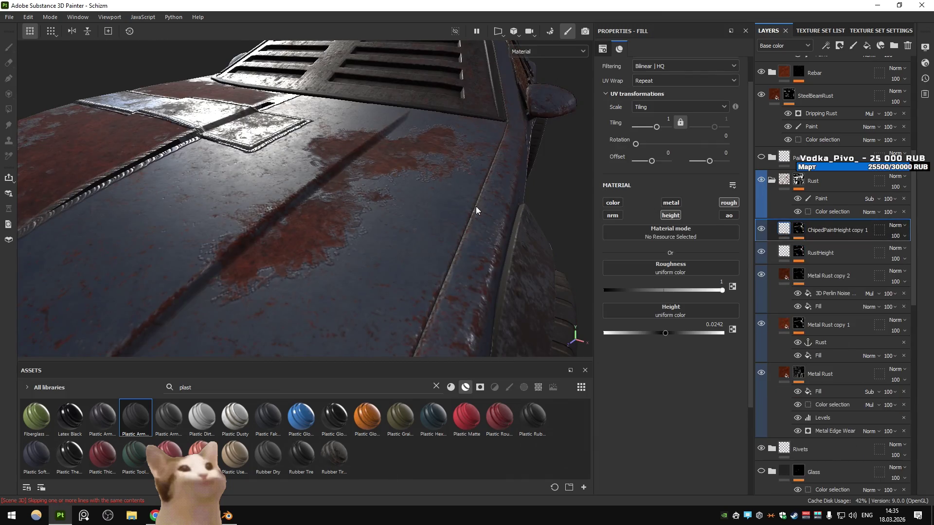
scroll("up", 3)
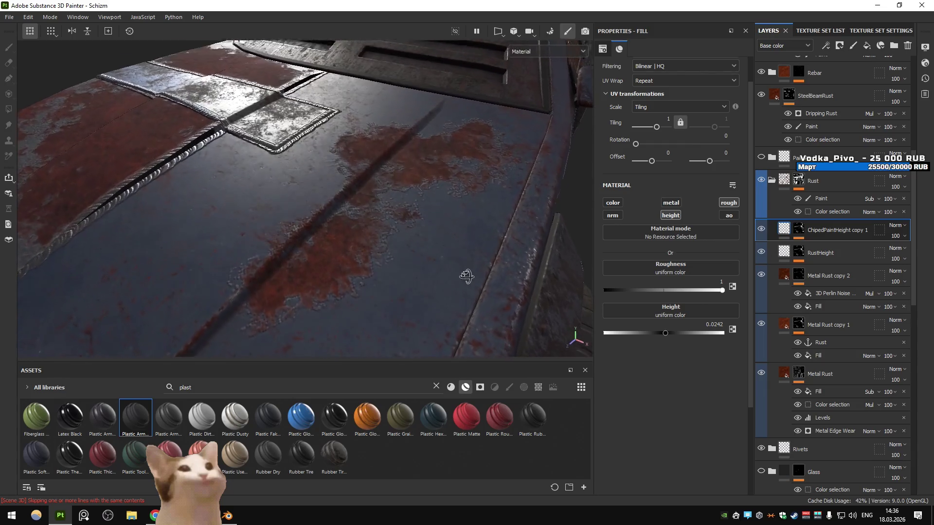
left_click_drag(456, 209, 607, 185)
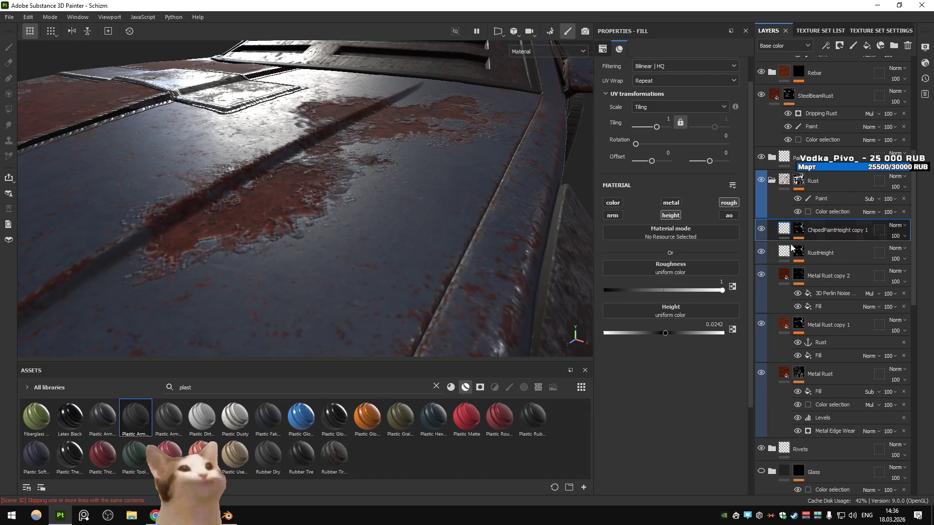
left_click(761, 230)
left_click_drag(481, 209, 483, 211)
- Restore Fill layer 23 with an undo and adjust its mask's Highpass radius
left_click(802, 190)
key("ctrl+v")
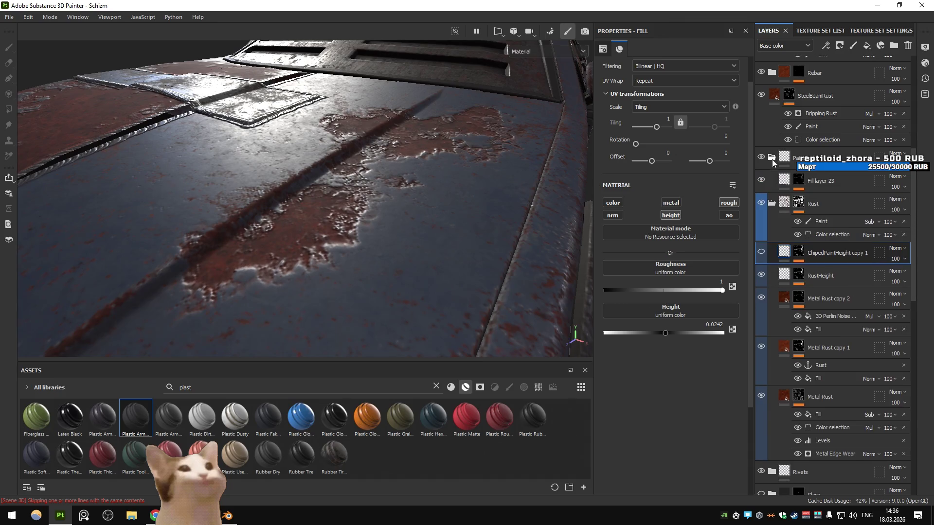
left_click(822, 225)
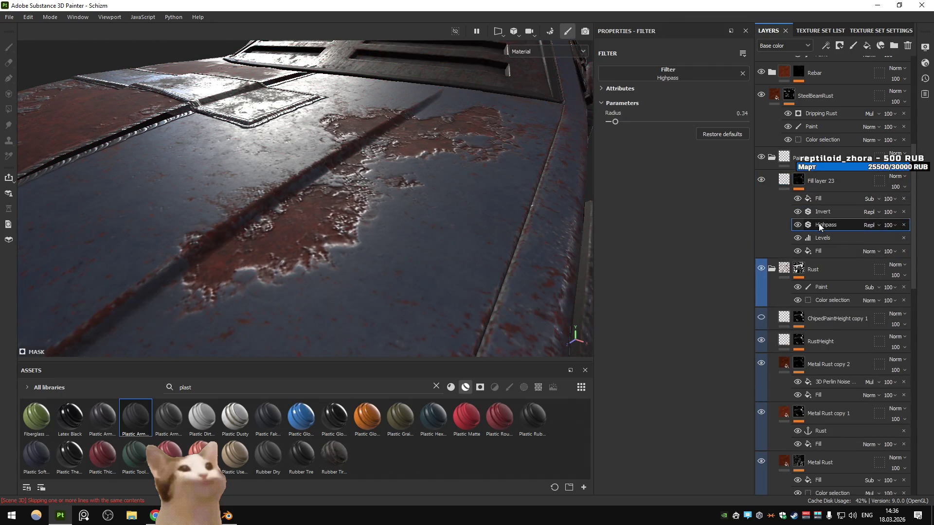
left_click_drag(617, 121, 615, 128)
- Raise Fill layer 23's height to 0.0073
scroll("down", 3)
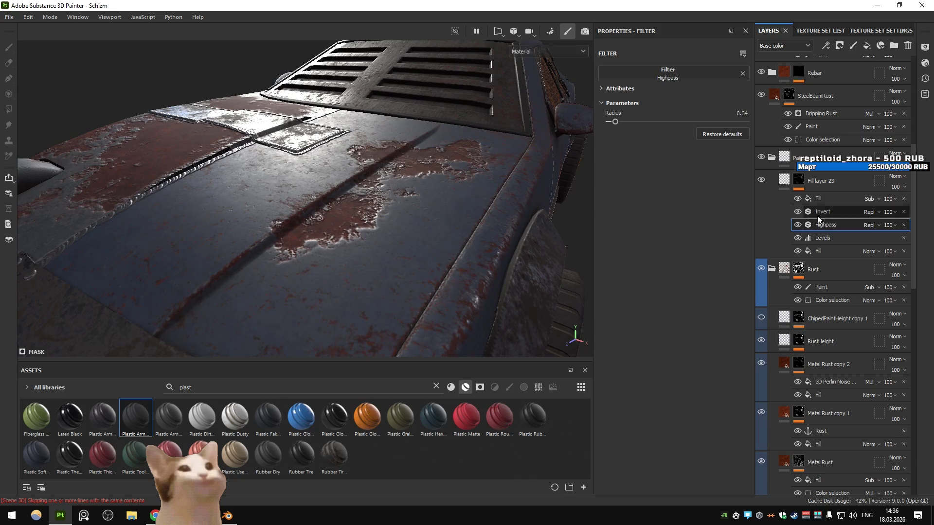
left_click(783, 188)
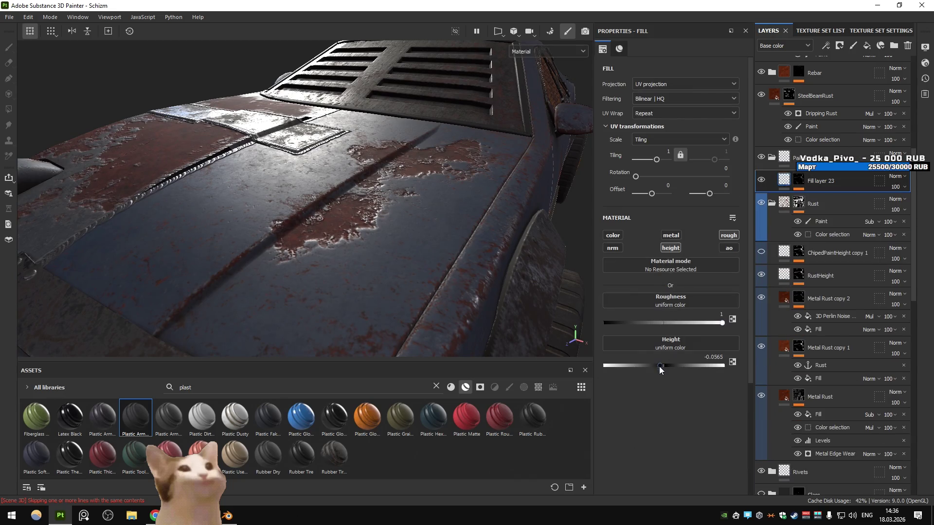
left_click(659, 366)
left_click_drag(673, 373, 706, 380)
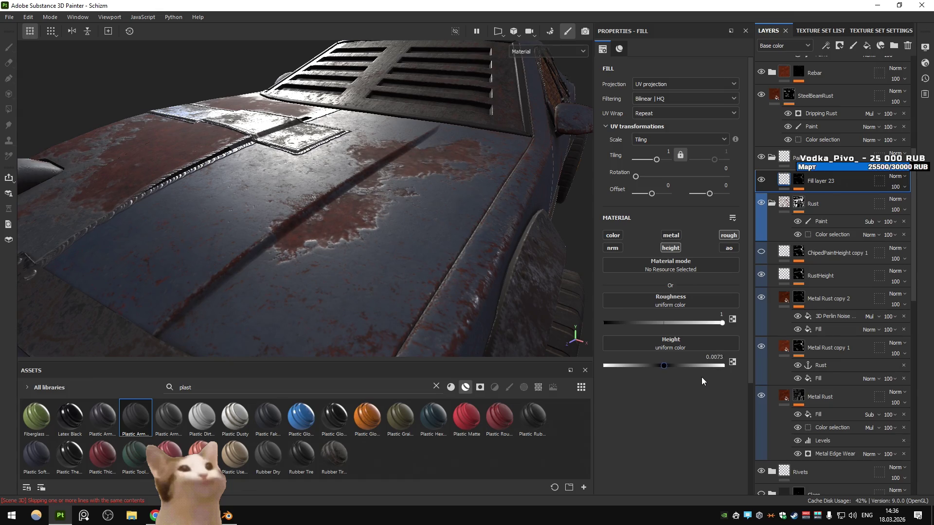
- Test the Rust fill's levels midpoint on the isolated mask, then add a Levels effect
left_click(800, 179)
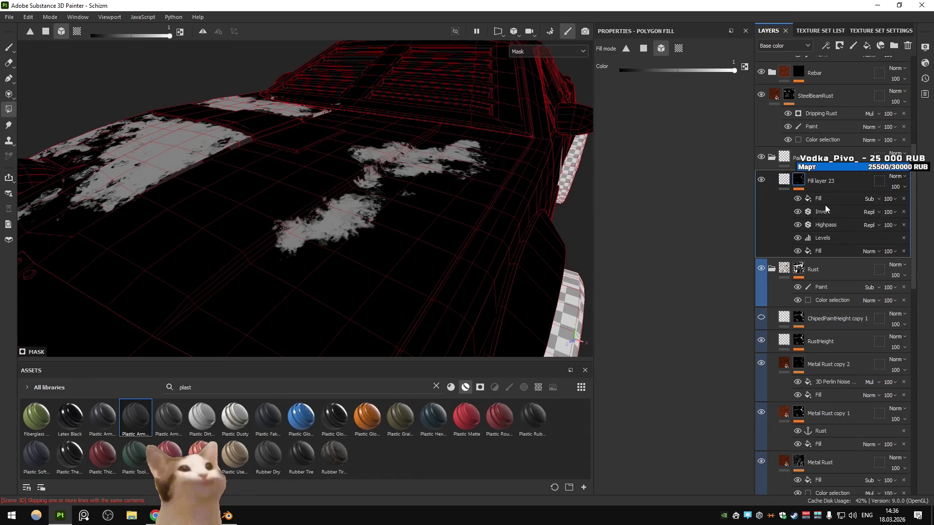
left_click(827, 200)
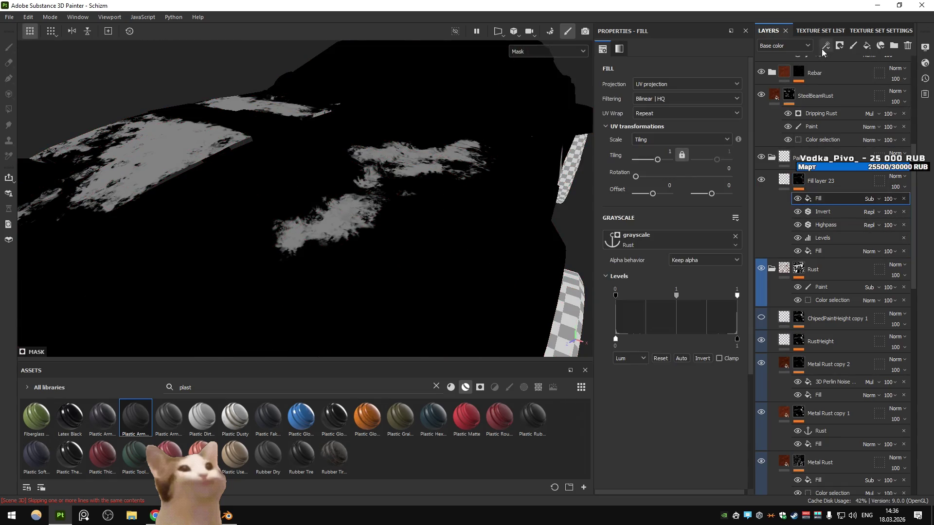
left_click_drag(674, 299, 676, 295)
left_click(823, 50)
left_click(850, 95)
- Darken the mask with the new Levels midpoint and set layer height to -0.0403
left_click_drag(675, 71, 644, 75)
left_click(784, 180)
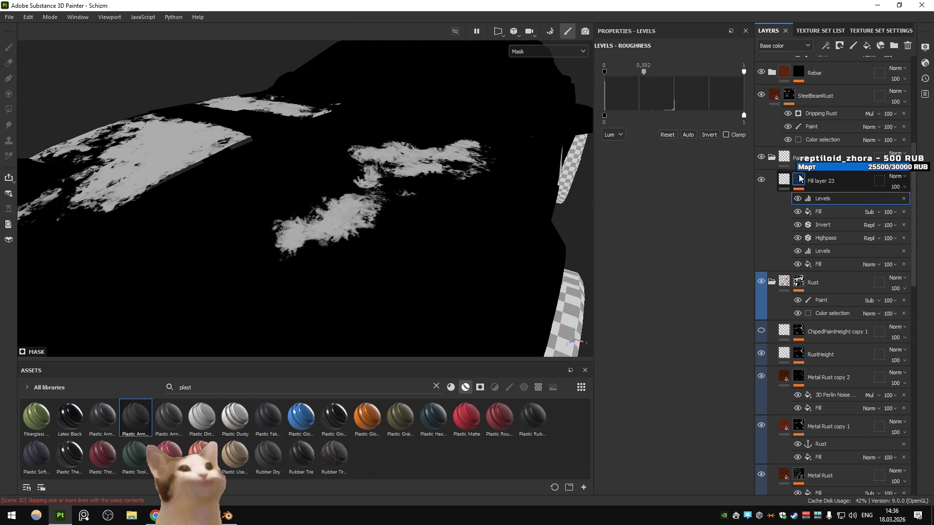
left_click_drag(662, 366, 660, 368)
left_click_drag(450, 236, 491, 229)
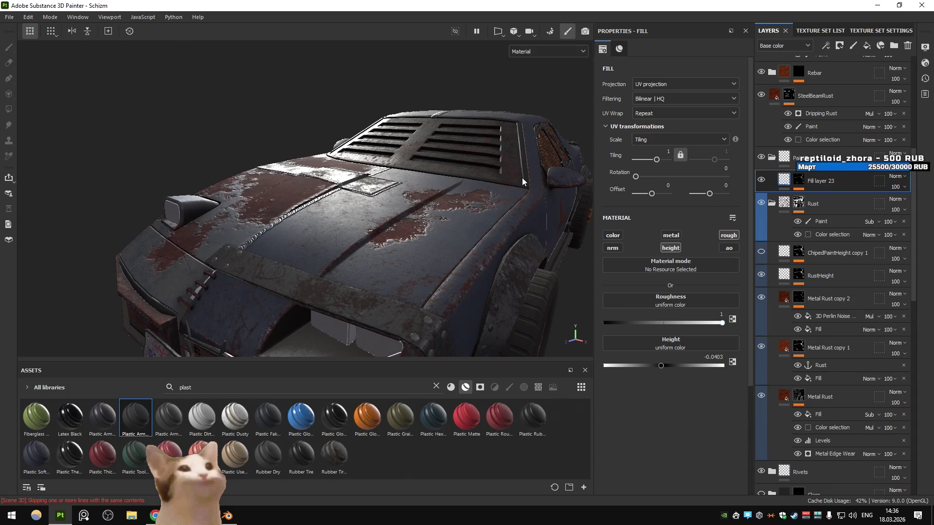
- Delete the Rust Fill (Sub), Invert and top Levels effects from Fill layer 23's mask
left_click(799, 181)
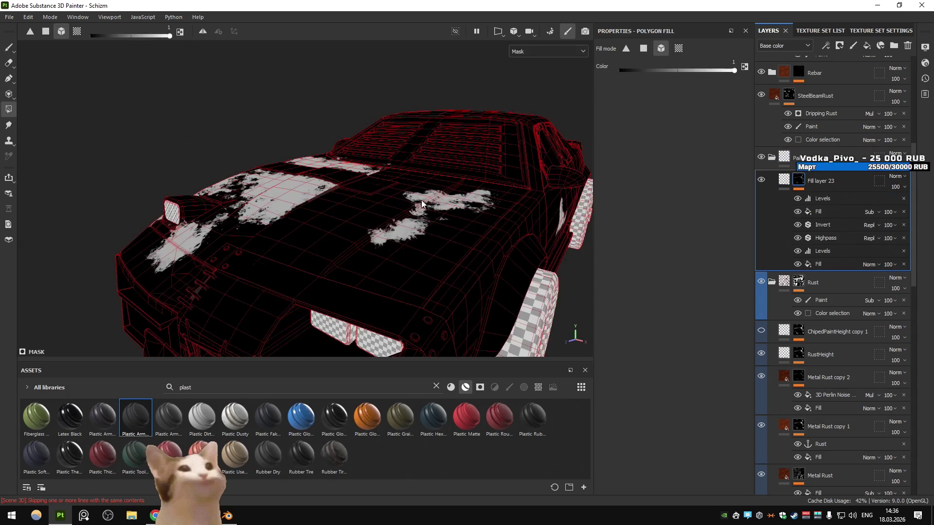
scroll("up", 3)
left_click_drag(439, 212, 507, 170)
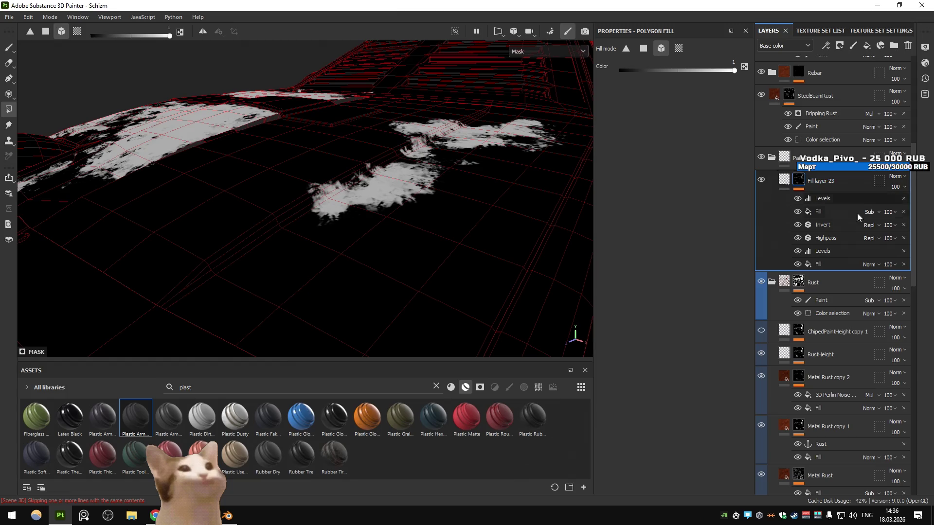
left_click(904, 224)
left_click(903, 212)
left_click(904, 198)
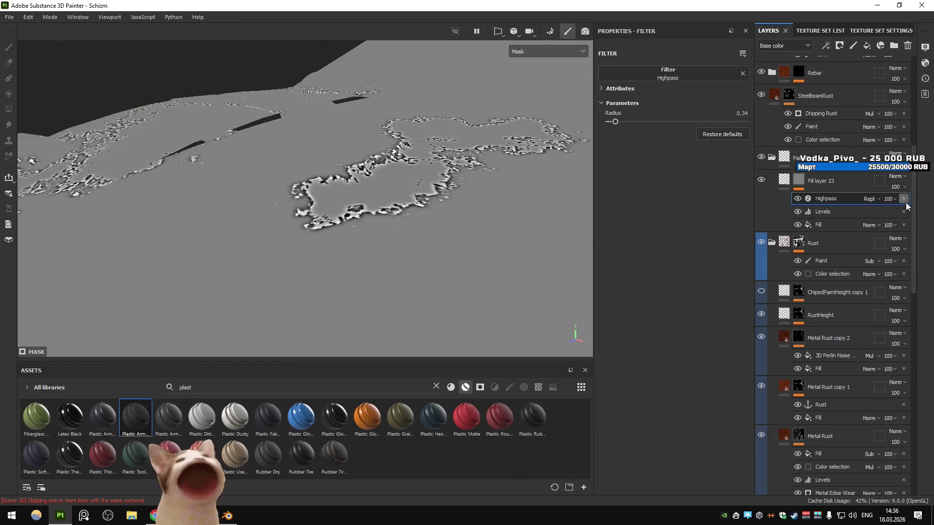
- Delete the old Highpass and add a new mask filter set to Histogram Scan
left_click(904, 199)
left_click(797, 198)
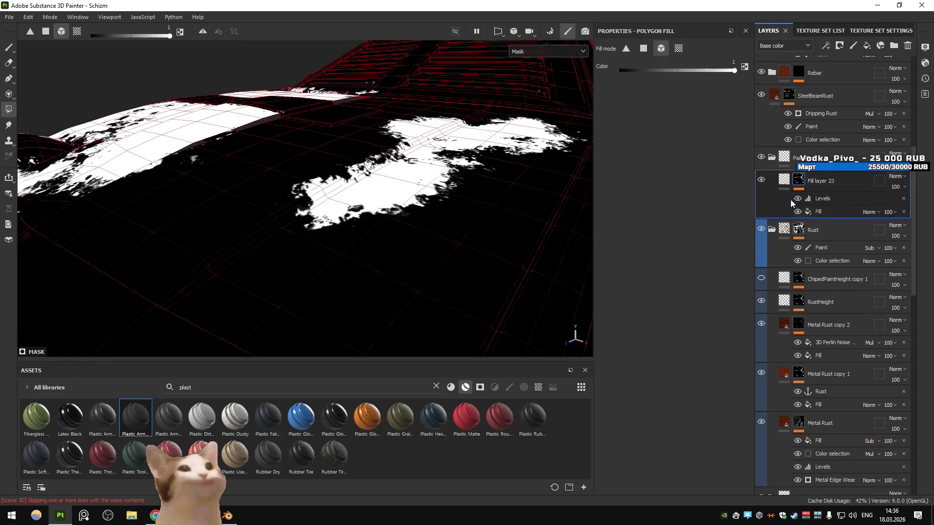
left_click(797, 198)
left_click(825, 45)
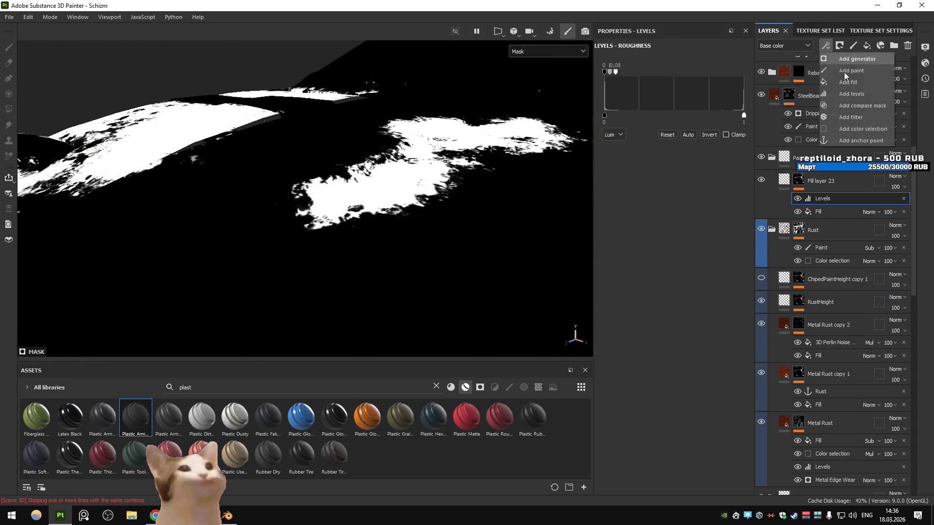
left_click(830, 116)
scroll("down", 3)
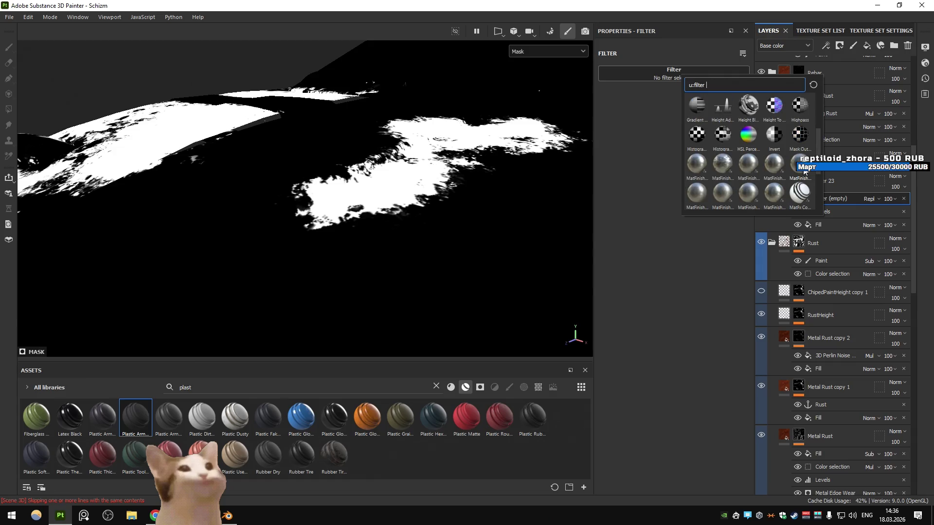
left_click(699, 134)
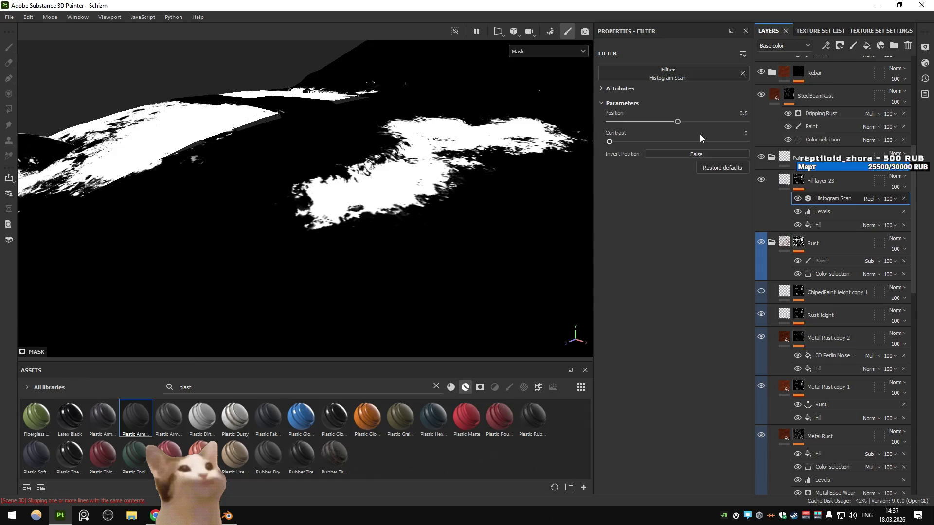
- Test the Histogram Scan position, then swap the filter to Highpass at radius 1
left_click_drag(681, 122, 677, 123)
left_click(667, 73)
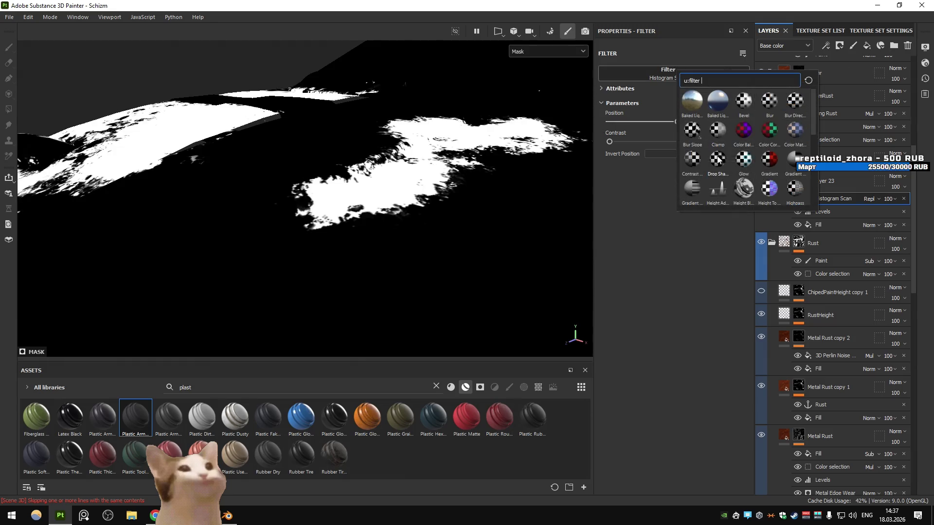
left_click_drag(812, 126, 808, 150)
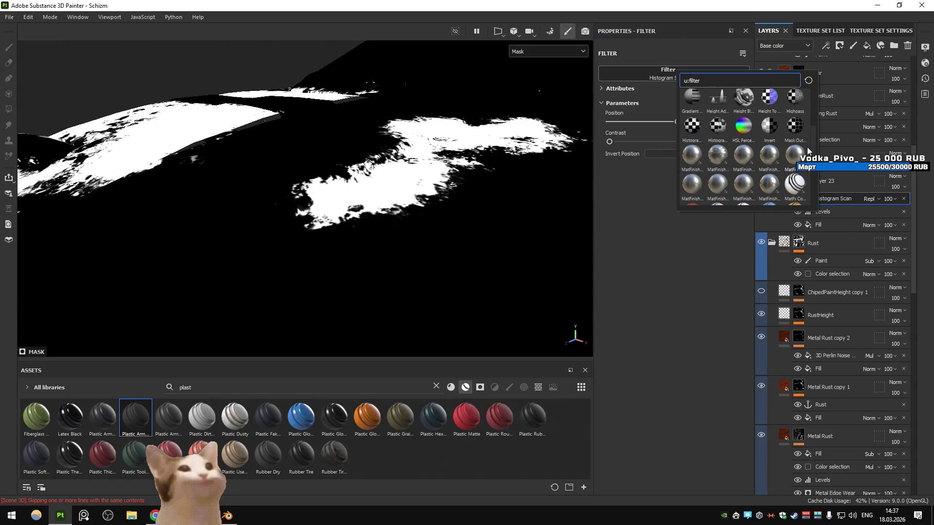
left_click(794, 125)
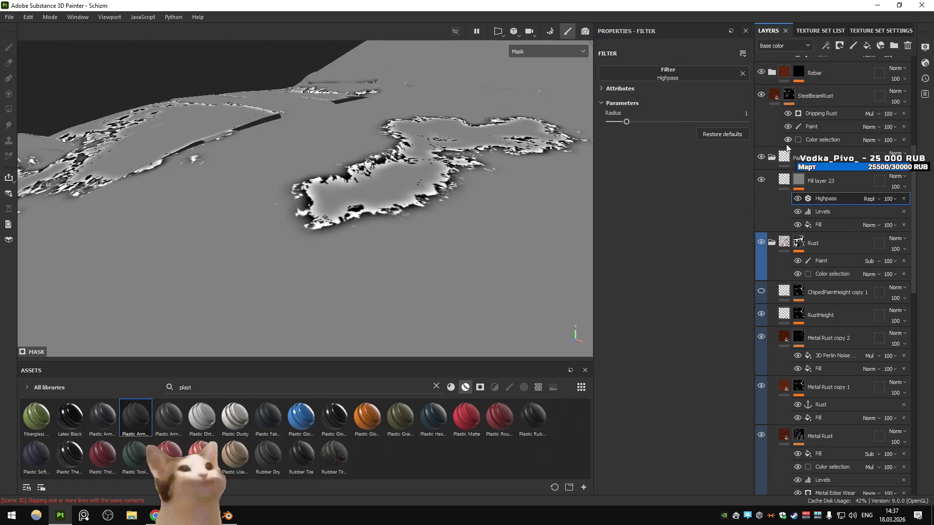
- Set the Highpass filter to Mul blend after trying Sub, with radius 0.37
left_click_drag(627, 122, 613, 125)
left_click_drag(428, 146, 413, 147)
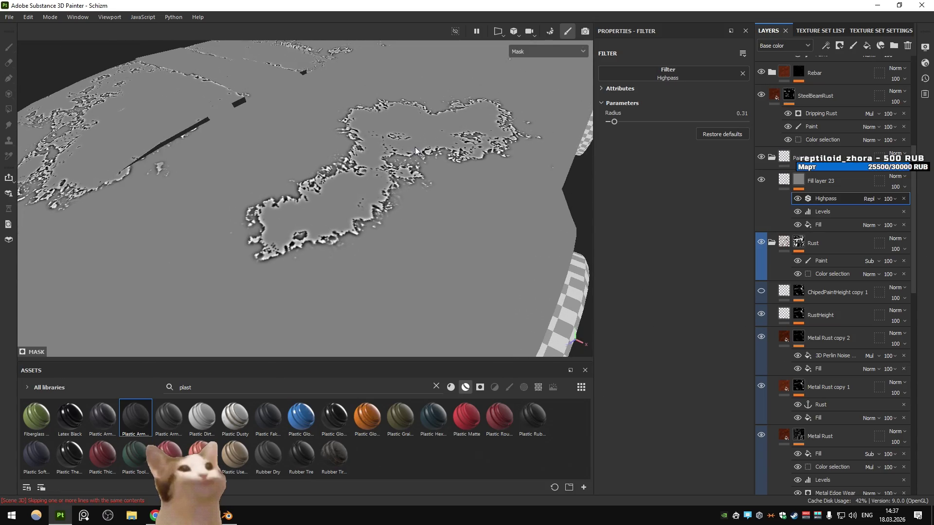
left_click(869, 200)
left_click(884, 298)
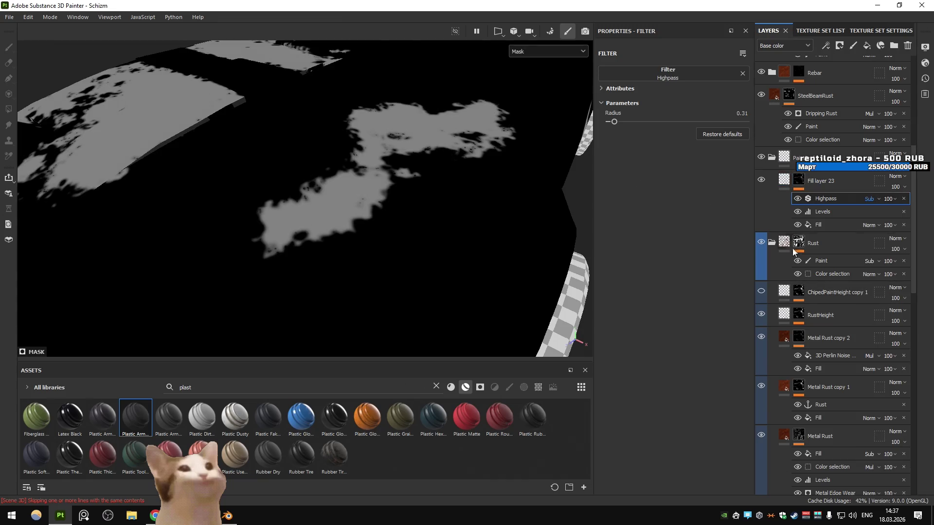
left_click(877, 200)
left_click(883, 242)
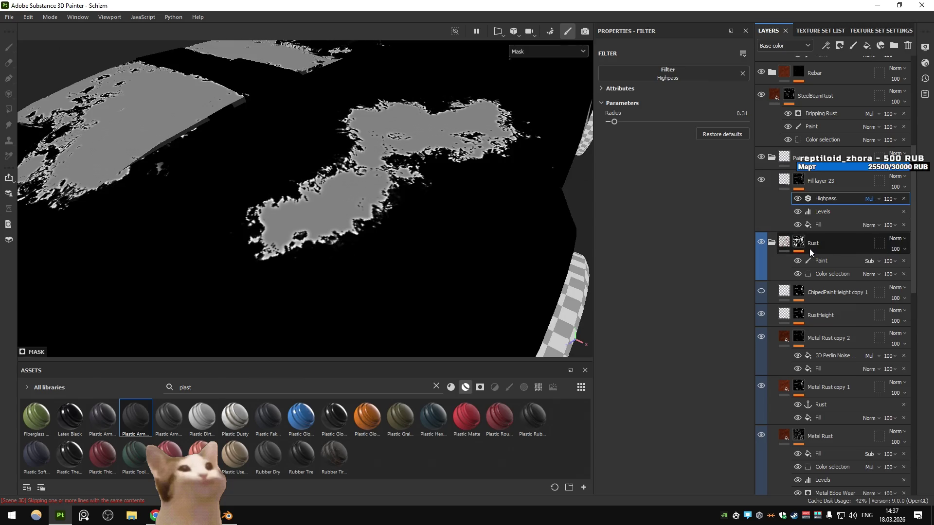
left_click_drag(614, 121, 615, 124)
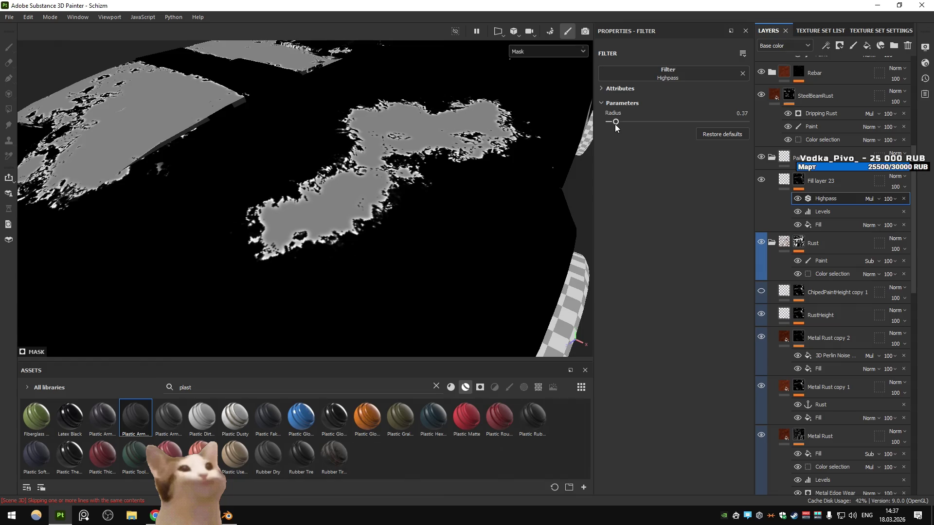
left_click(822, 51)
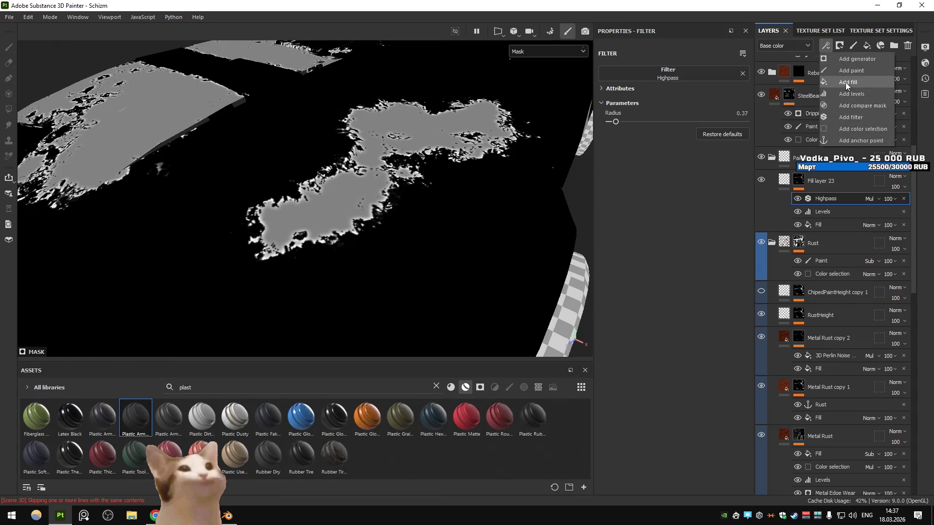
- Add a Sub-blended Fill sourced from the Rust anchor and set layer height to -0.0153
left_click(845, 82)
left_click(869, 198)
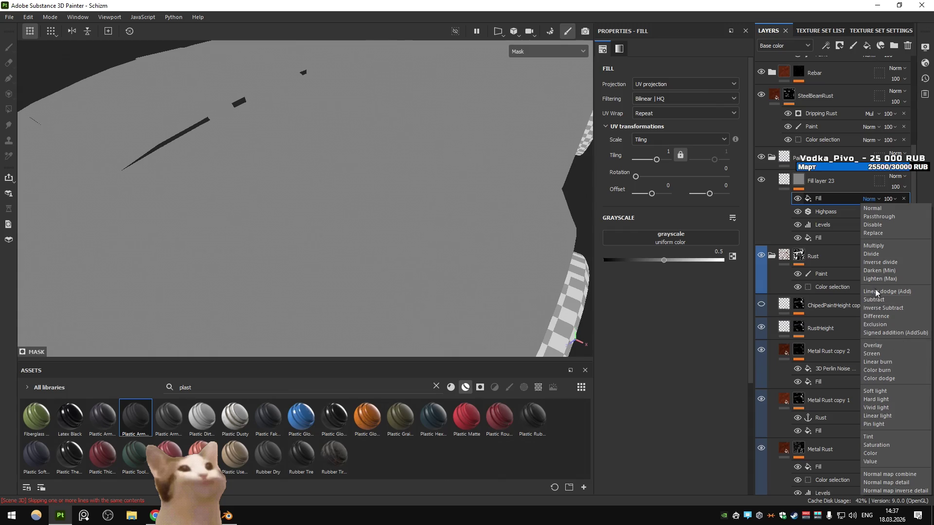
left_click(874, 300)
left_click(671, 238)
left_click(736, 241)
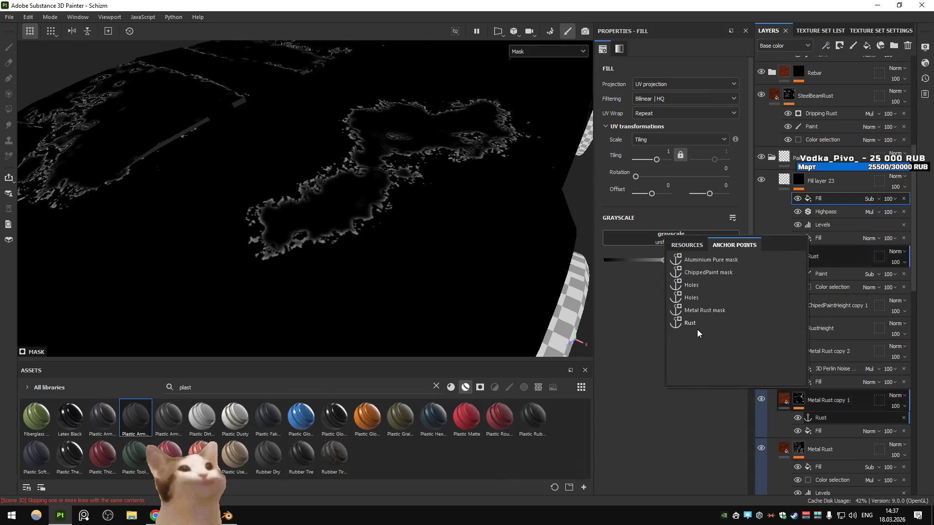
left_click(692, 321)
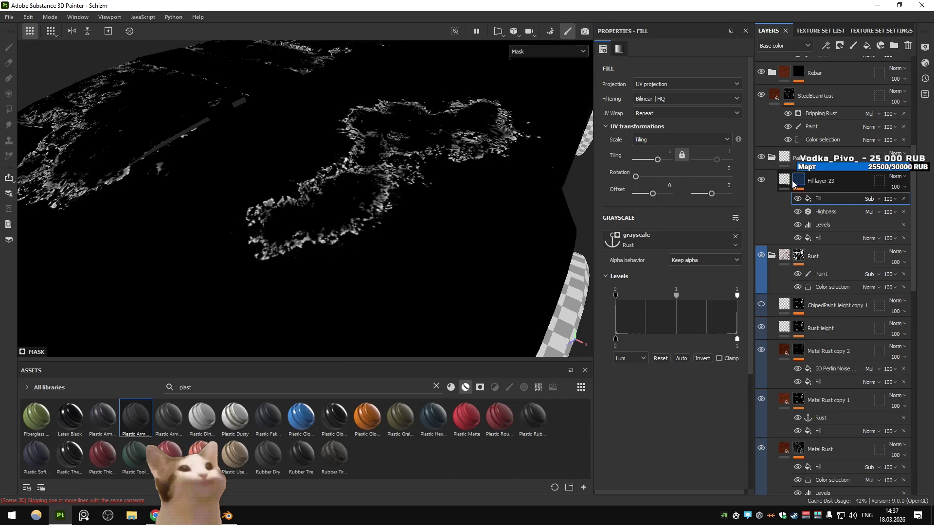
left_click(790, 183)
left_click_drag(663, 365, 668, 369)
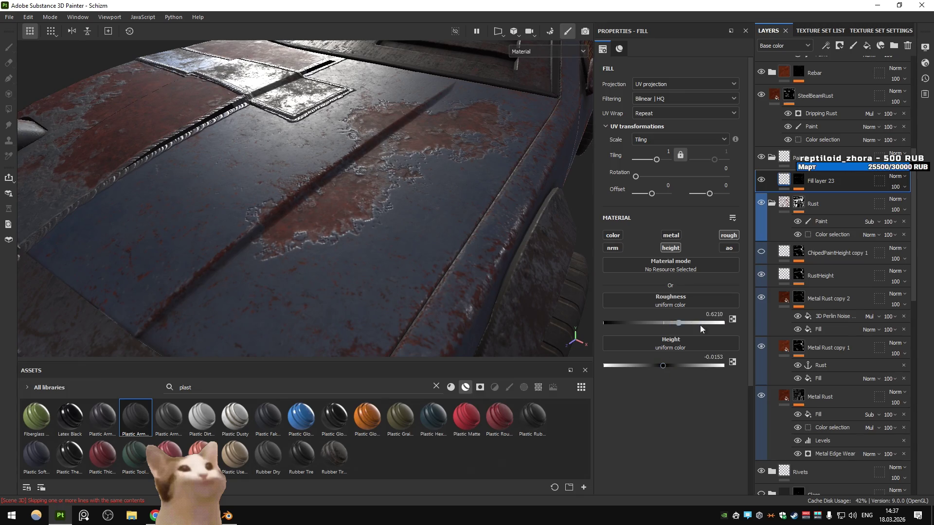
- Try brightening the Rust-anchored Fill's levels midtone, then reset it to 1
left_click_drag(447, 235, 426, 183)
left_click(797, 181)
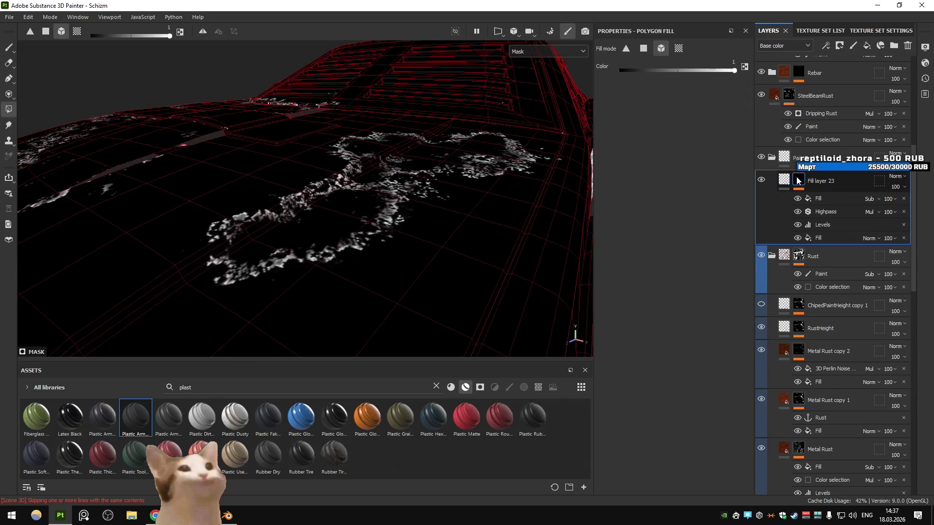
left_click(797, 180)
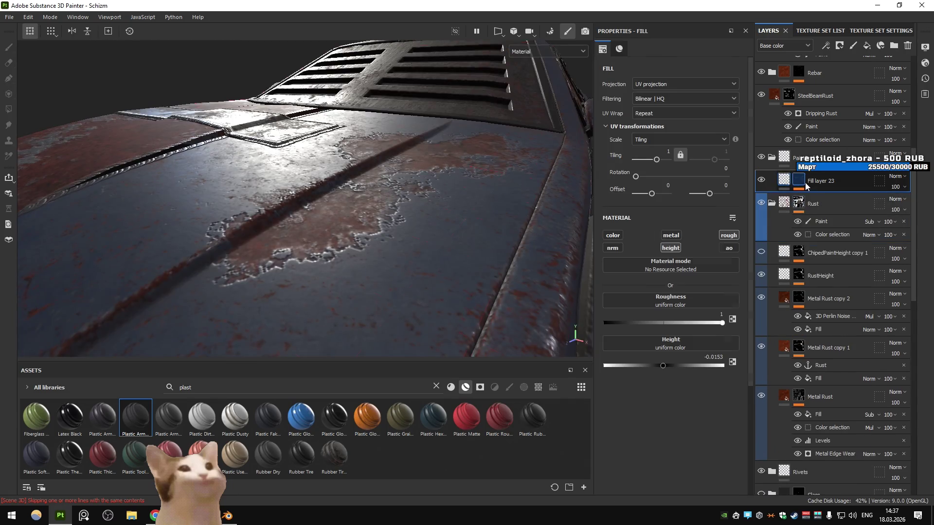
left_click(798, 180)
left_click(818, 198)
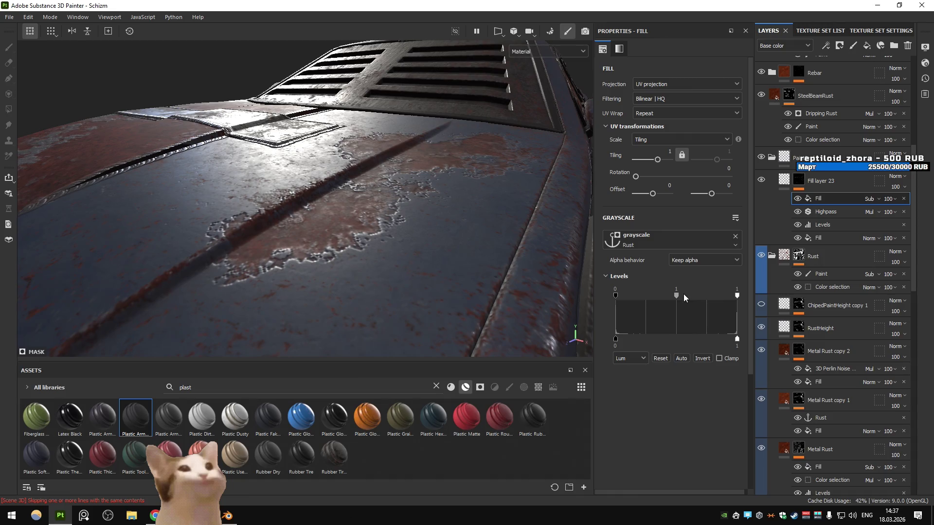
left_click_drag(678, 295, 693, 297)
double_click(684, 296)
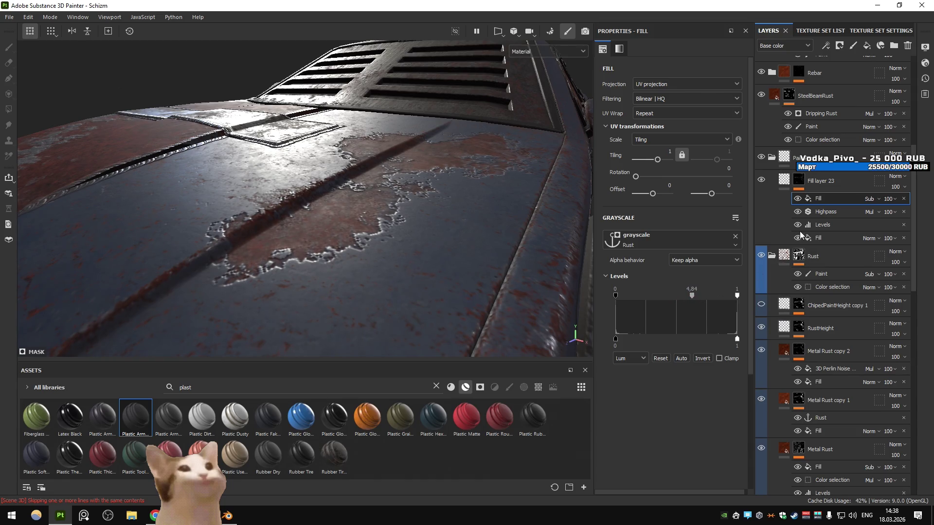
- Raise the Highpass radius to 1.97 and tighten the Levels white output and gamma
left_click(806, 213)
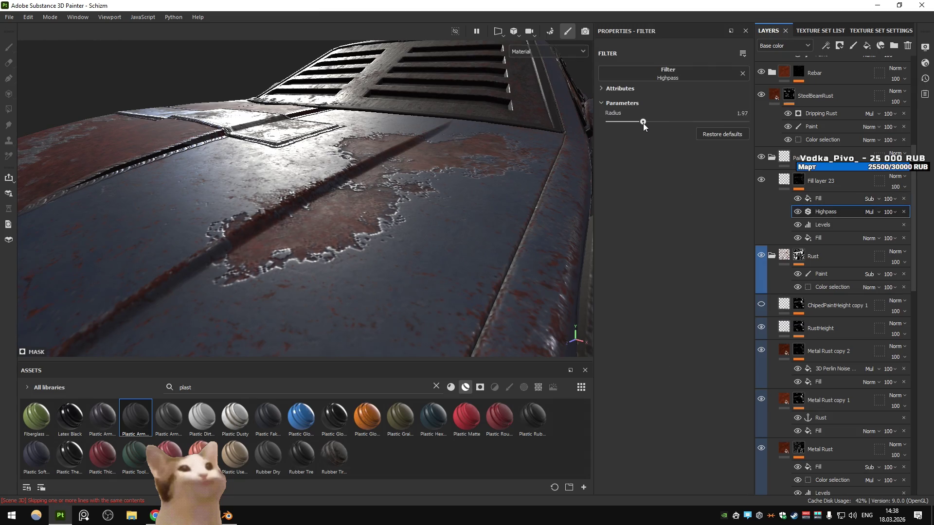
left_click_drag(535, 218, 445, 213)
left_click(821, 225)
left_click_drag(618, 77, 602, 76)
left_click_drag(465, 174, 607, 73)
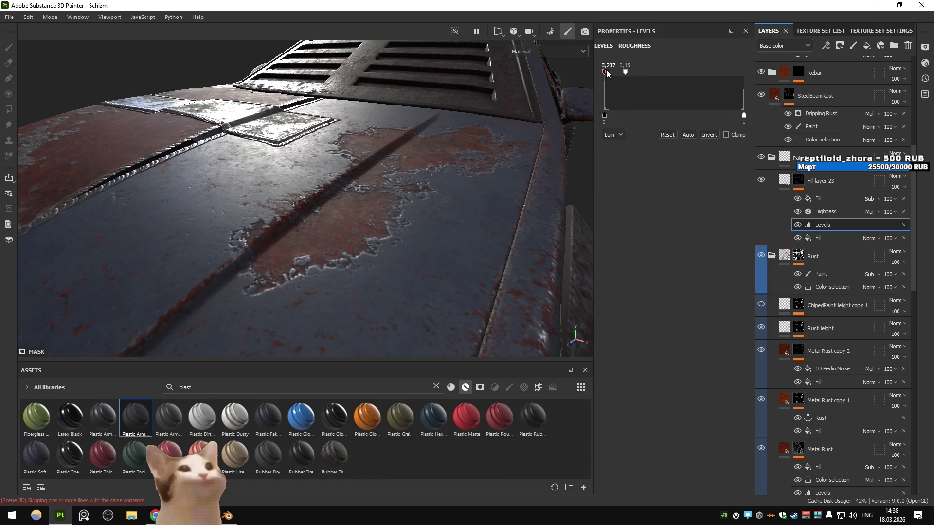
- Reset the bottom Fill's levels midtone to 1 and lower layer height to -0.0097
left_click(818, 237)
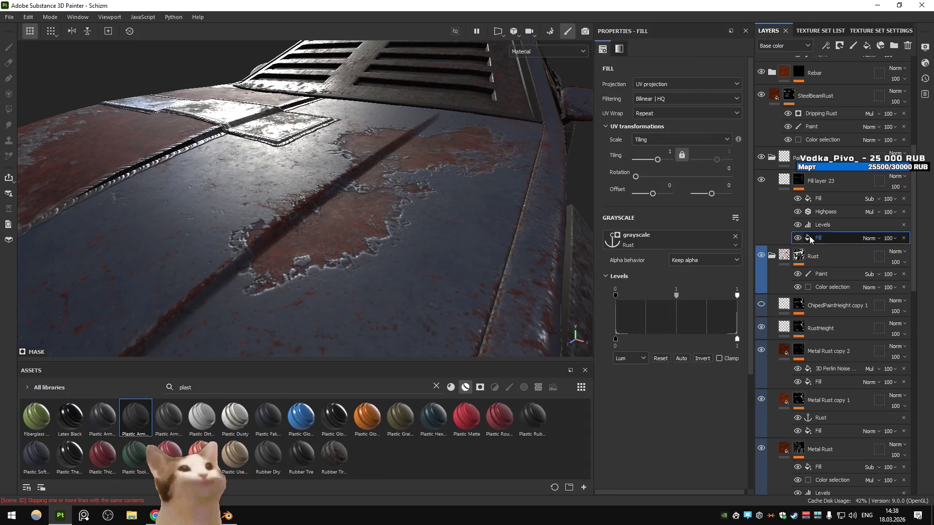
left_click_drag(674, 298, 696, 304)
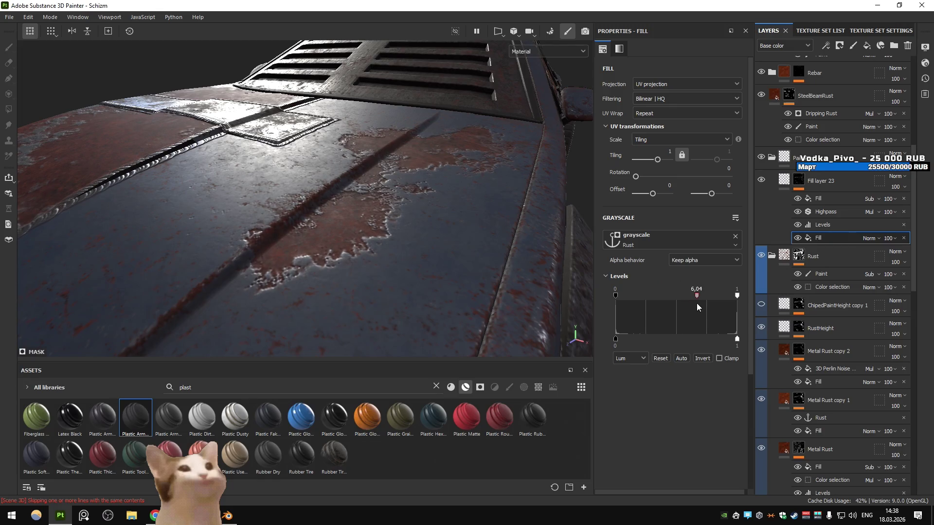
double_click(696, 296)
left_click_drag(486, 229, 465, 218)
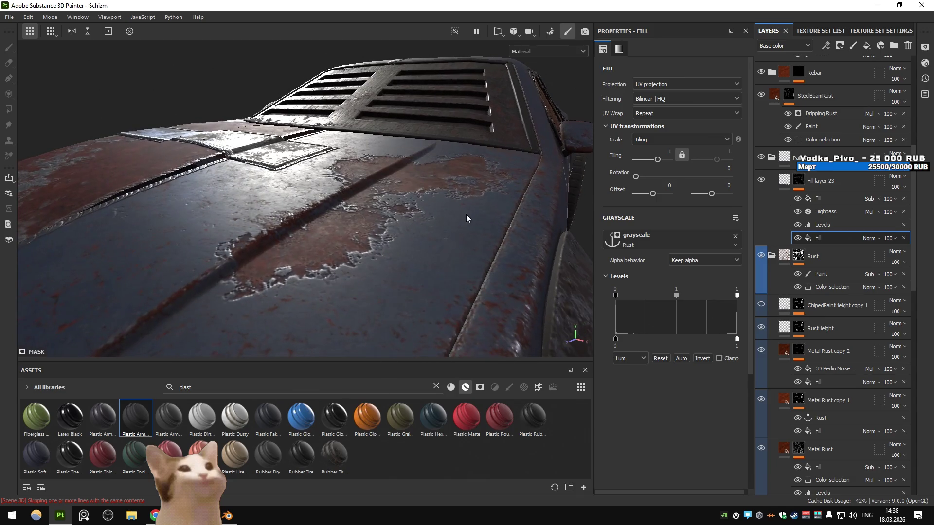
left_click(784, 180)
left_click_drag(663, 365, 669, 368)
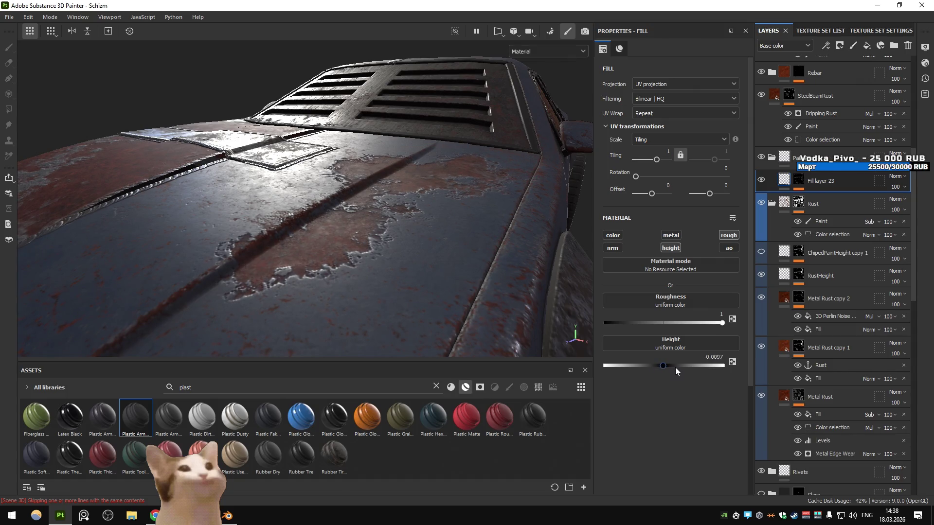
- Hide Fill layer 23 and the RustHeight layer to compare the hood's rust without relief
scroll("down", 3)
left_click_drag(423, 250, 381, 234)
scroll("up", 3)
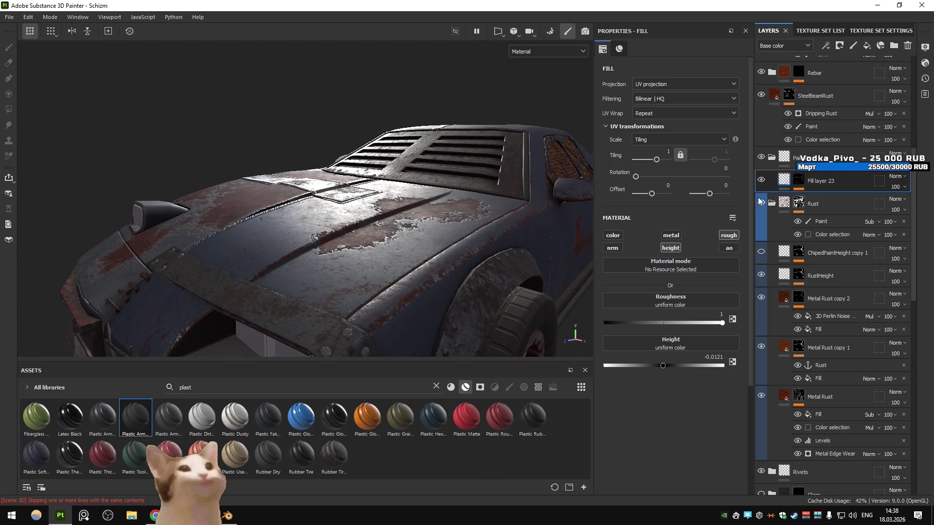
left_click(762, 180)
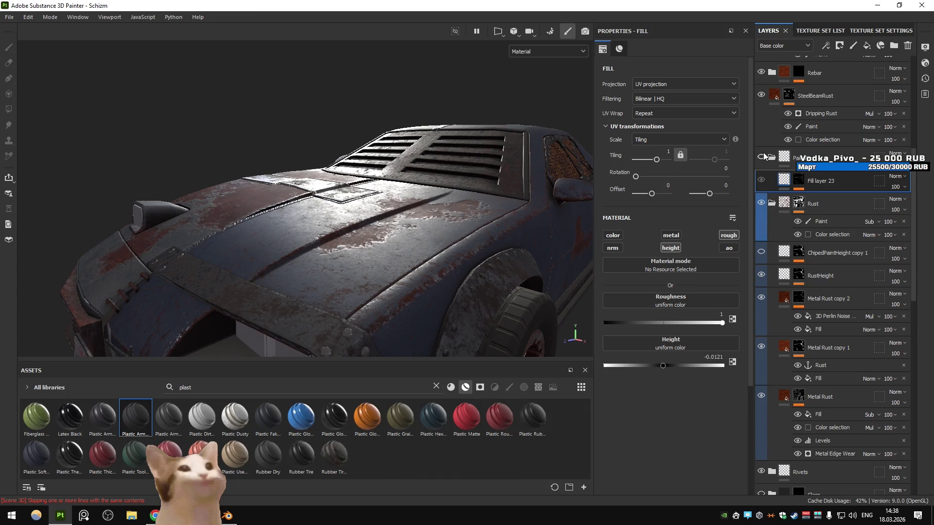
scroll("up", 3)
scroll("up", 3)
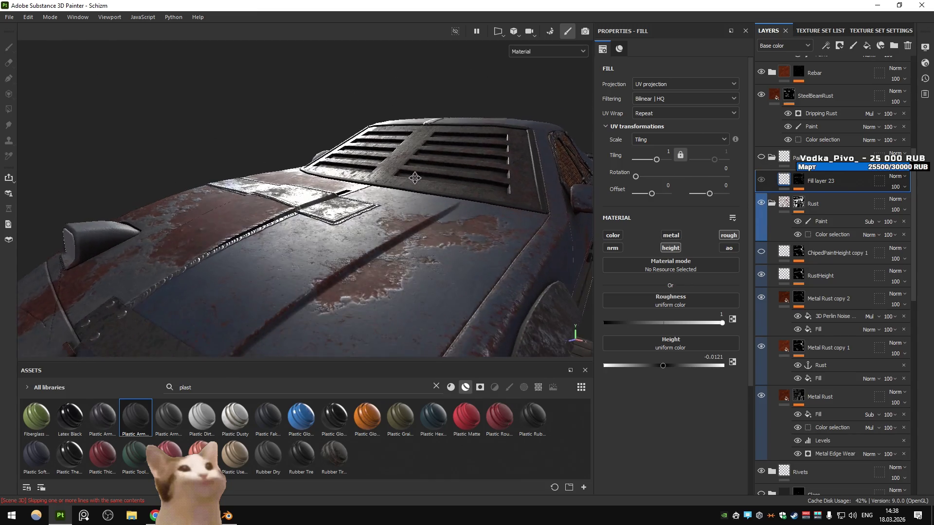
scroll("down", 3)
left_click(762, 251)
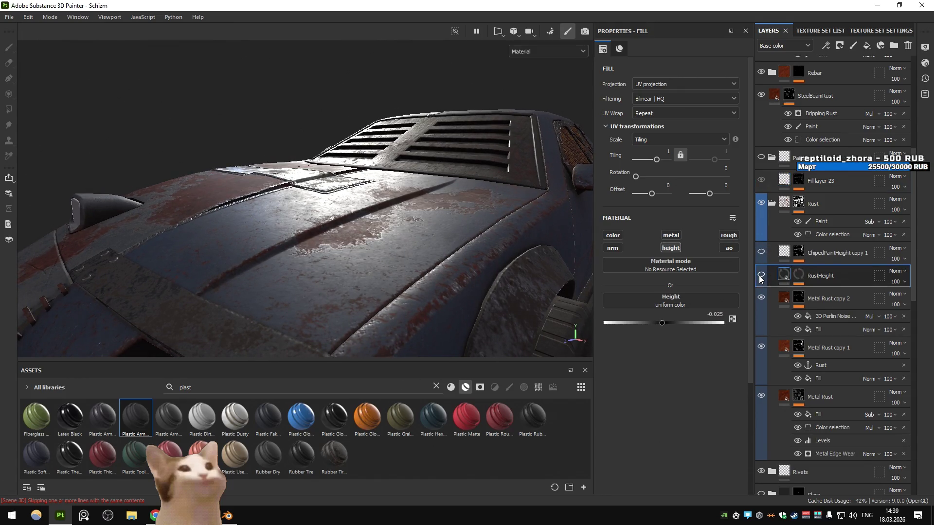
- Try deepening RustHeight's height to -0.0968, then undo it back to -0.025
left_click_drag(501, 233, 472, 214)
left_click(798, 275)
left_click(797, 276)
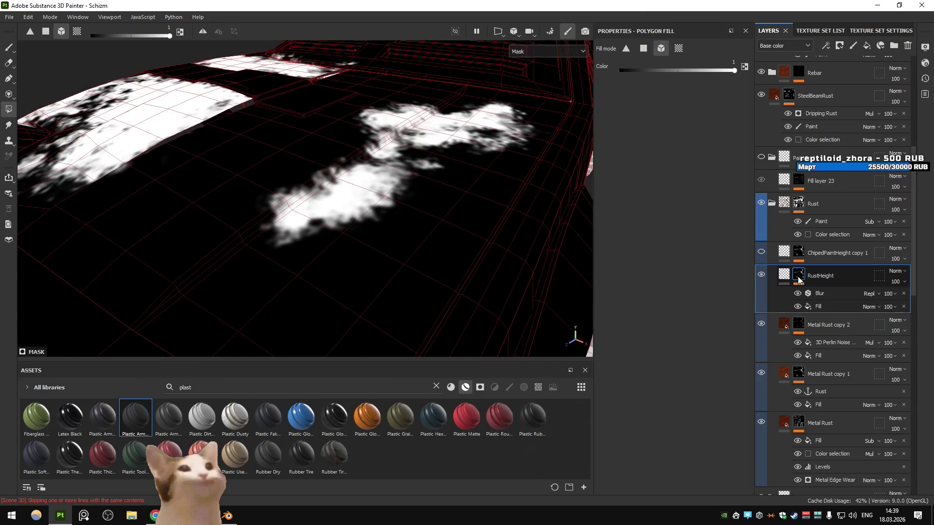
left_click(784, 276)
left_click_drag(676, 322, 657, 320)
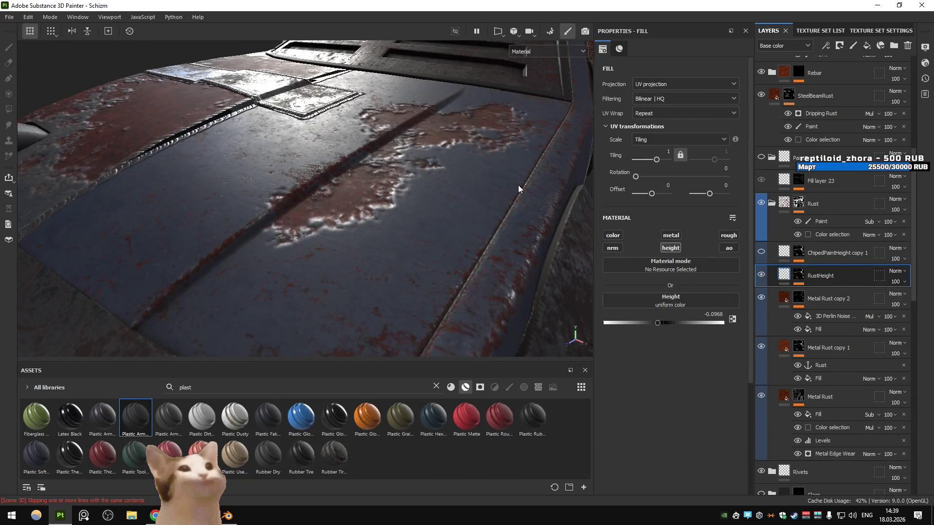
key("ctrl+z")
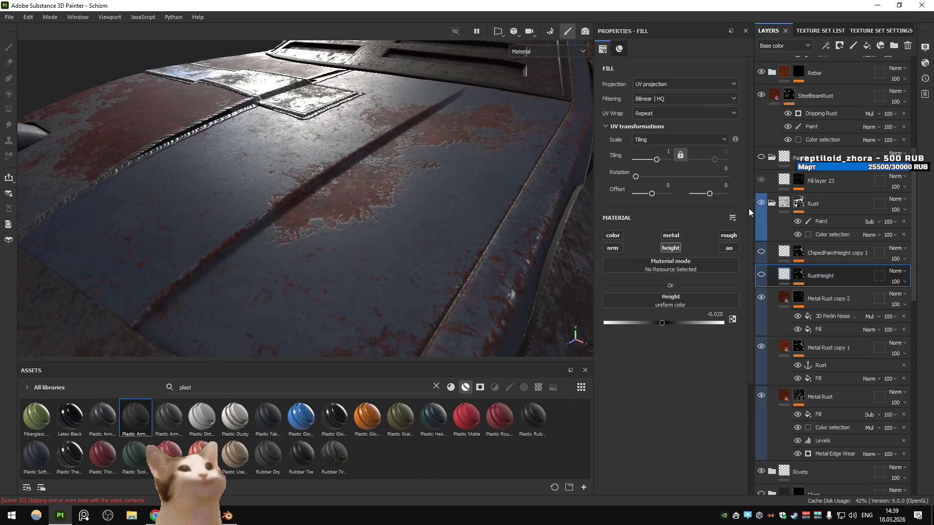
- Toggle RustHeight's visibility and show Fill layer 23 again to see the raised rims
left_click(760, 252)
left_click(760, 251)
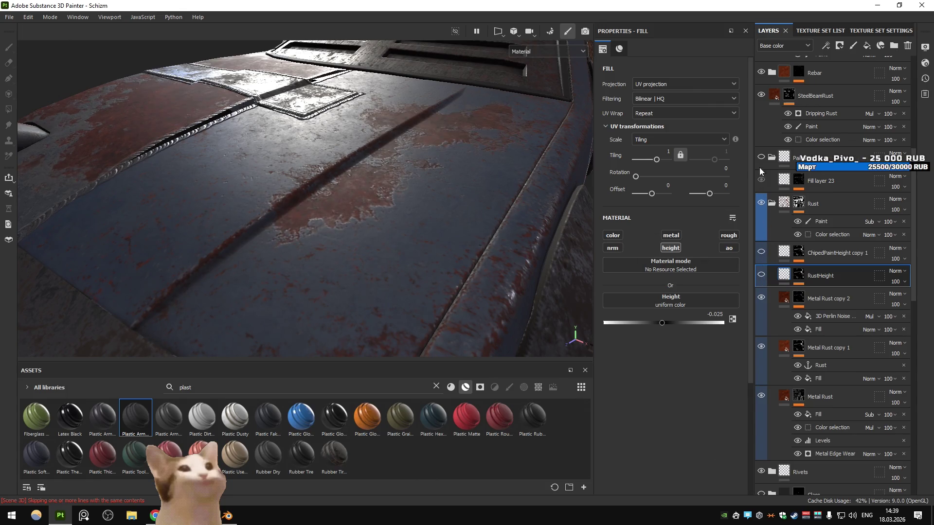
left_click(759, 172)
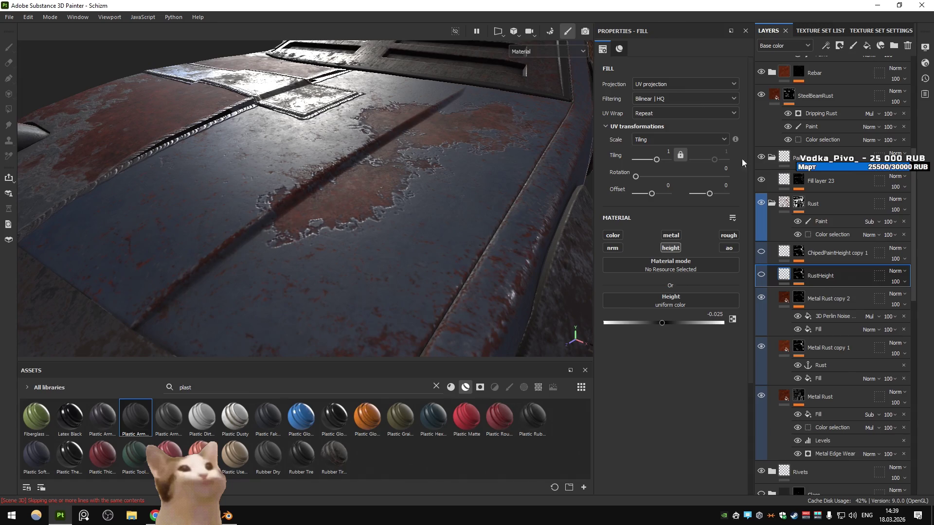
scroll("down", 3)
left_click_drag(443, 157, 428, 157)
scroll("up", 3)
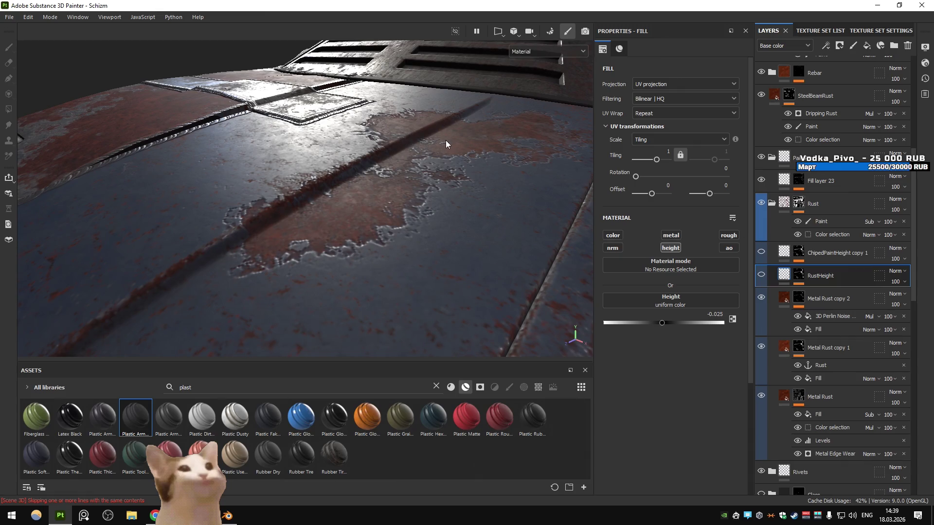
left_click(9, 17)
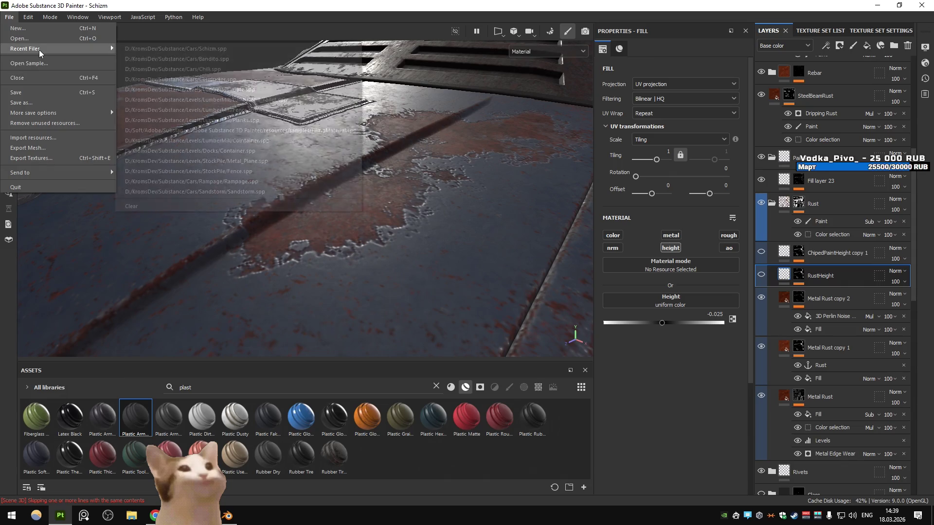
- Close the car project and open the PreviewSphere.spp sample project
left_click(42, 73)
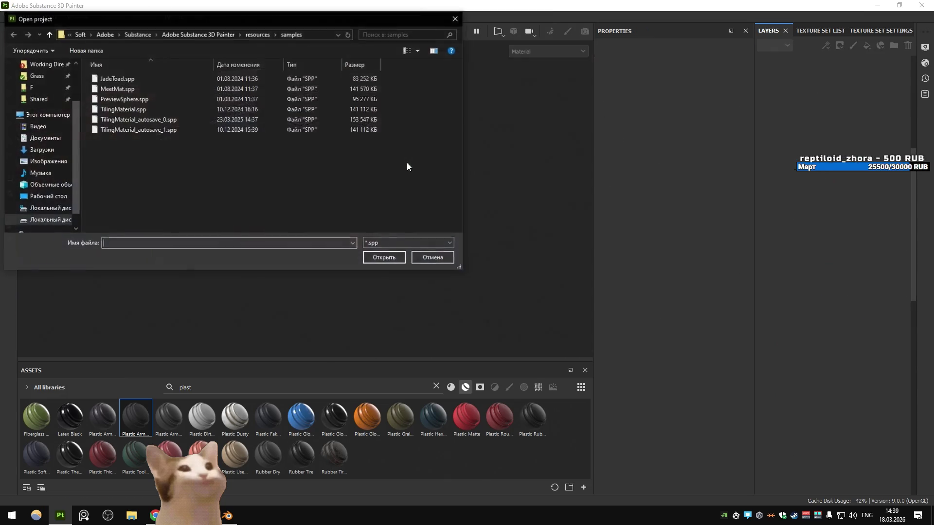
double_click(125, 98)
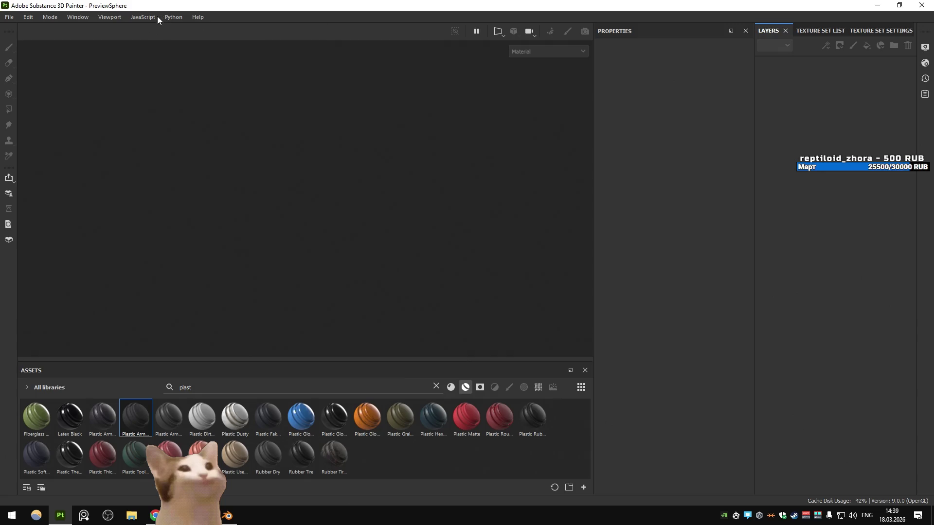
- Add Plastic Glossy and Aluminium Brushed Worn (found by searching 'alum') as sphere layers
left_click(822, 74)
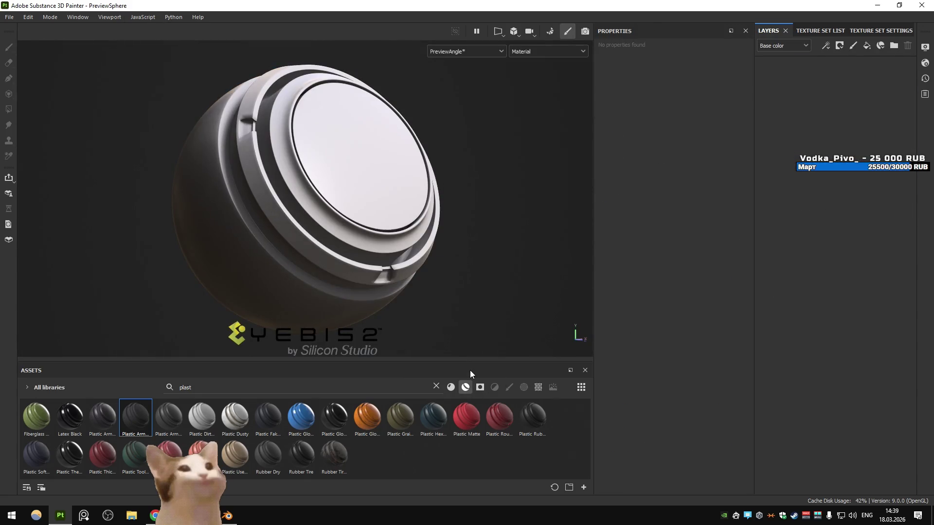
left_click_drag(301, 415, 796, 176)
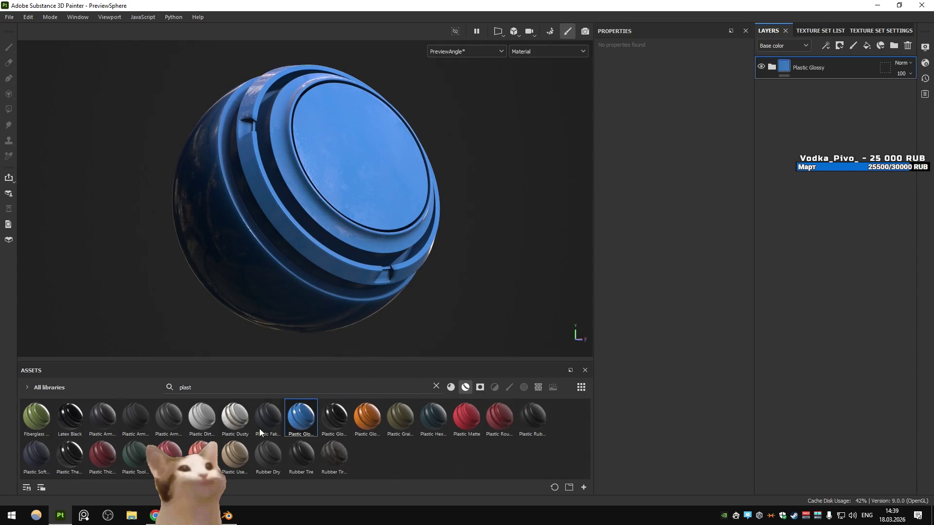
double_click(185, 387)
type("alum")
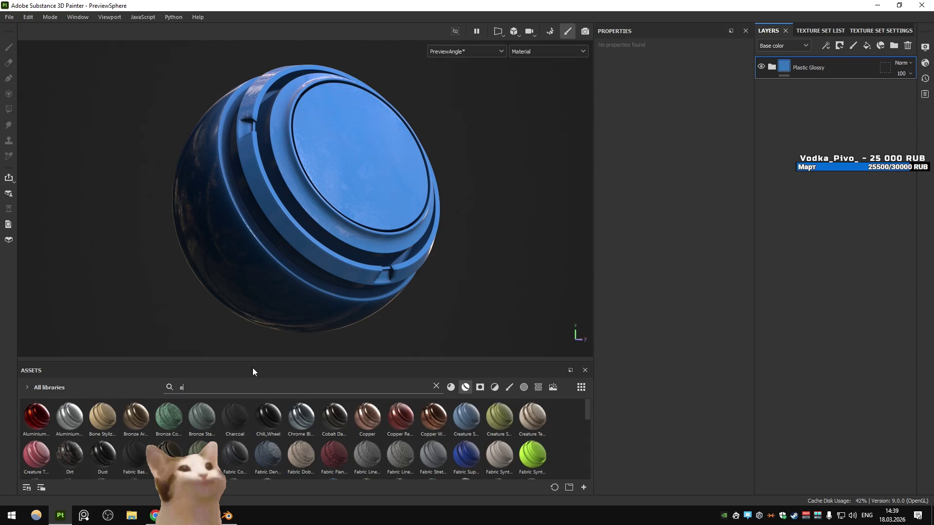
left_click_drag(70, 416, 818, 165)
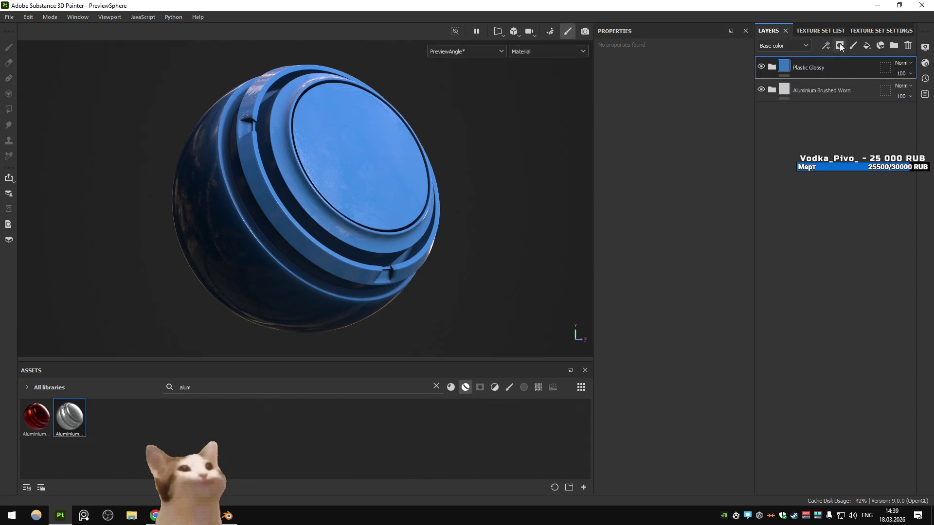
left_click(839, 45)
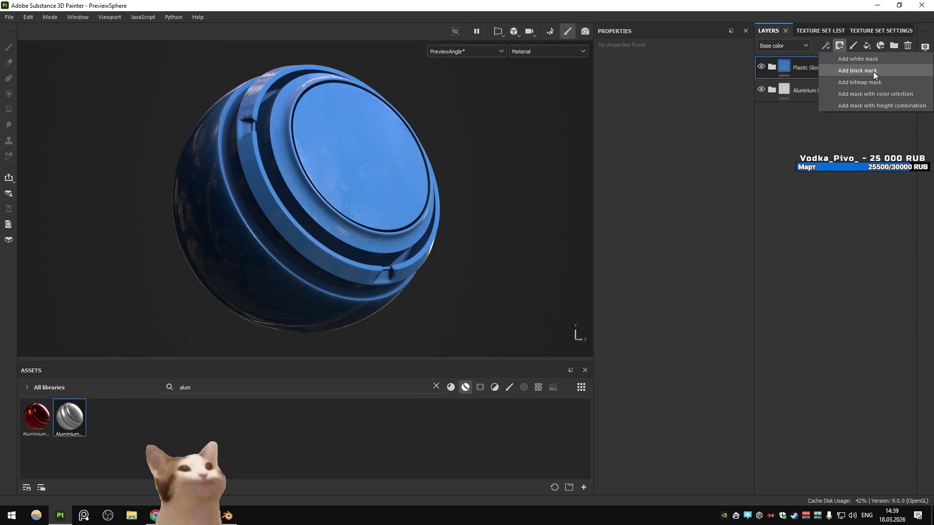
left_click(815, 94)
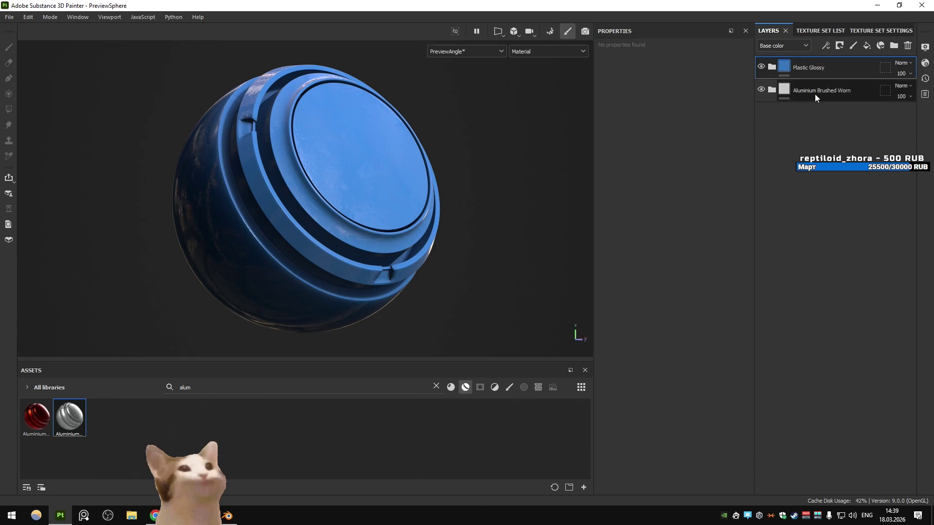
left_click(865, 46)
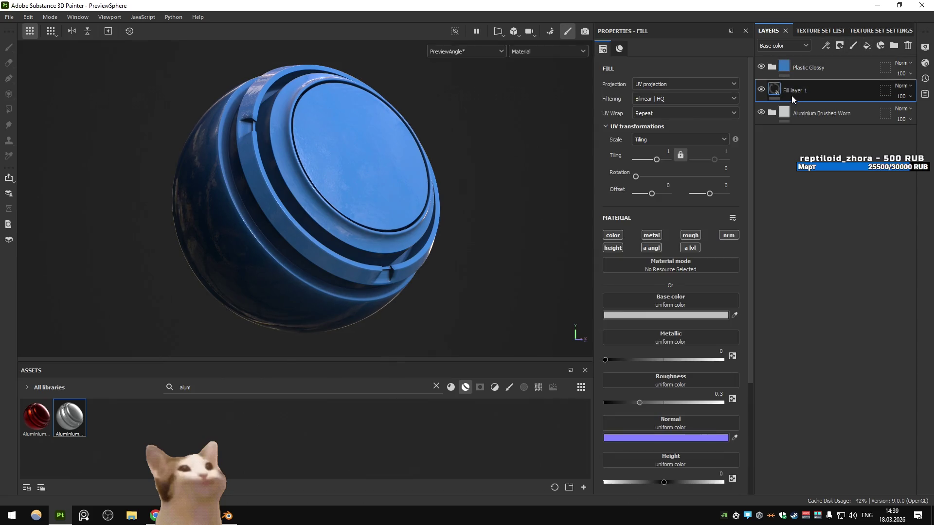
key("ctrl+z")
left_click(853, 45)
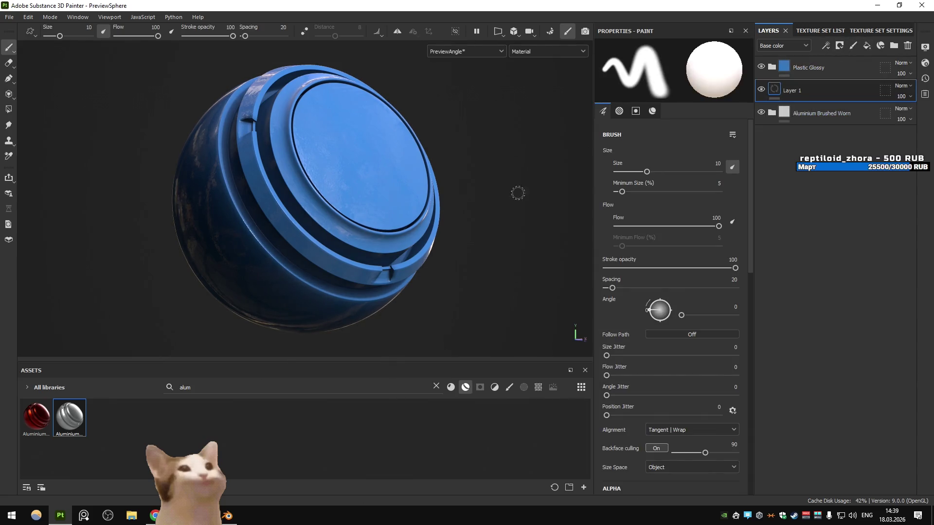
scroll("up", 3)
left_click_drag(400, 164, 316, 166)
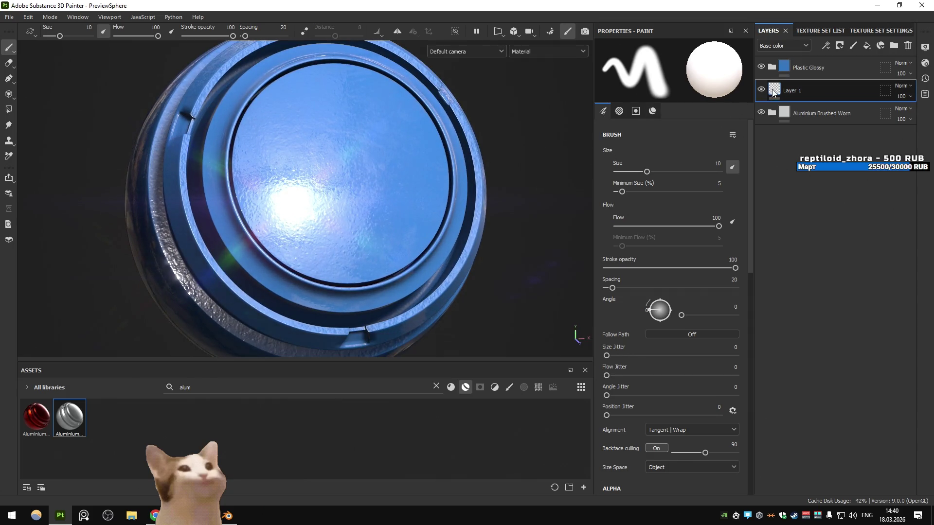
left_click_drag(341, 206, 343, 171)
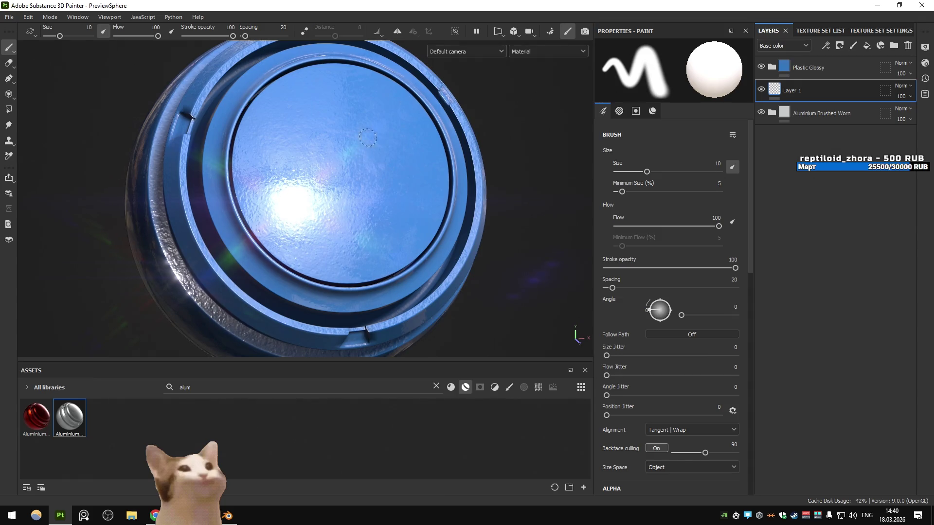
left_click(839, 45)
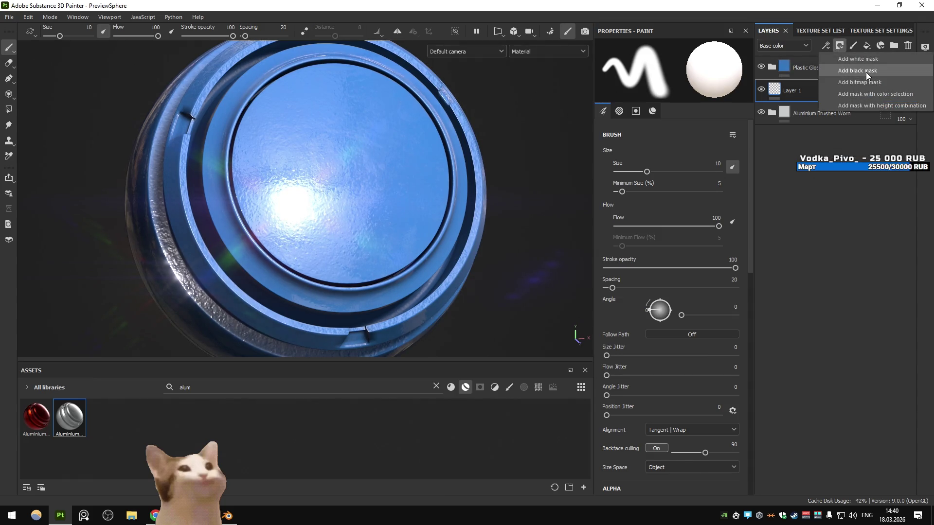
left_click(826, 45)
left_click(838, 139)
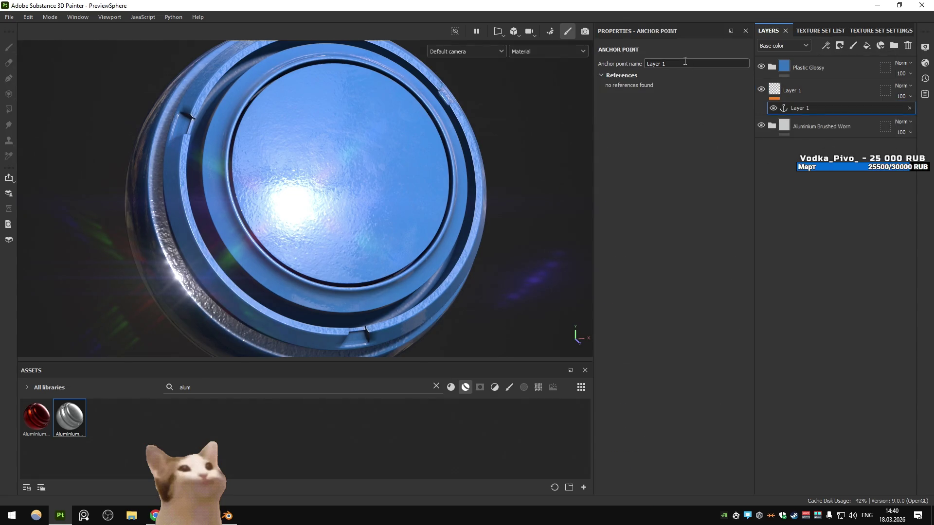
left_click(772, 100)
mouse_move(870, 97)
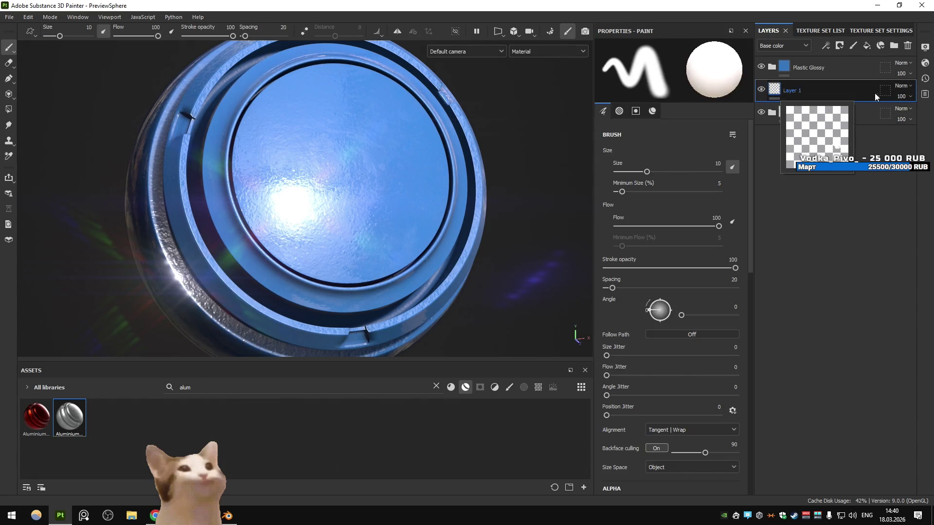
key("Delete")
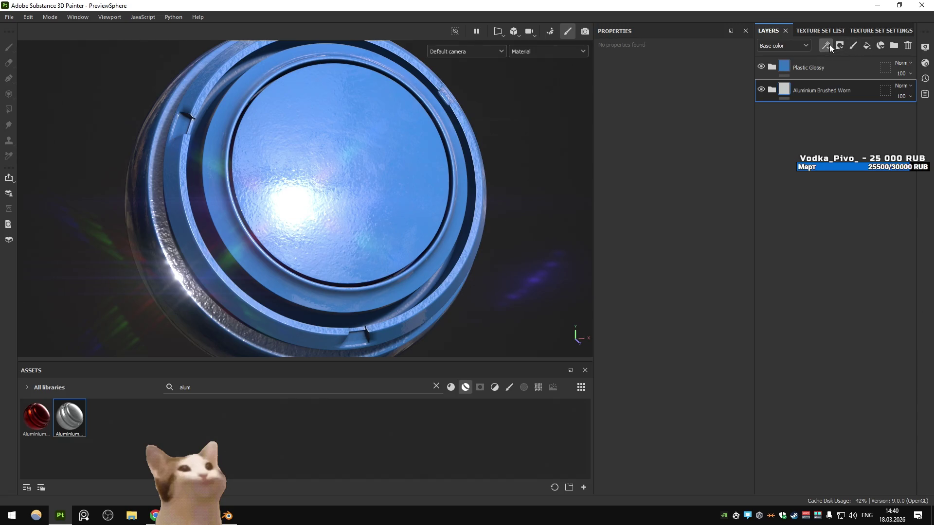
- Add Fill layer 1 above the aluminium with a Paint effect and a black mask, viewed as mask
left_click(830, 45)
left_click(853, 71)
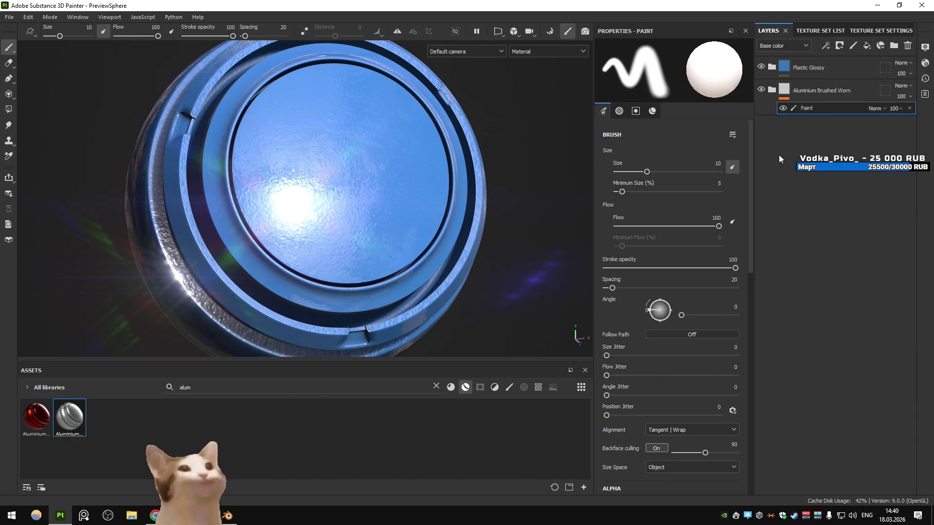
key("Delete")
left_click(867, 45)
left_click(825, 45)
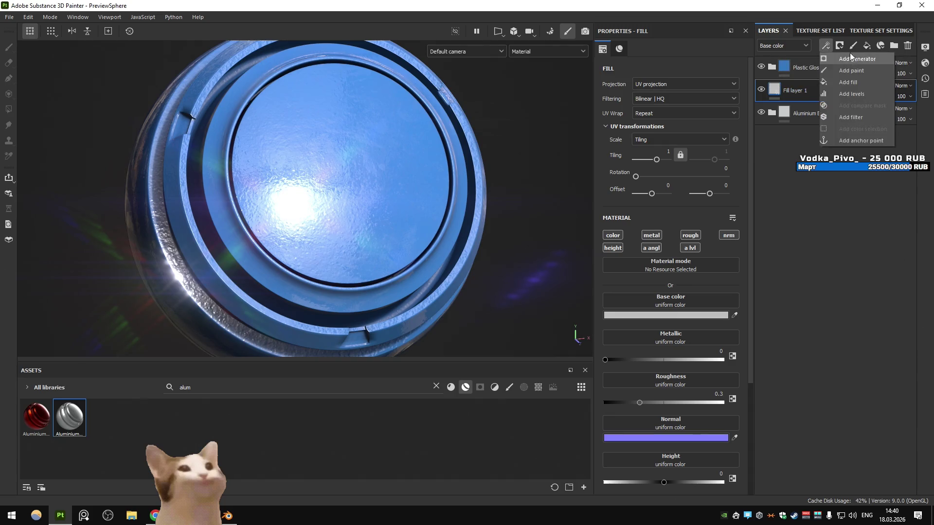
left_click(850, 70)
left_click(829, 47)
left_click(853, 79)
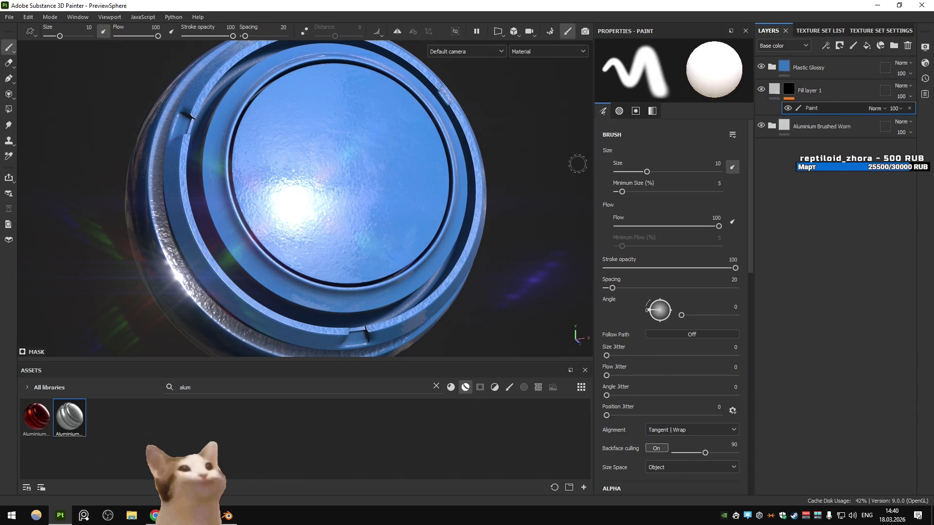
left_click(788, 89)
- Paint a white patch into the black mask using the Dirt 1 brush
left_click_drag(292, 146, 348, 148)
left_click(509, 387)
key("BackSpace")
key("BackSpace")
key("BackSpace")
type("dirt")
left_click(268, 423)
left_click_drag(330, 129, 362, 214)
- Search the assets for 'rust', clear the search, and reselect Fill layer 1's mask
left_click(292, 387)
key("ctrl+a")
type("rust")
key("BackSpace")
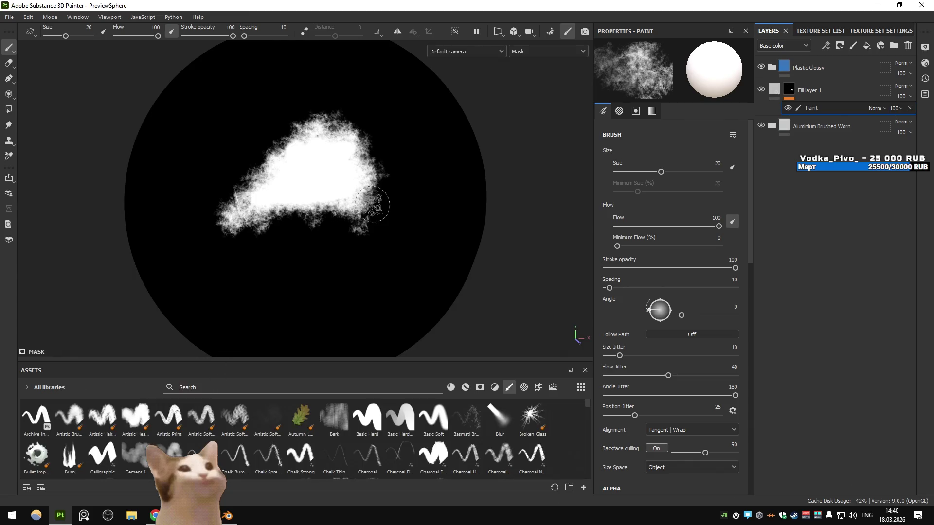
left_click(785, 92)
left_click(786, 92)
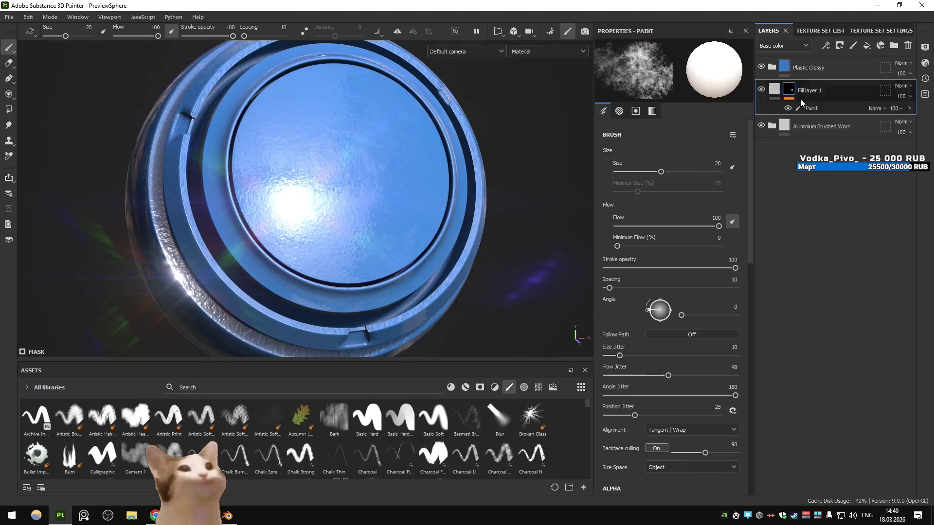
- Add an anchor point to Fill layer 1's mask and give Plastic Glossy a black mask
left_click(826, 45)
left_click(846, 141)
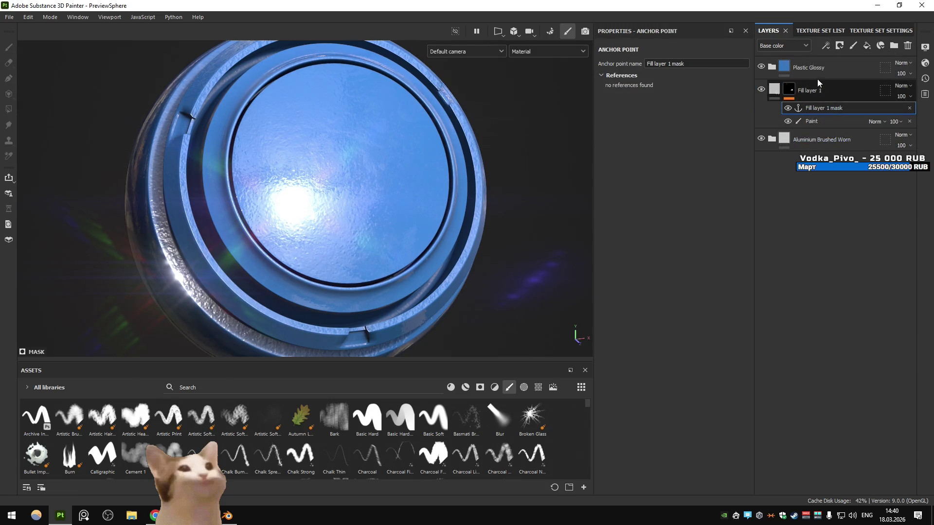
left_click(815, 68)
left_click(839, 45)
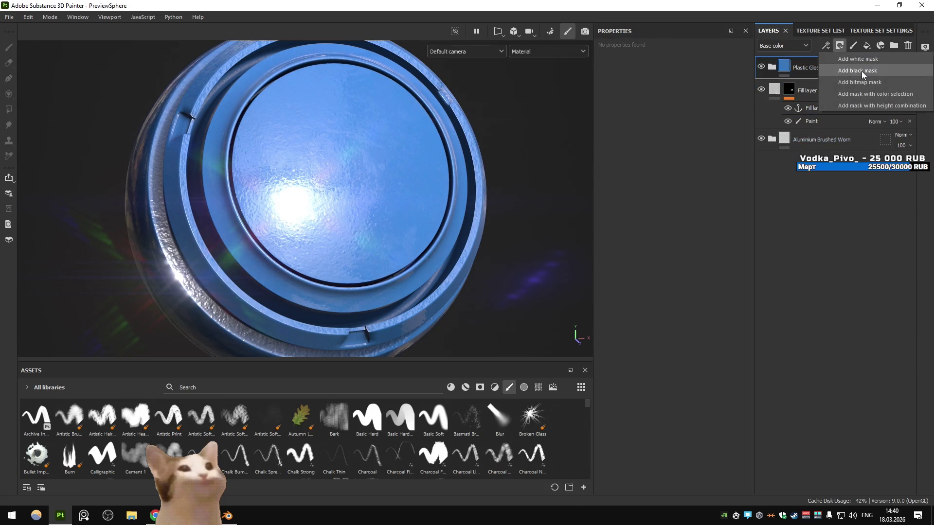
left_click(788, 69)
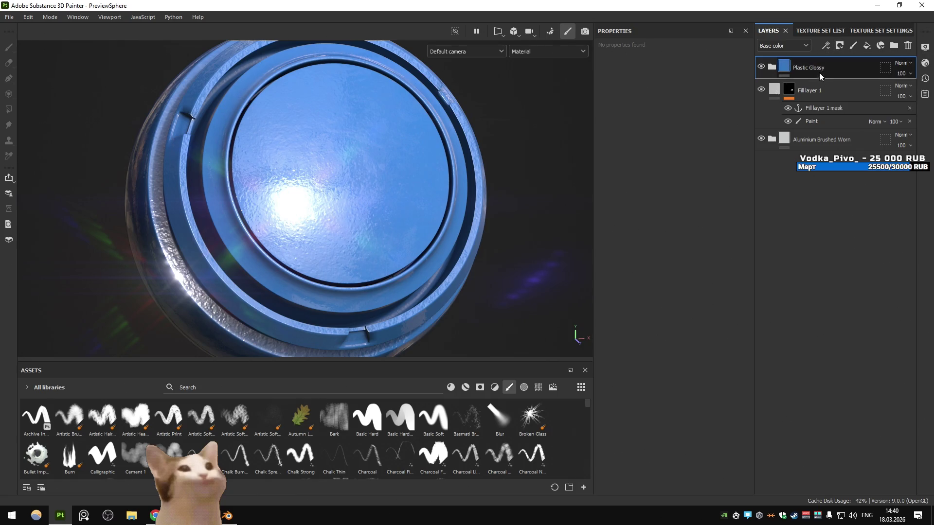
left_click(839, 45)
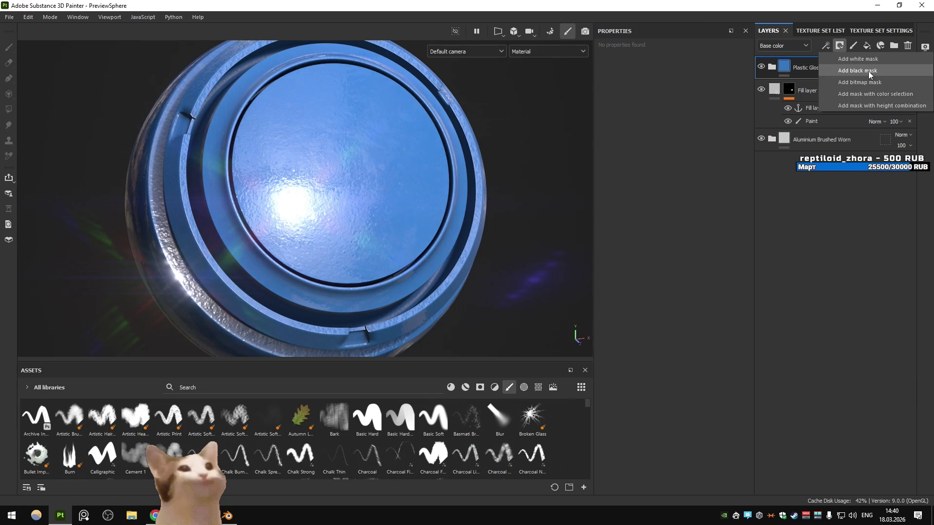
left_click(857, 70)
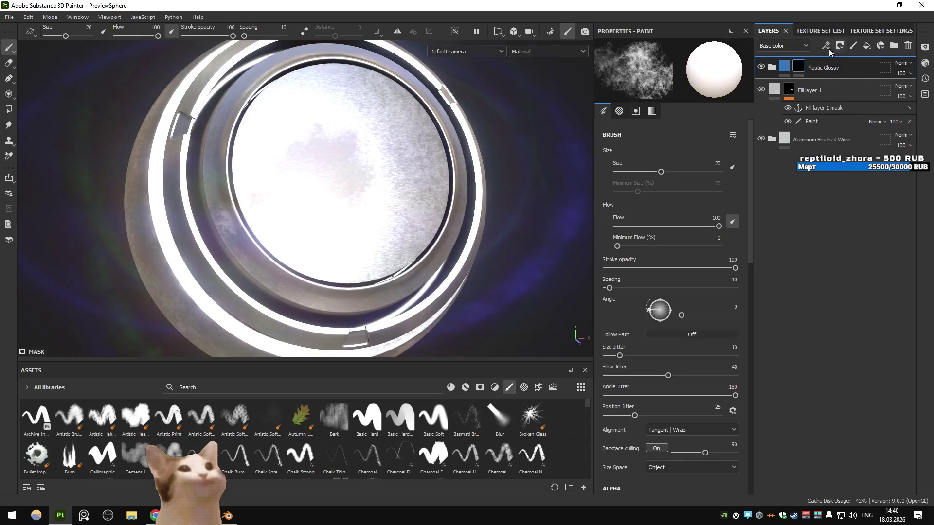
- Add a Fill effect to Plastic Glossy's mask using the Fill layer 1 mask anchor as grayscale
left_click(825, 45)
left_click(852, 84)
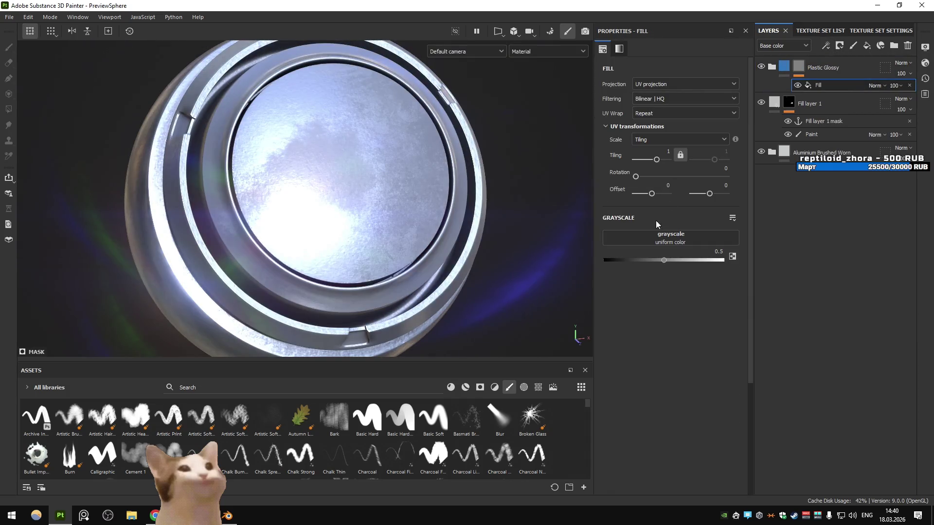
left_click(671, 238)
left_click(712, 246)
left_click(694, 261)
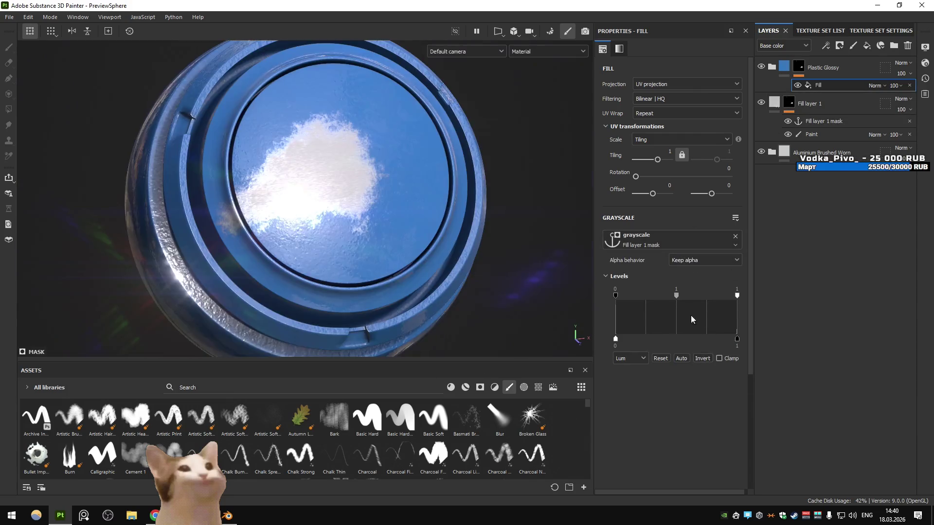
left_click_drag(412, 179, 438, 204)
left_click(772, 68)
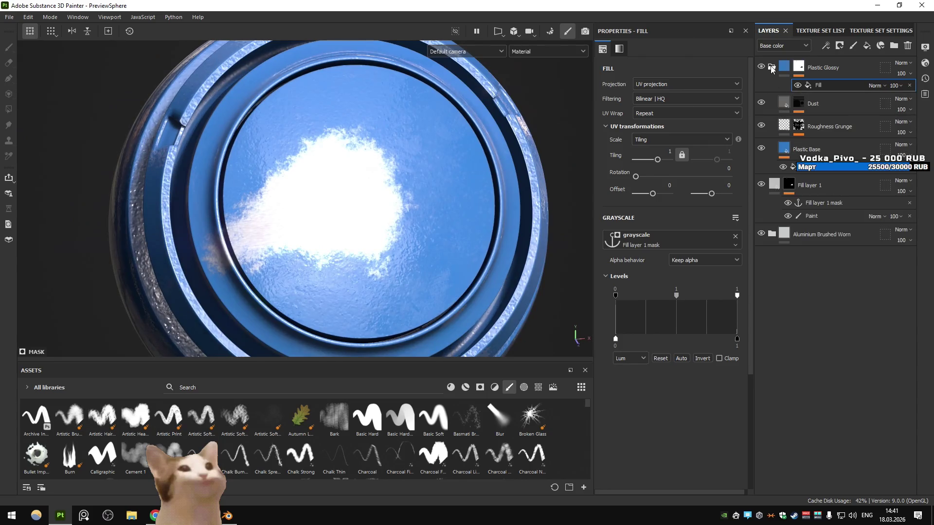
- Remove Plastic Glossy's fill effect and its mask, and hide the Dust layer
left_click(909, 86)
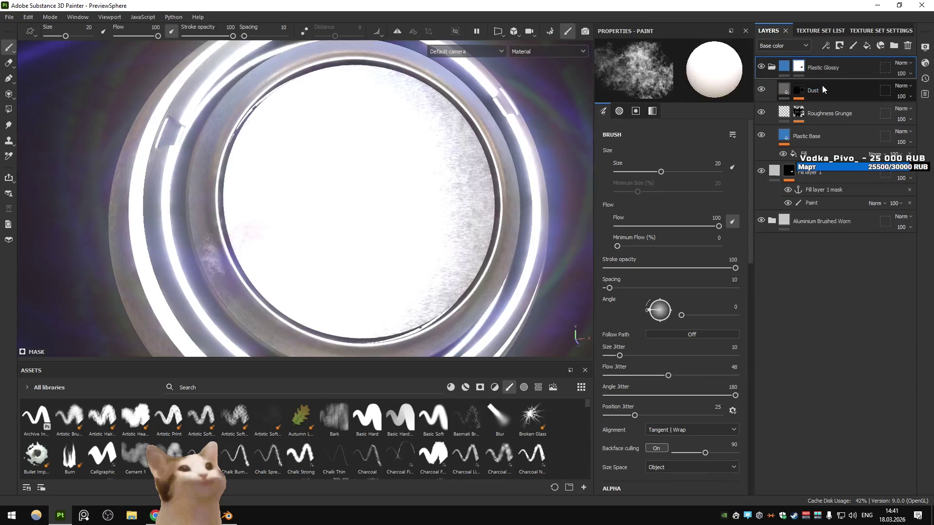
left_click(761, 89)
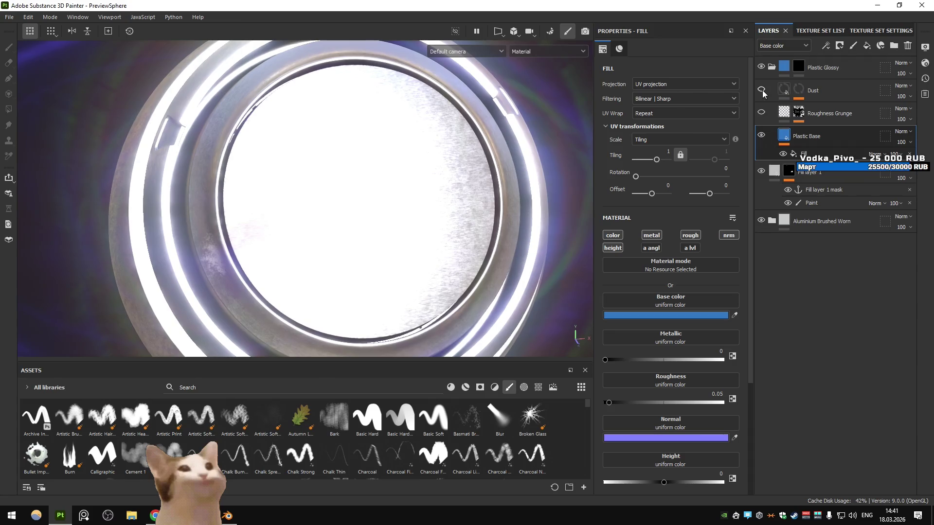
left_click(798, 68)
right_click(797, 68)
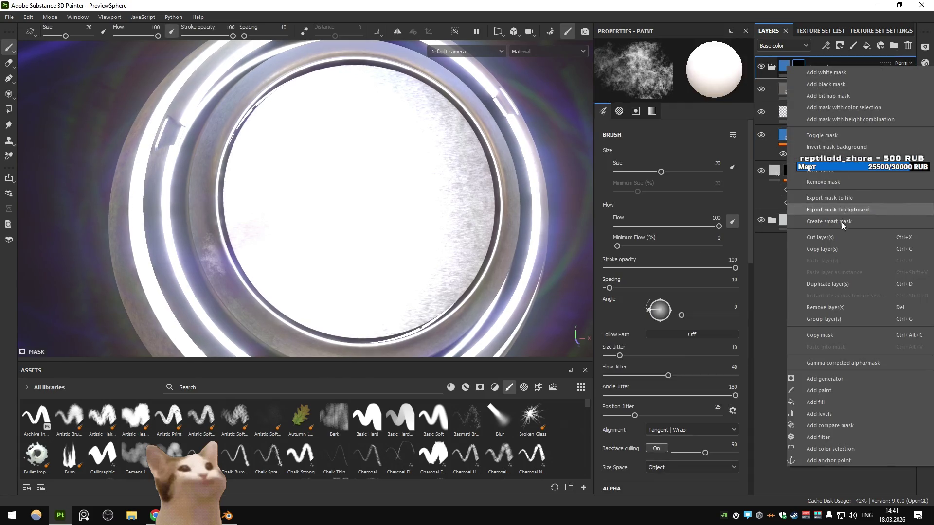
left_click(824, 180)
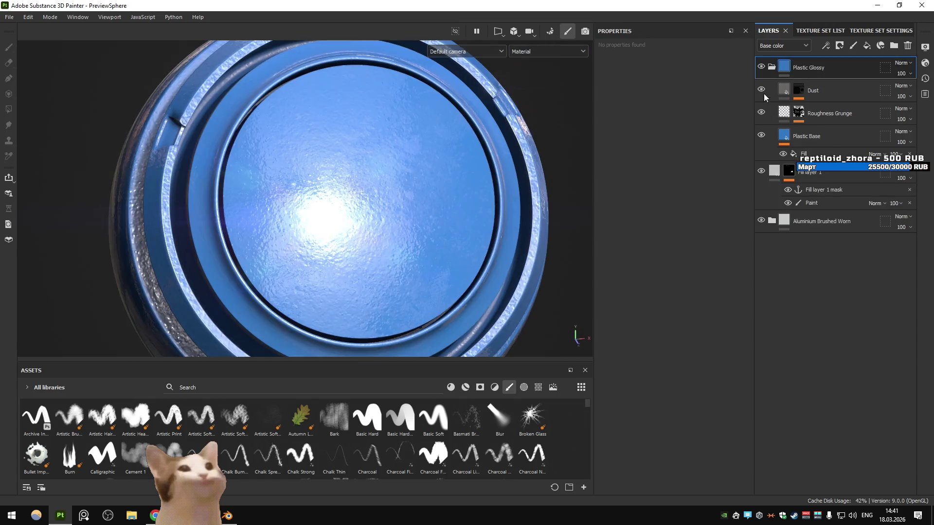
- Orbit around the sphere and bring up the Texture Set Settings and viewport display settings
left_click_drag(535, 146, 475, 150)
left_click(874, 30)
left_click(925, 47)
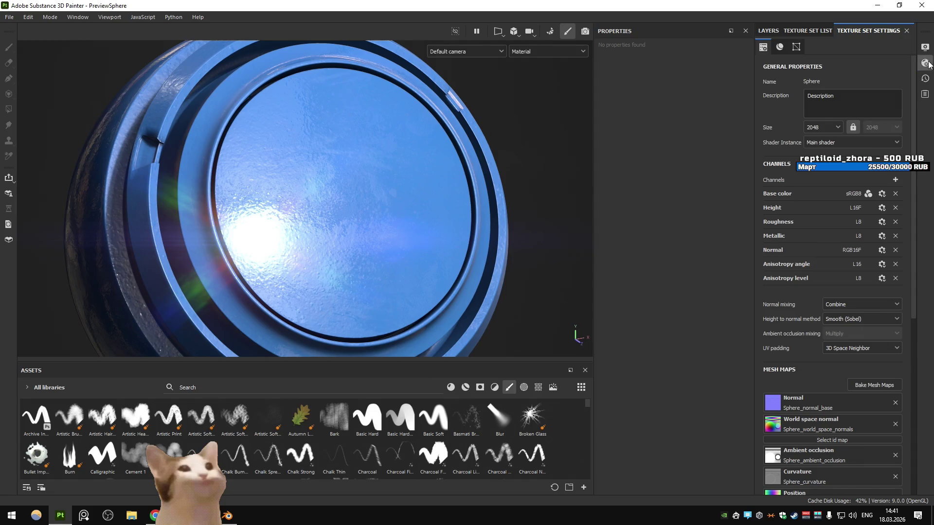
- Turn off post effects and switch to a dark studio environment map
scroll("down", 3)
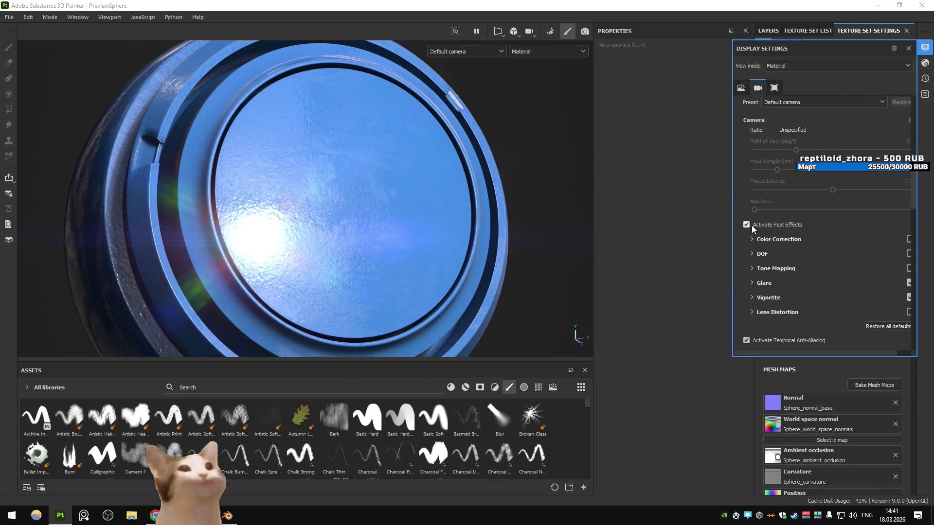
left_click(746, 225)
scroll("up", 3)
scroll("up", 3)
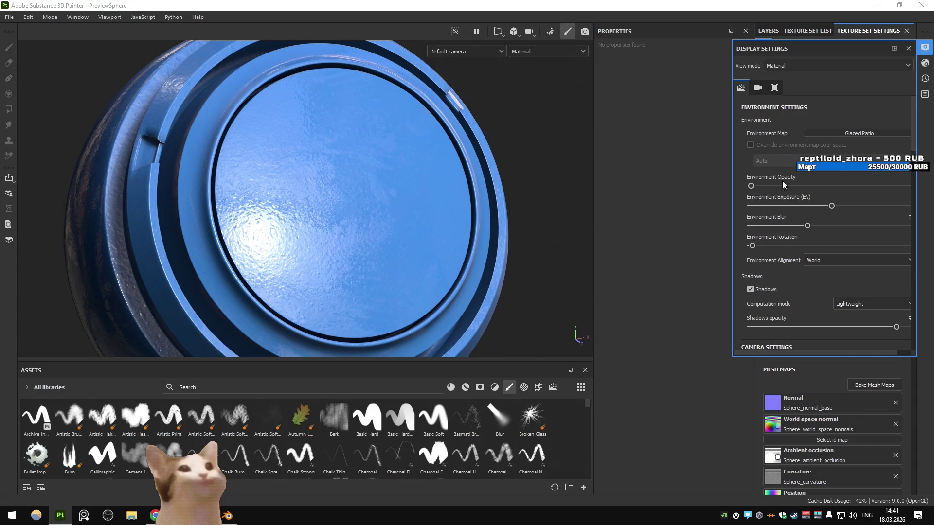
left_click(847, 130)
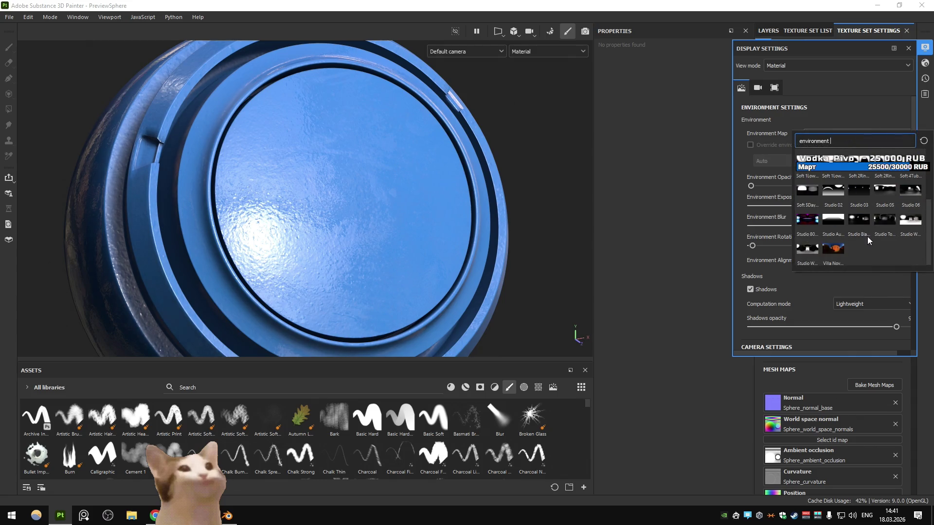
left_click(885, 223)
- Set shader quality to Very high and return to the layer stack
left_click(925, 63)
left_click(817, 171)
left_click(807, 217)
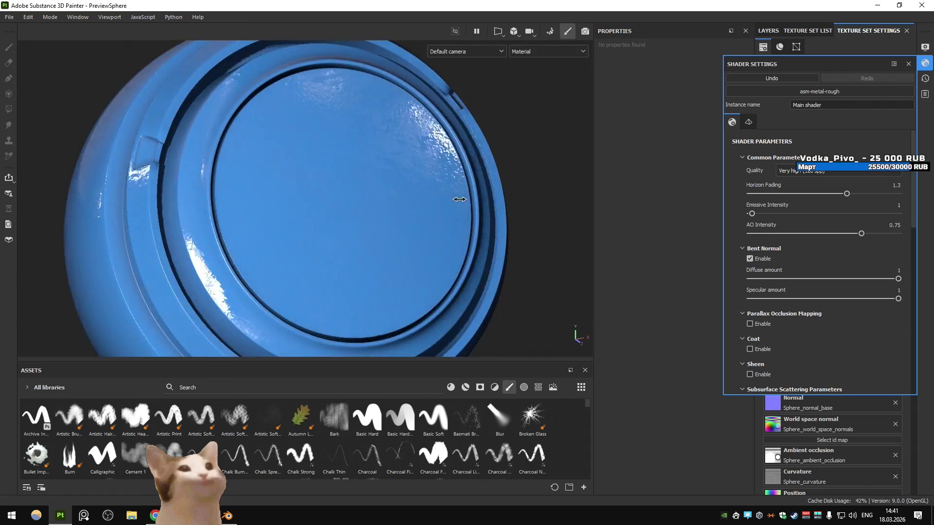
left_click(907, 63)
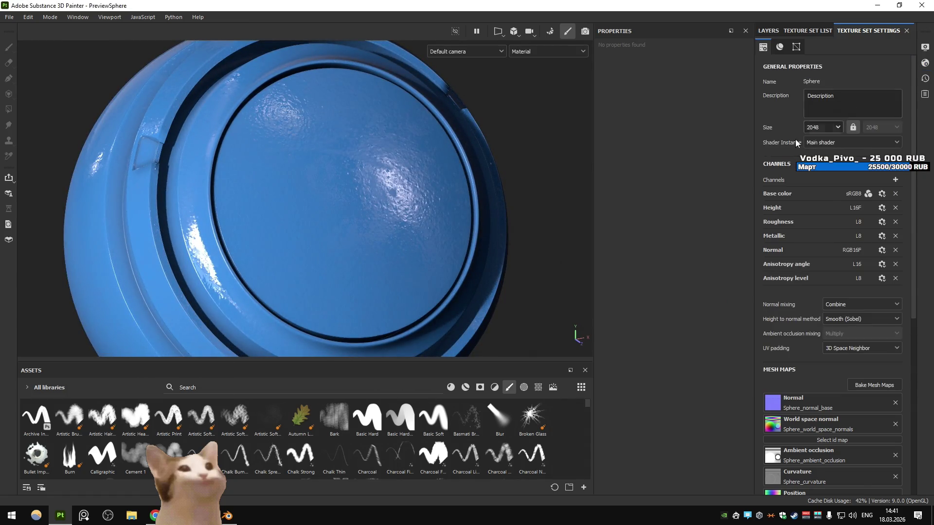
left_click(808, 31)
left_click(768, 31)
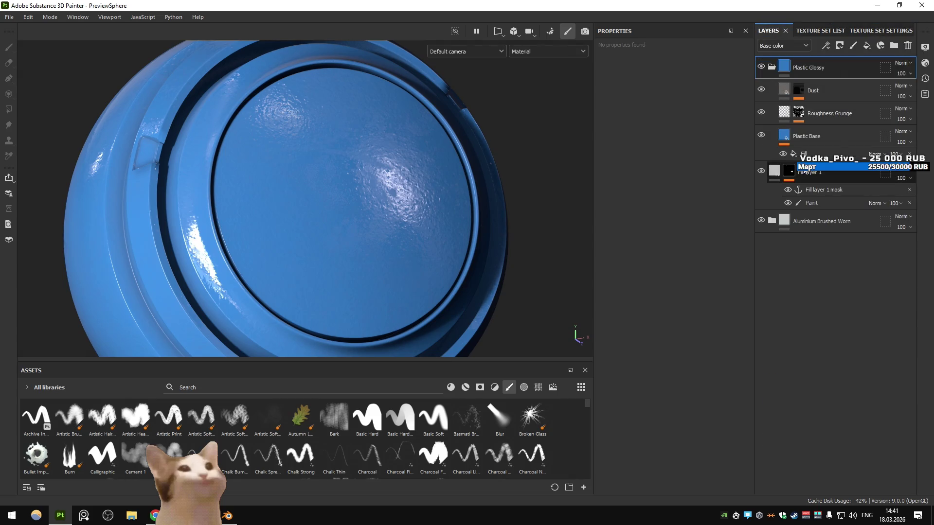
mouse_move(790, 131)
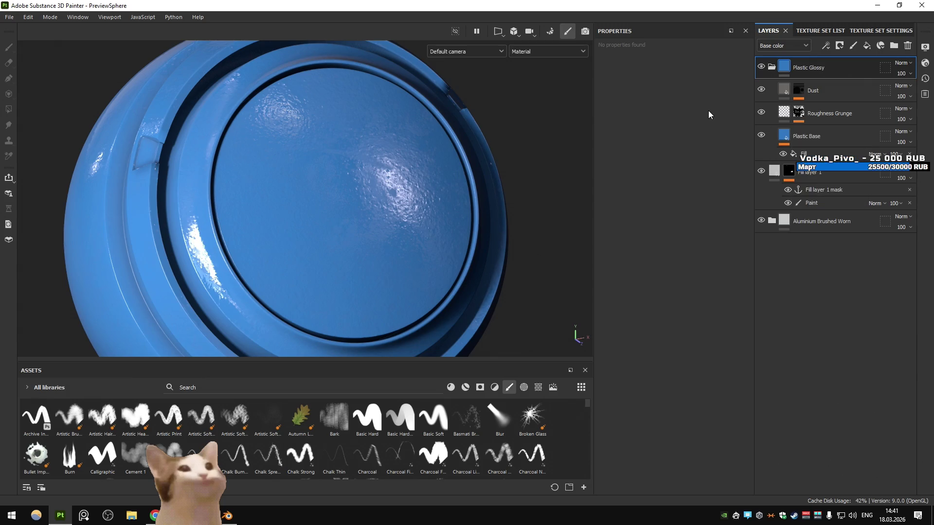
- Collapse Plastic Glossy and add a height-only Fill layer 2 at -0.1935 with a black mask
left_click(769, 71)
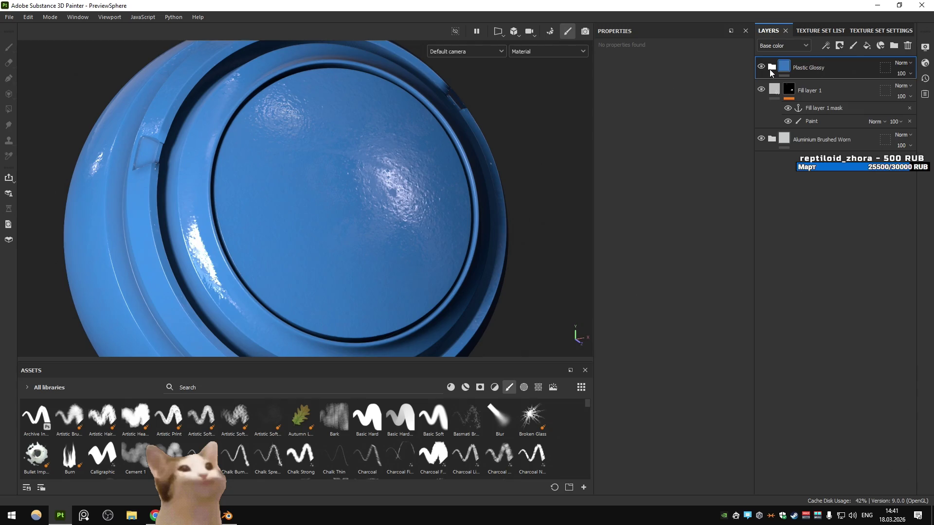
left_click(866, 46)
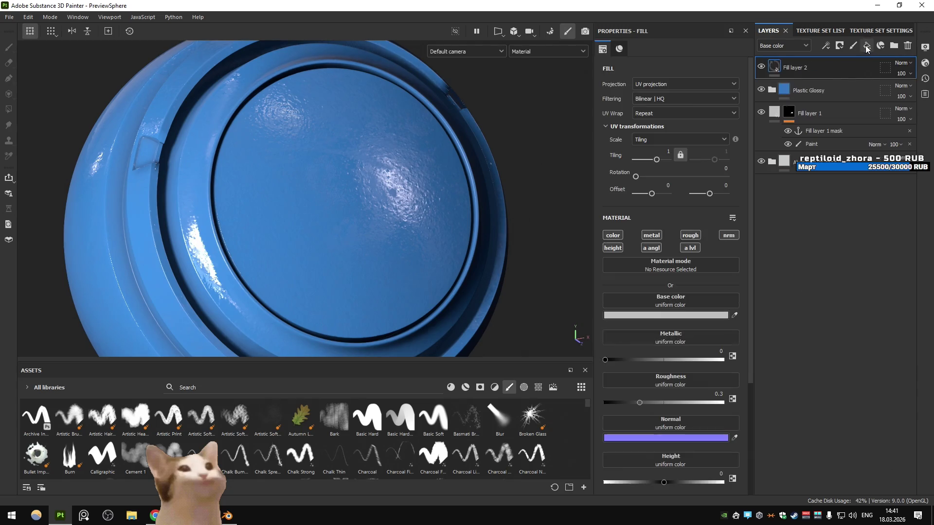
left_click(604, 250)
left_click_drag(652, 320, 653, 324)
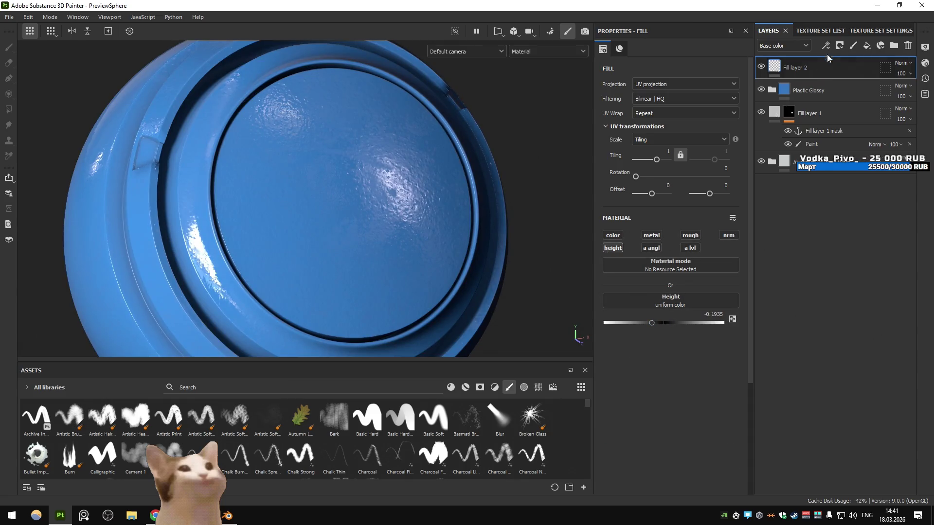
left_click(839, 46)
left_click(855, 87)
left_click(866, 45)
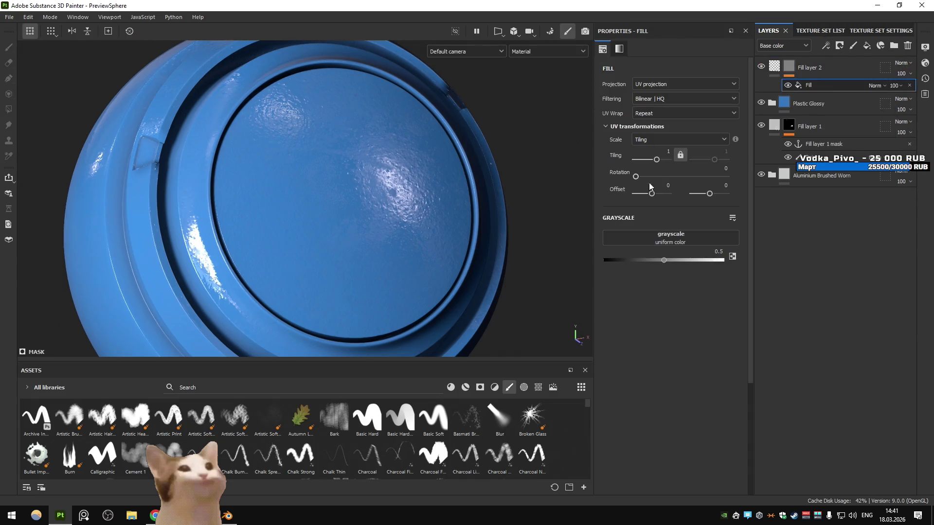
- Feed Fill layer 2's mask from the Fill layer 1 mask anchor with levels midpoint 2.32
left_click(700, 243)
left_click(715, 250)
left_click(693, 264)
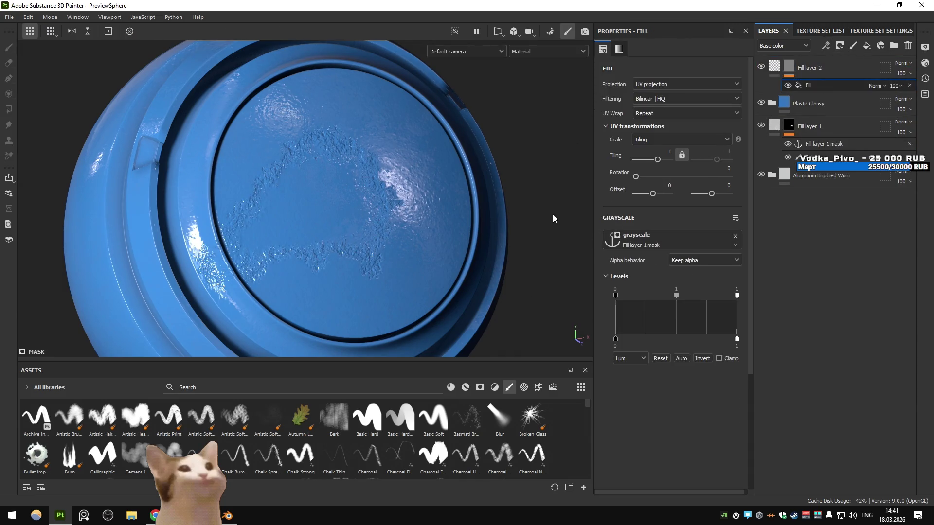
left_click_drag(676, 295, 693, 295)
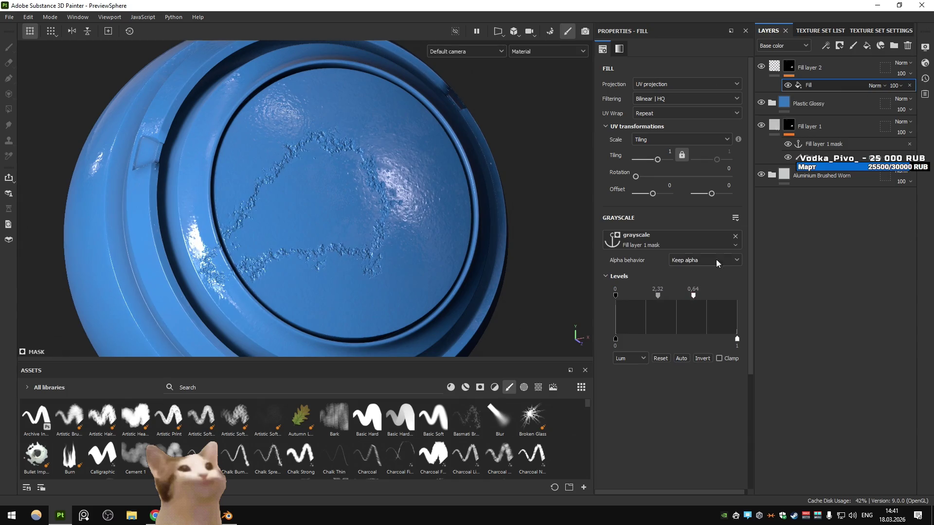
left_click(826, 47)
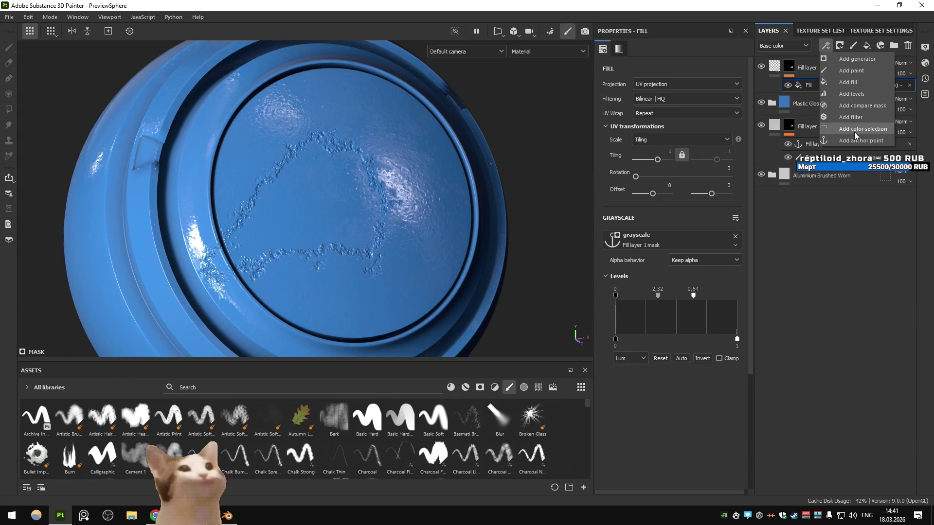
- Add a Highpass filter with radius about 1.11, then an Invert filter, to Fill layer 2's mask
left_click(849, 117)
left_click(806, 204)
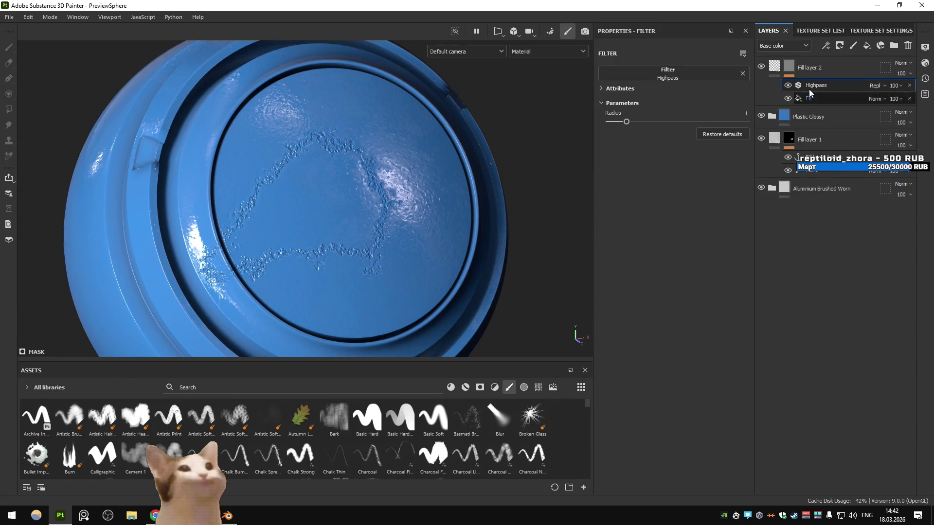
left_click(789, 66)
left_click_drag(621, 123, 629, 127)
left_click(829, 46)
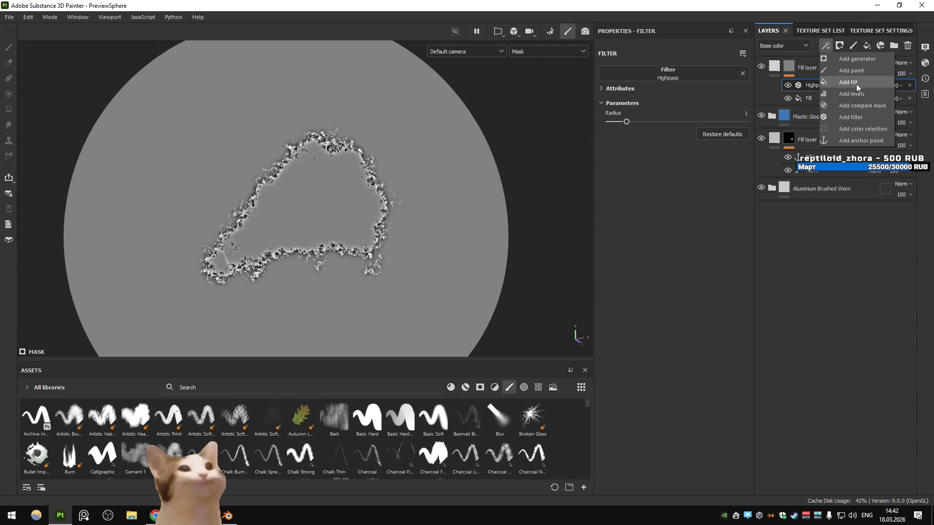
left_click(850, 117)
left_click(762, 146)
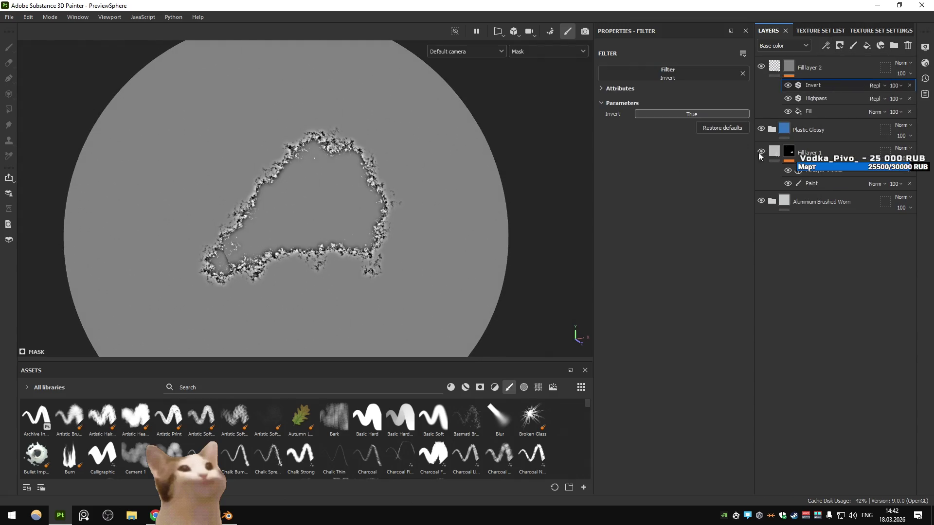
- Add a top Fill effect that reads the Fill layer 1 mask anchor
left_click(826, 46)
left_click(863, 83)
left_click(673, 238)
left_click(735, 261)
left_click(877, 85)
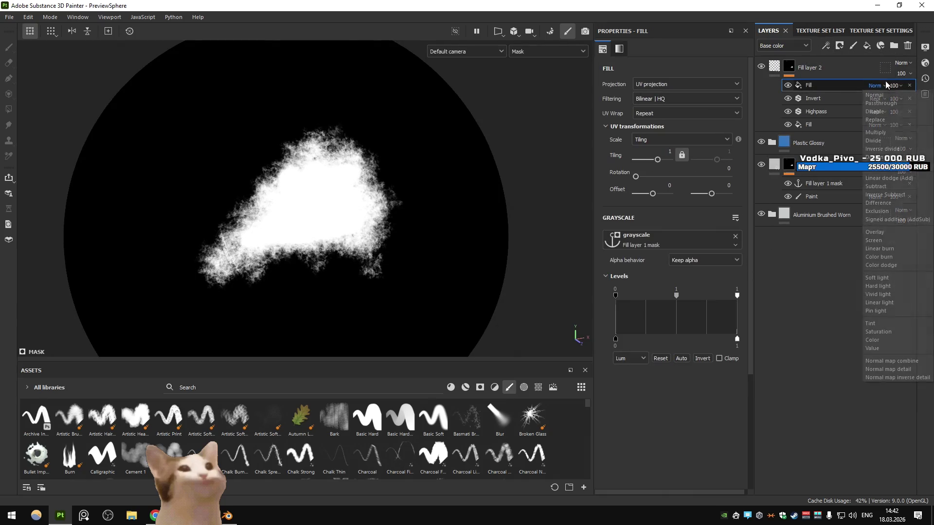
- Set the top mask Fill to Subtract blending and test inverting its levels
left_click(880, 187)
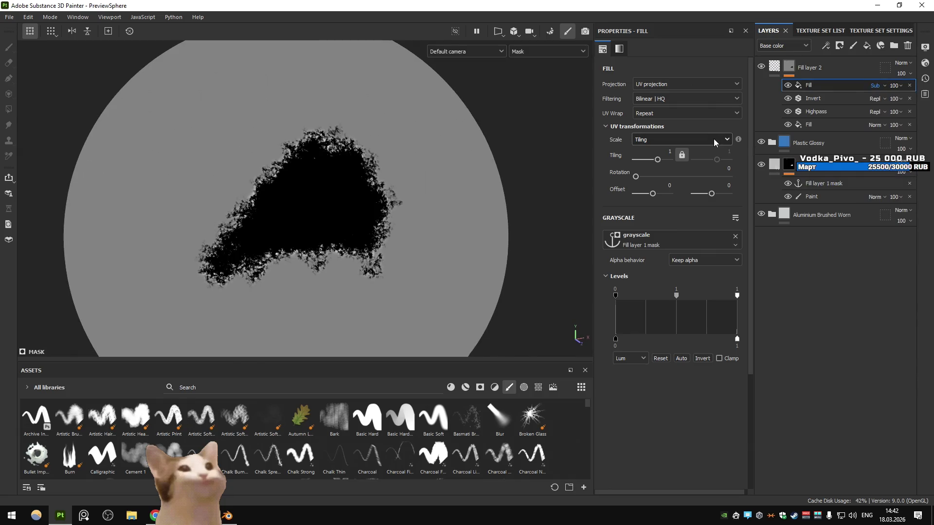
left_click(798, 101)
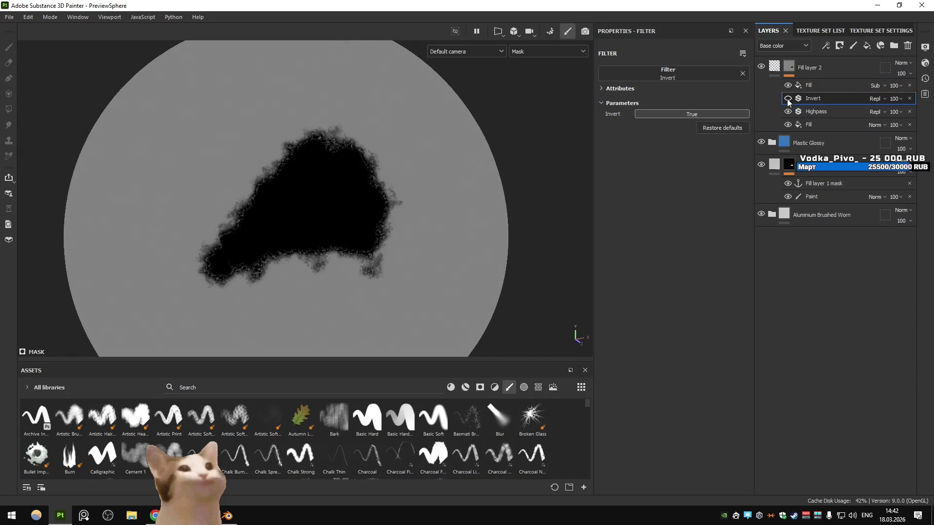
left_click(810, 85)
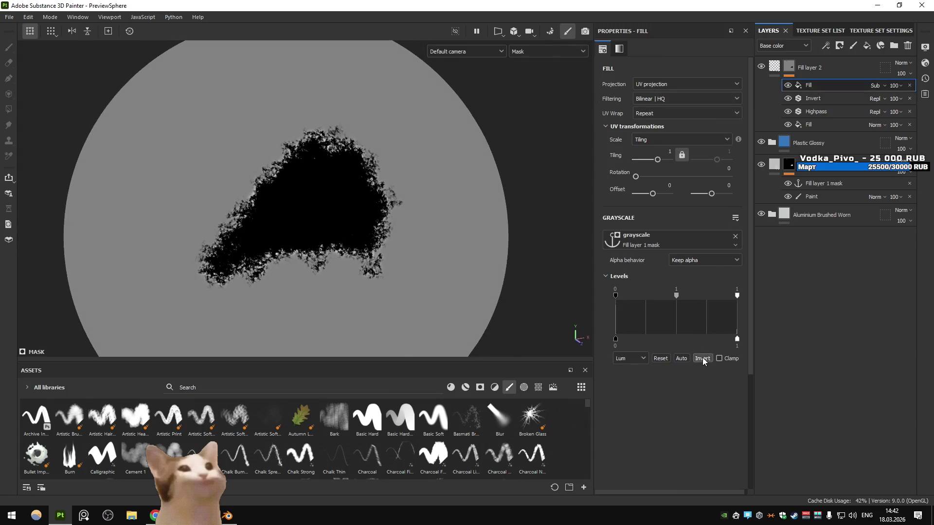
left_click(702, 358)
left_click(702, 358)
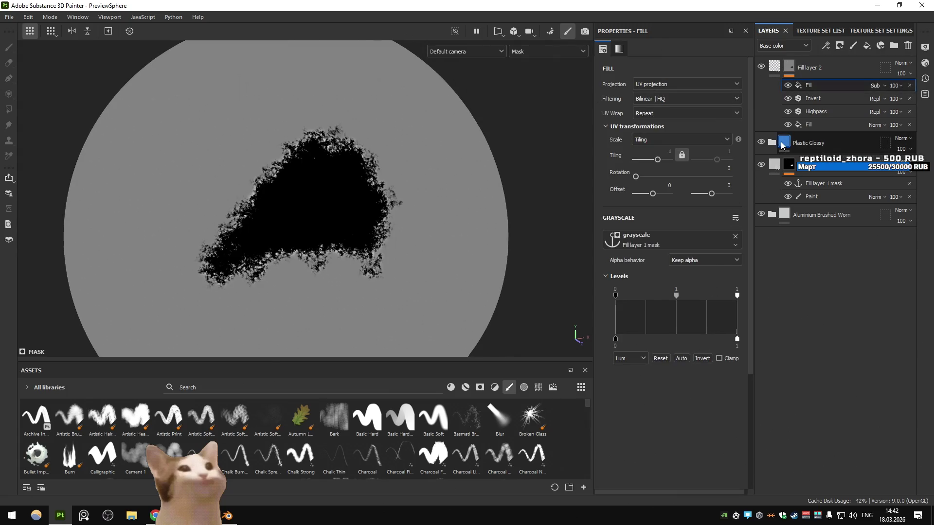
- Try adding another Invert filter, then delete the empty filter effect
left_click(825, 45)
left_click(852, 117)
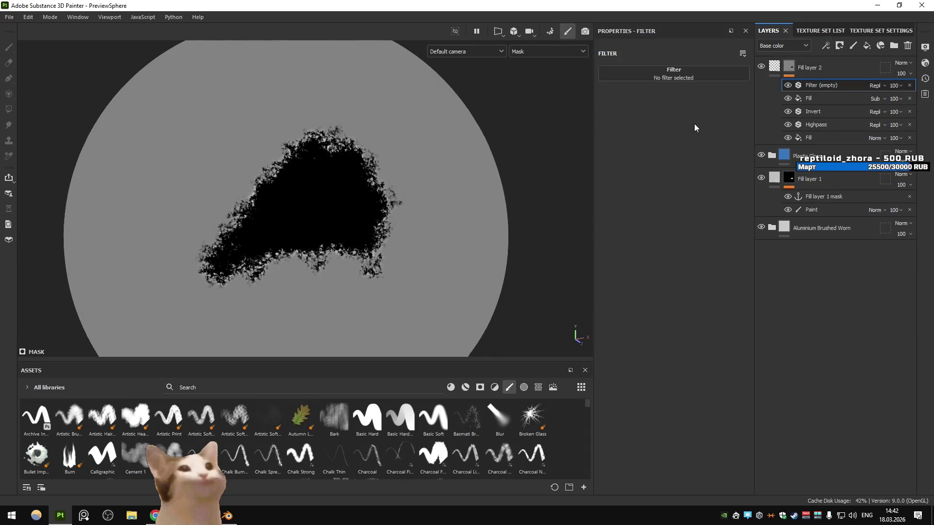
left_click(674, 73)
scroll("up", 3)
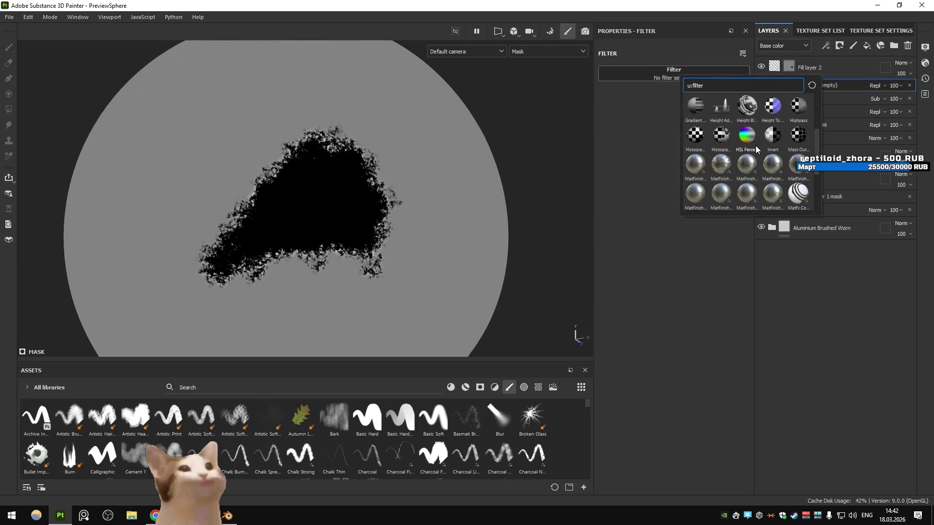
left_click(771, 138)
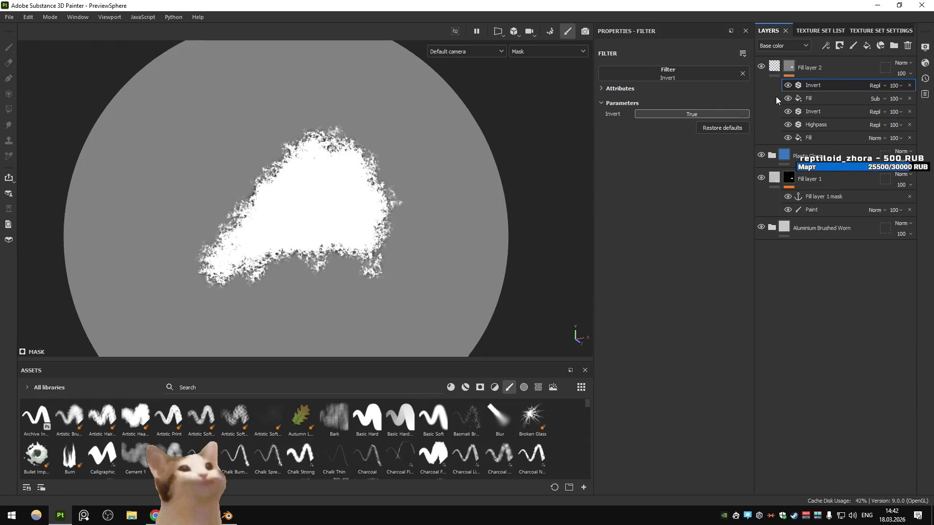
key("ctrl+z")
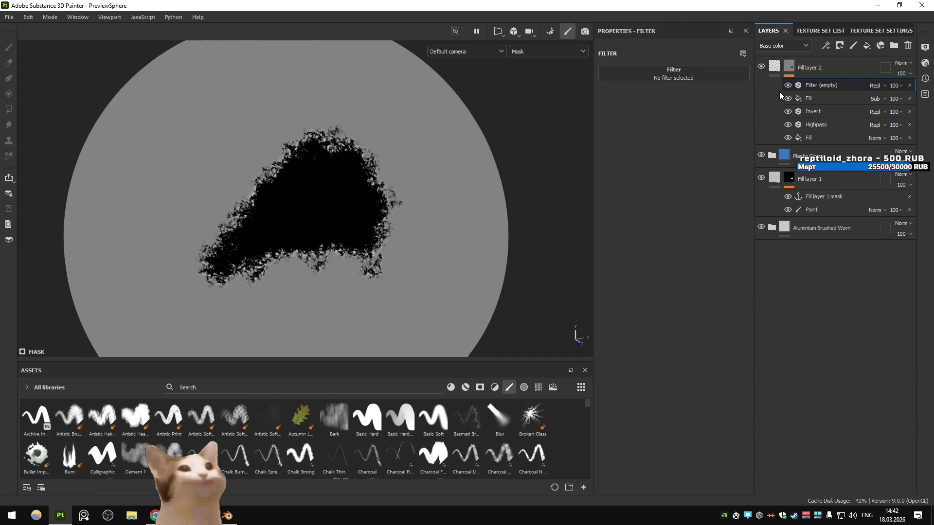
left_click(783, 110)
left_click(786, 111)
key("Delete")
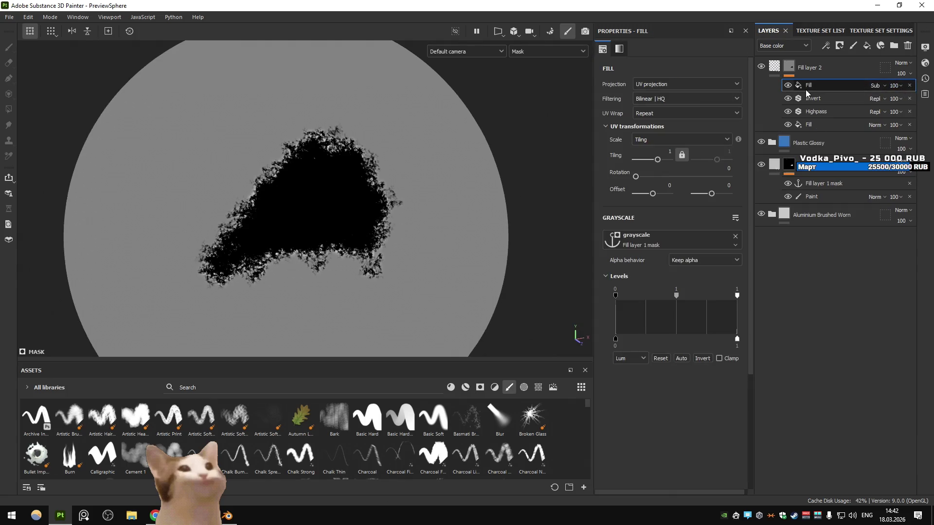
- Compare the outline with the top Fill toggled, switch it to Multiply, then hide Invert and top Fill
left_click(788, 85)
left_click(786, 85)
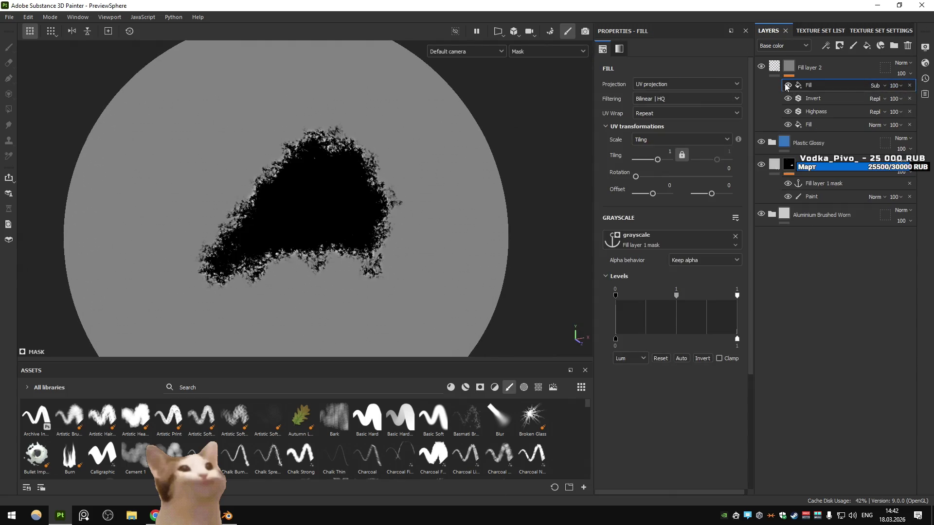
left_click(786, 87)
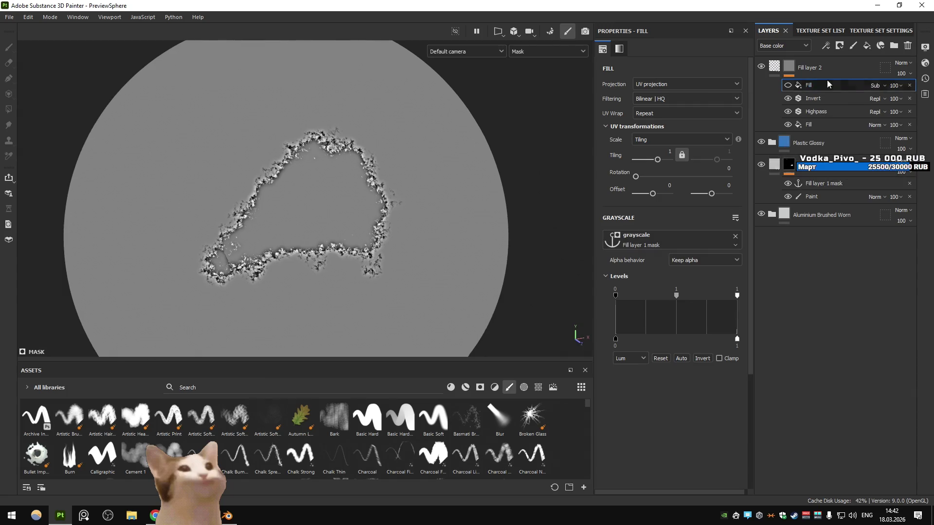
left_click(787, 86)
left_click(875, 85)
left_click(877, 139)
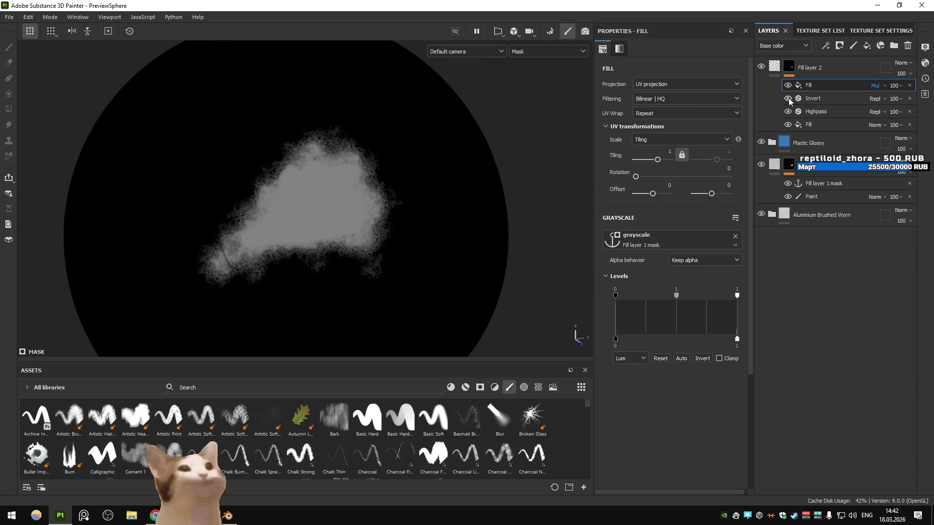
left_click(788, 98)
left_click(787, 85)
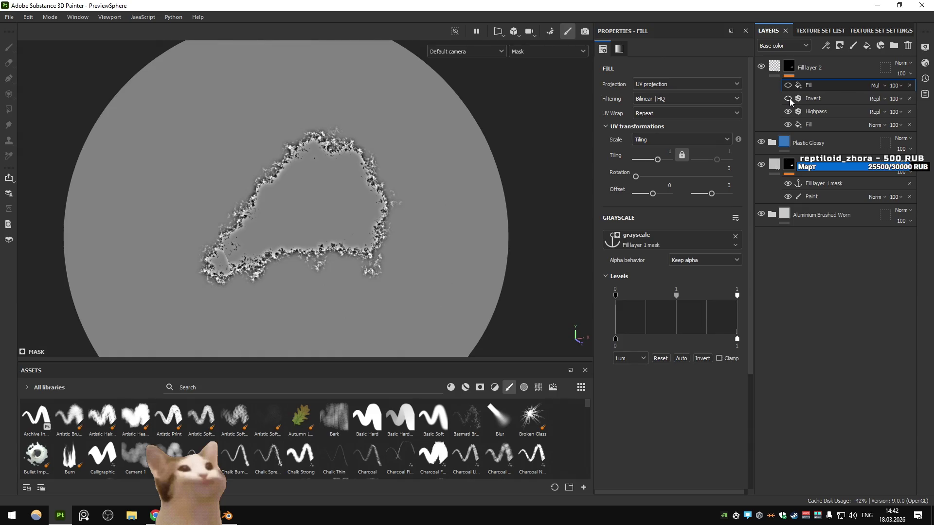
left_click(774, 66)
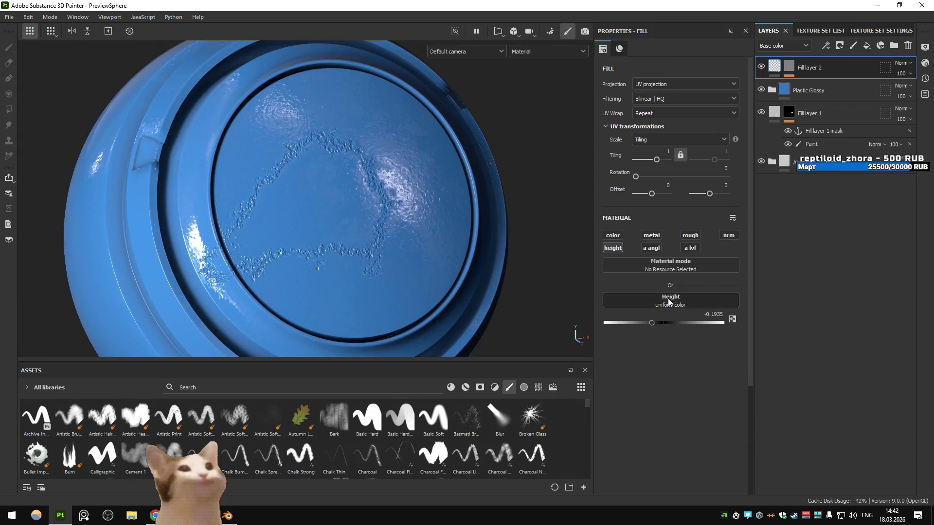
- Lower Fill layer 2's height to -0.2097 and rotate the environment lighting
left_click_drag(653, 323, 651, 323)
scroll("up", 3)
left_click_drag(359, 223, 564, 171)
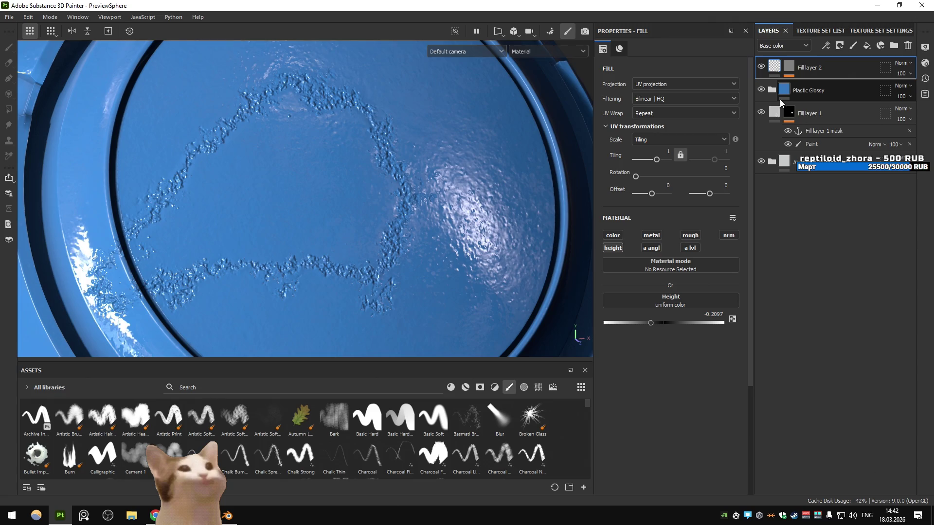
- Repaint the shape's edge in Fill layer 1's mask paint with the Basic Hard brush
left_click(811, 145)
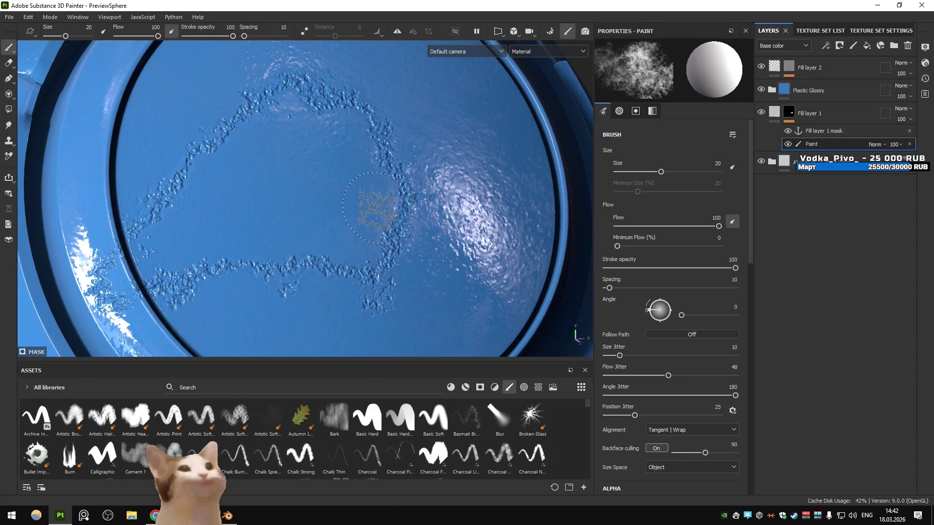
left_click_drag(374, 208, 362, 215)
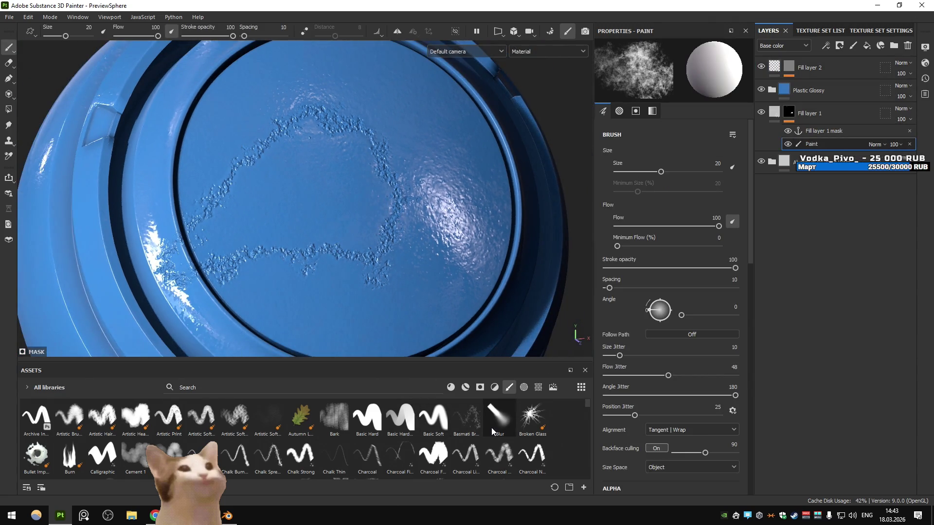
left_click(367, 418)
left_click_drag(362, 253, 344, 256)
scroll("up", 3)
left_click_drag(410, 240, 406, 243)
scroll("down", 3)
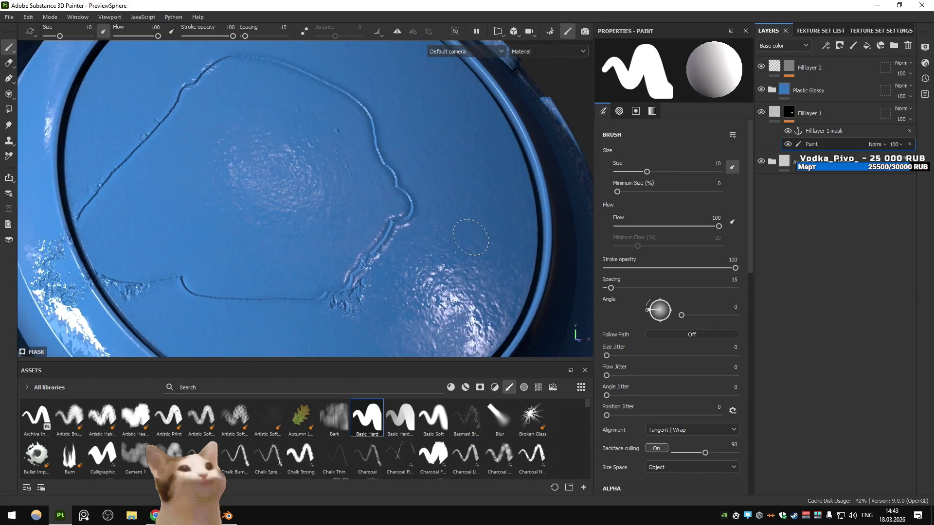
mouse_move(785, 116)
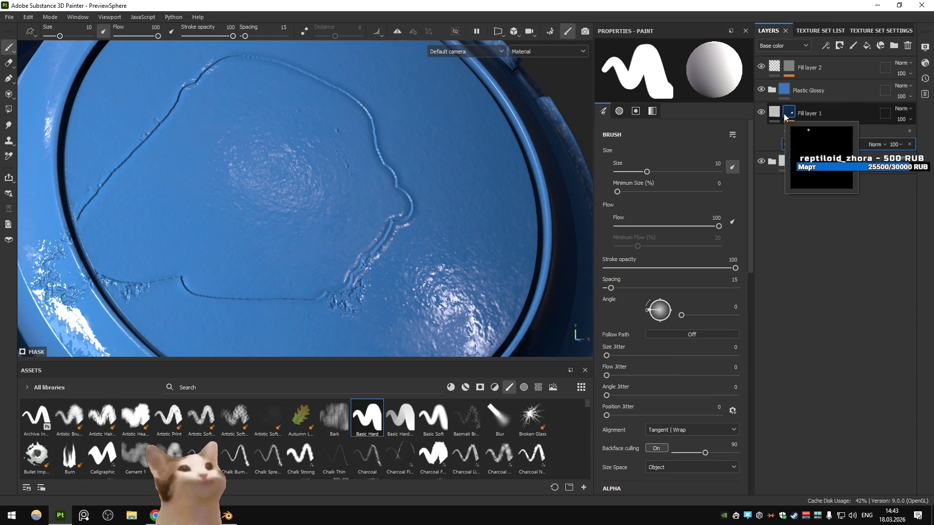
left_click(809, 67)
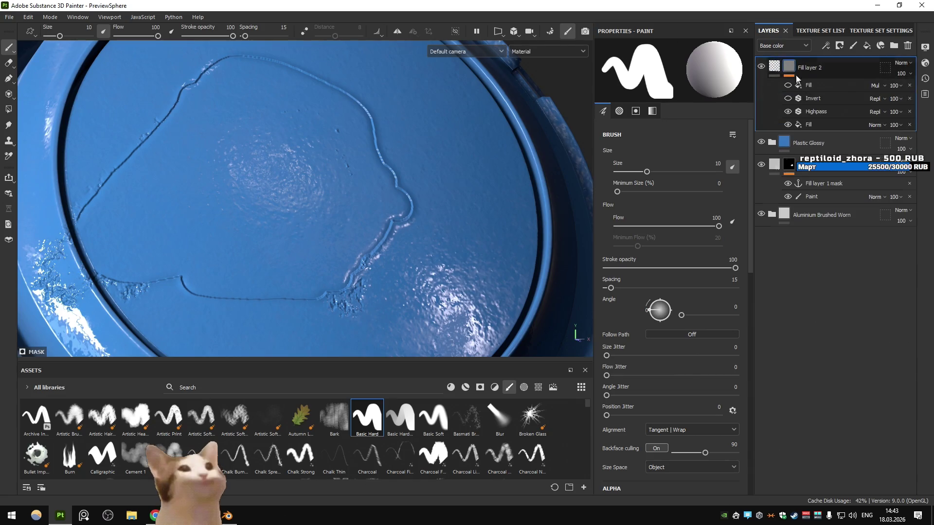
- Widen the Highpass radius to about 1.45 and invert the top Fill effect's levels
left_click(818, 114)
left_click_drag(630, 124, 628, 121)
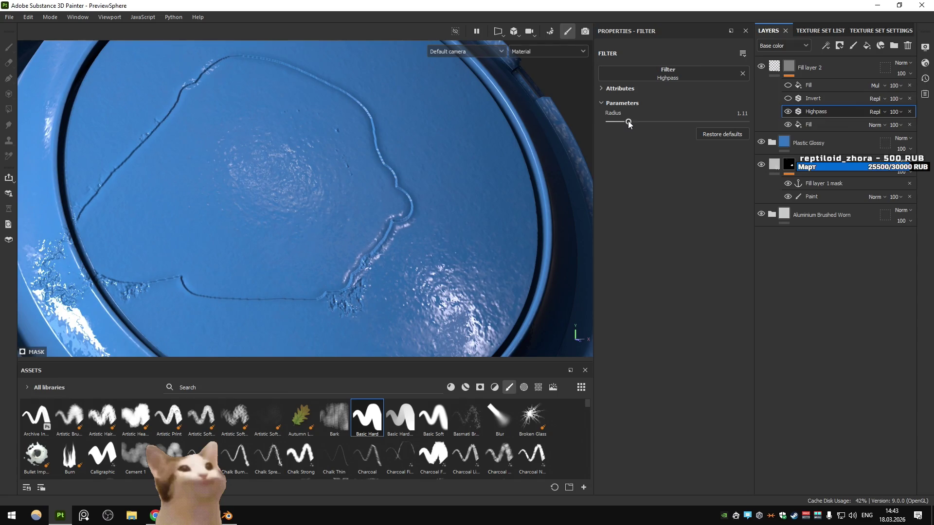
left_click(788, 86)
left_click(788, 86)
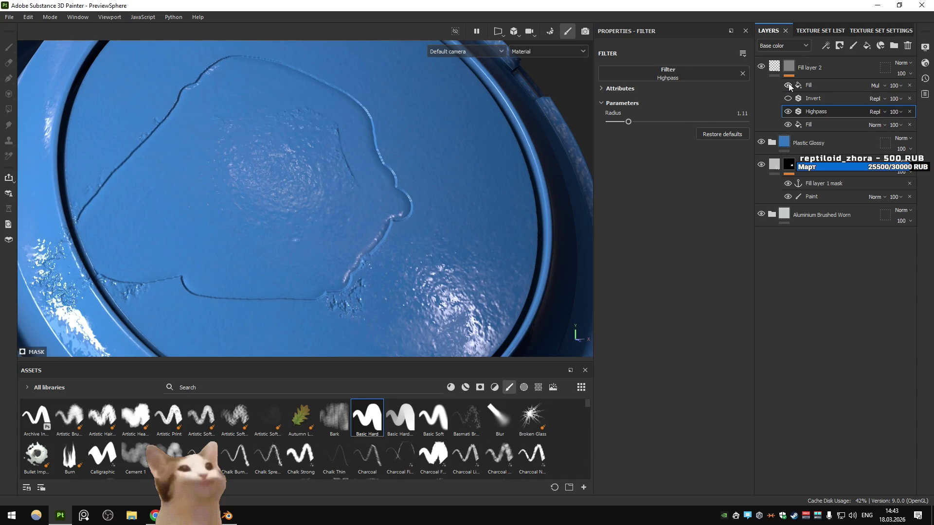
left_click(805, 86)
left_click(787, 86)
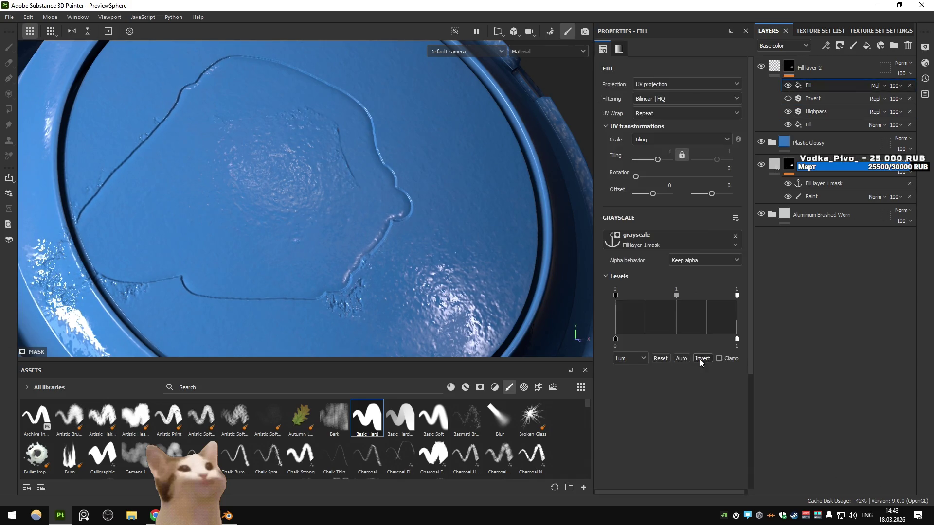
left_click(700, 358)
left_click(816, 112)
left_click_drag(638, 123, 635, 124)
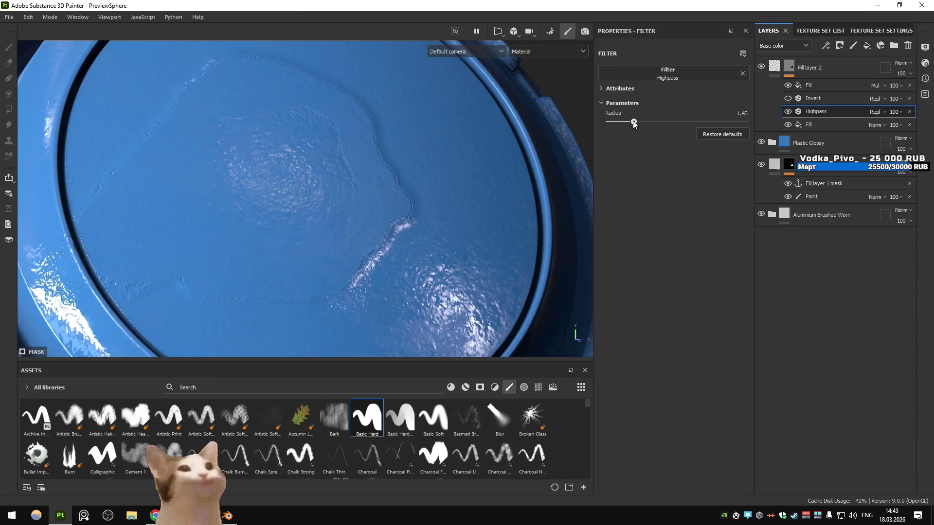
left_click(807, 86)
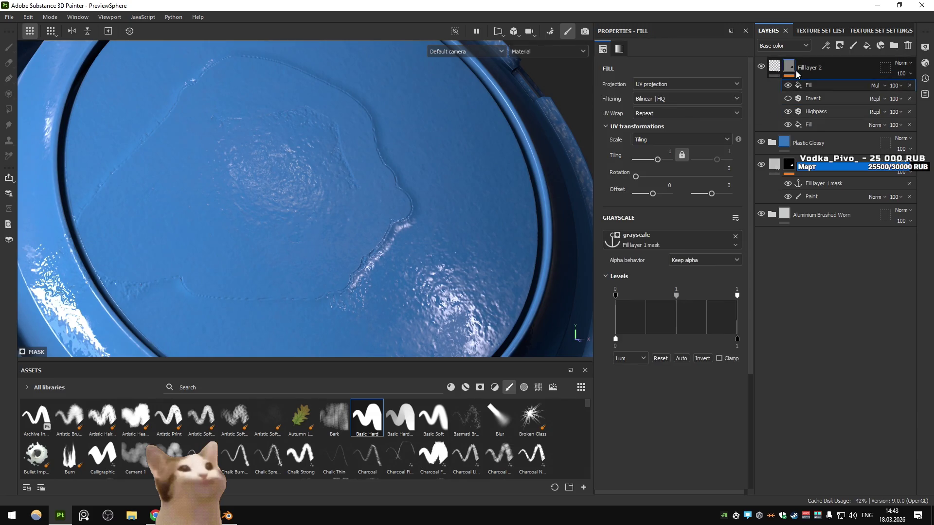
- Move Plastic Glossy to the top of the stack and add an anchor point to Fill layer 2's mask
left_click_drag(808, 142, 812, 65)
left_click(825, 45)
left_click(851, 137)
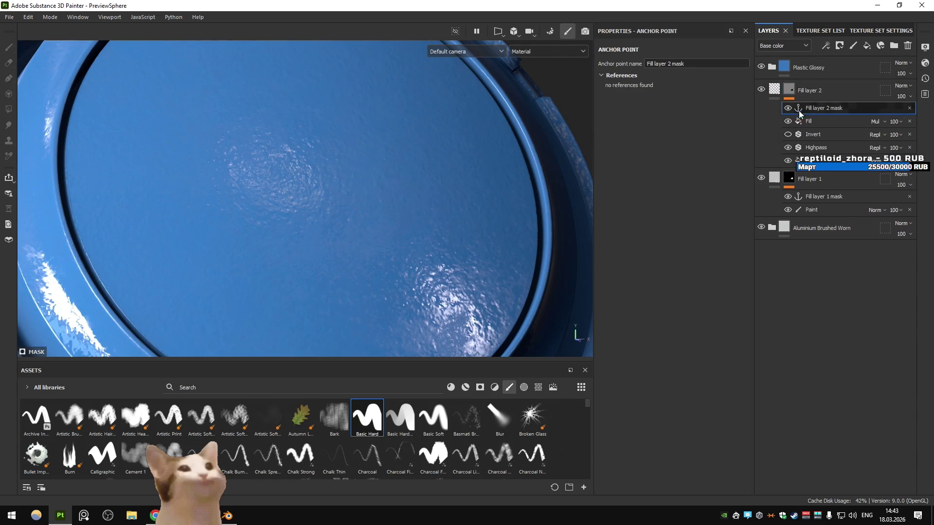
- Give Plastic Glossy a black mask with a Fill effect sourcing the Fill layer 2 mask anchor
left_click(795, 66)
left_click(839, 45)
left_click(854, 66)
left_click(825, 46)
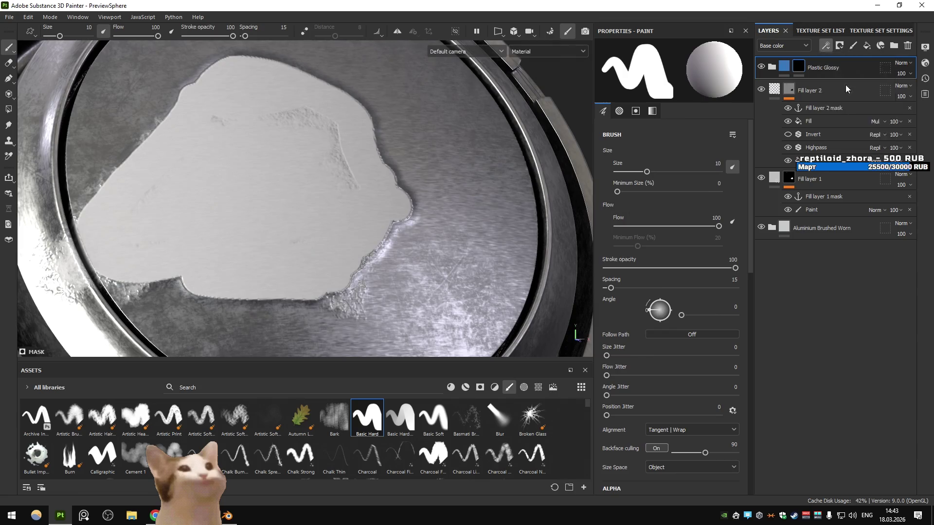
left_click(848, 84)
left_click(670, 237)
left_click(732, 252)
left_click(709, 277)
left_click(680, 244)
left_click(710, 270)
left_click(671, 241)
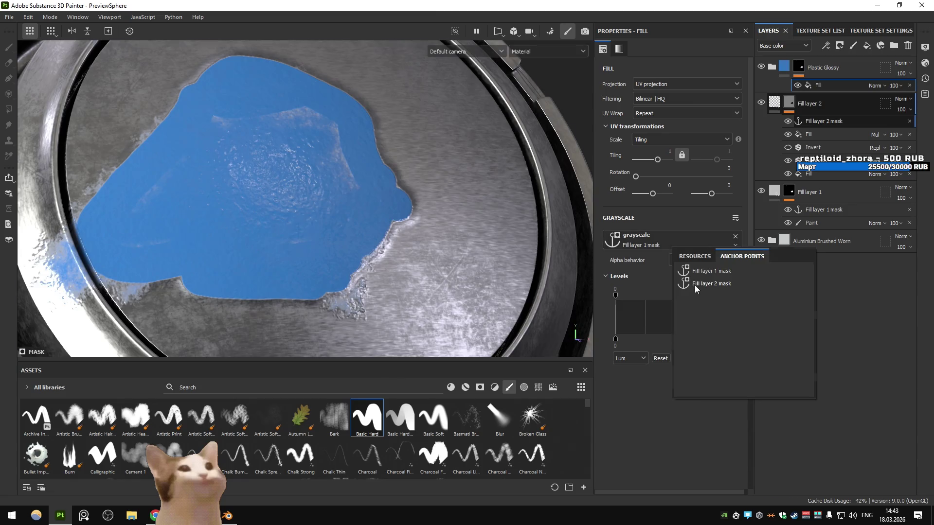
left_click(700, 282)
- Show the mask on its own, invert its levels and brighten the midtones
left_click_drag(427, 217, 581, 206)
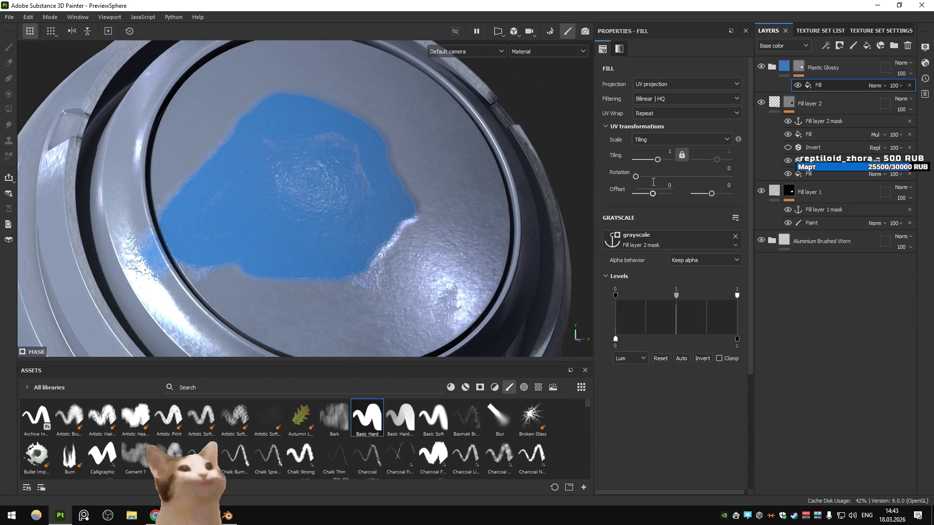
left_click(788, 103)
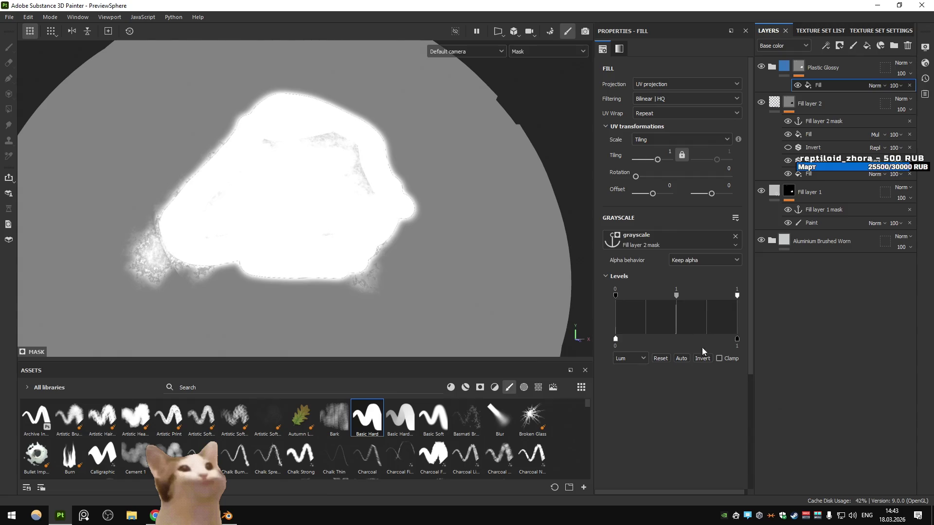
left_click(701, 358)
left_click_drag(676, 295, 620, 295)
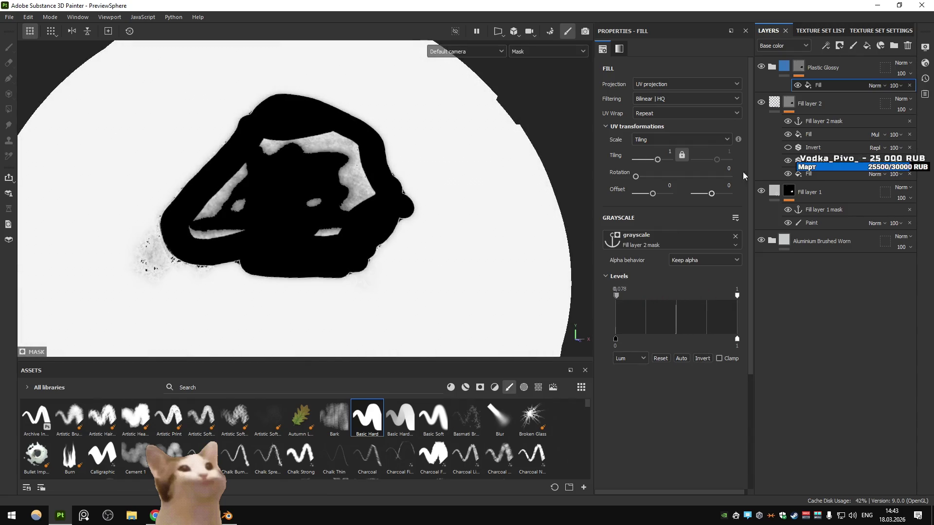
- Hide Fill layer 2's top Fill effect and toggle its Highpass and Invert effects to compare
left_click(899, 83)
left_click(804, 72)
left_click(829, 134)
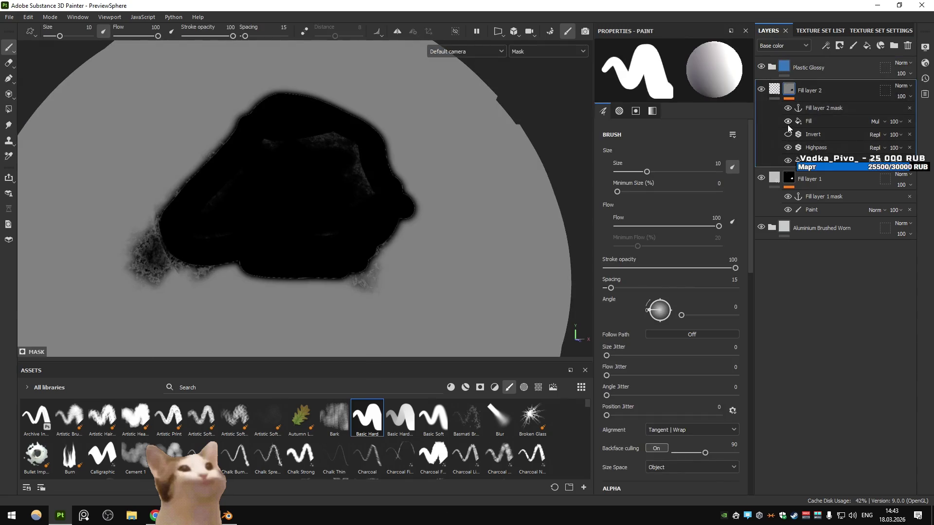
left_click(788, 122)
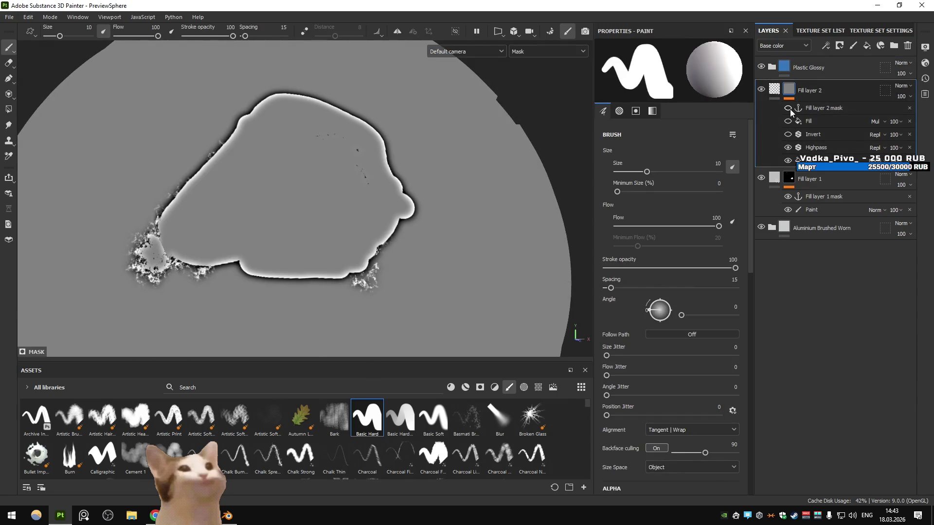
left_click(787, 148)
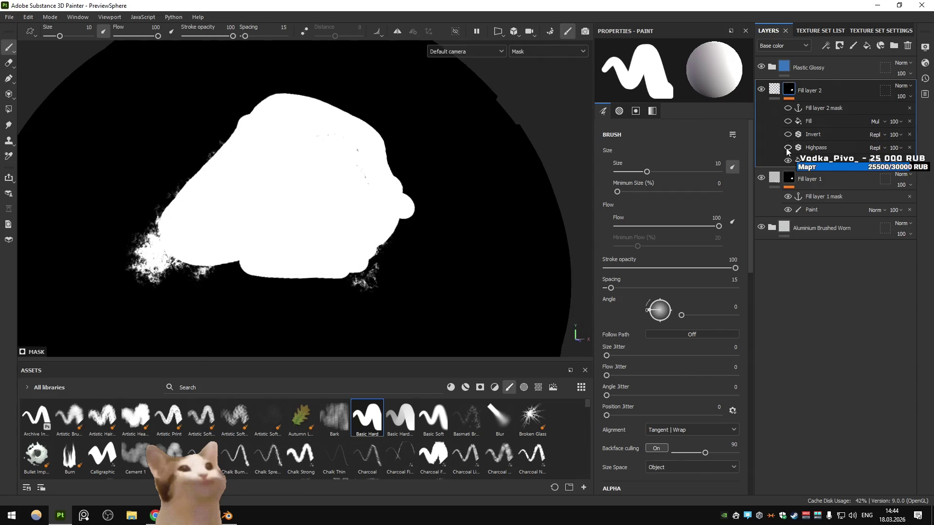
left_click(788, 148)
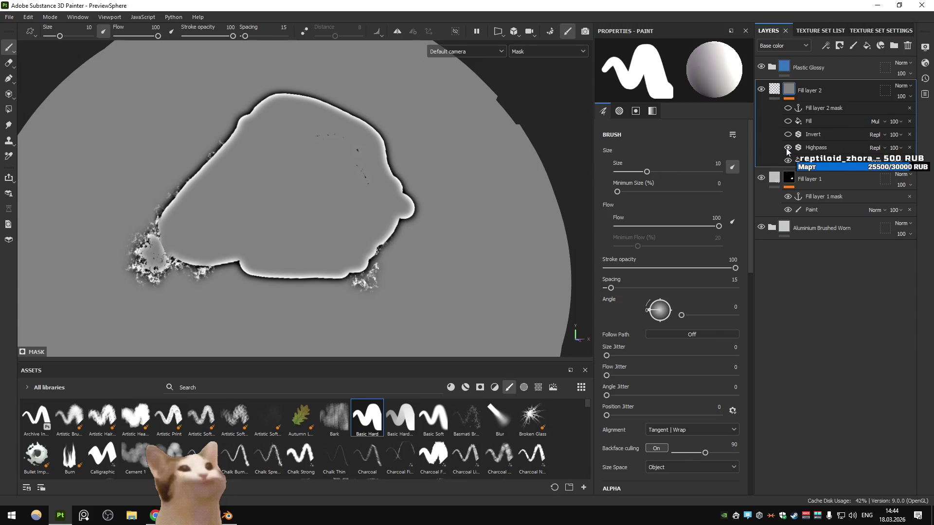
left_click(787, 134)
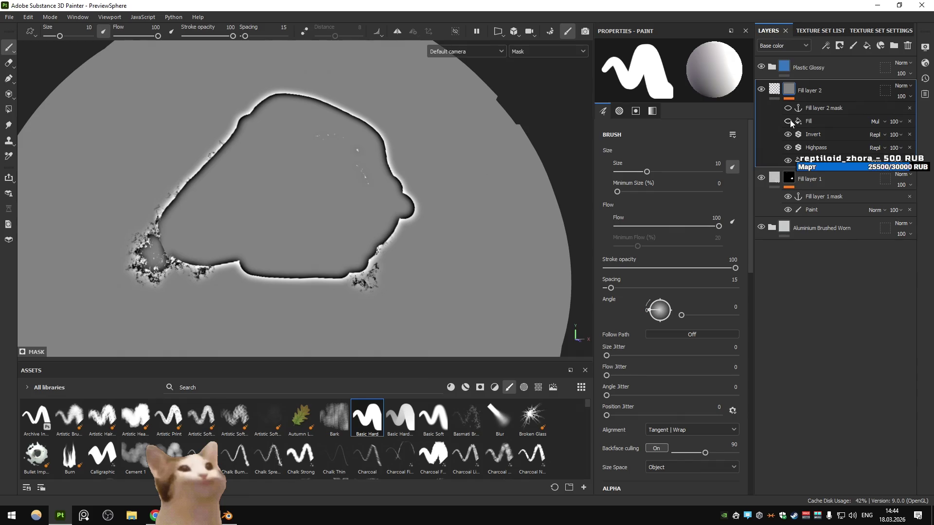
- Re-enable Fill layer 2's top Fill effect and lower its levels white point to 0.312
left_click(788, 121)
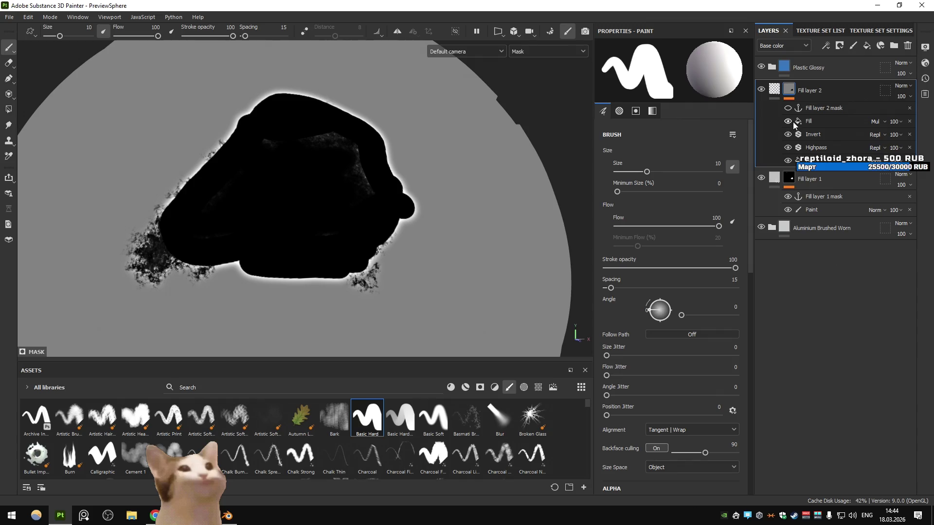
left_click(788, 107)
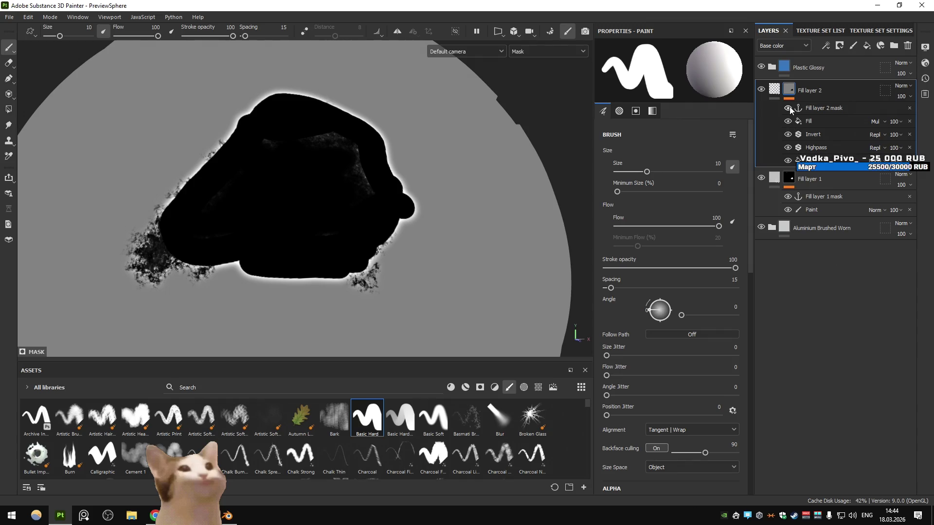
left_click(787, 121)
left_click(787, 121)
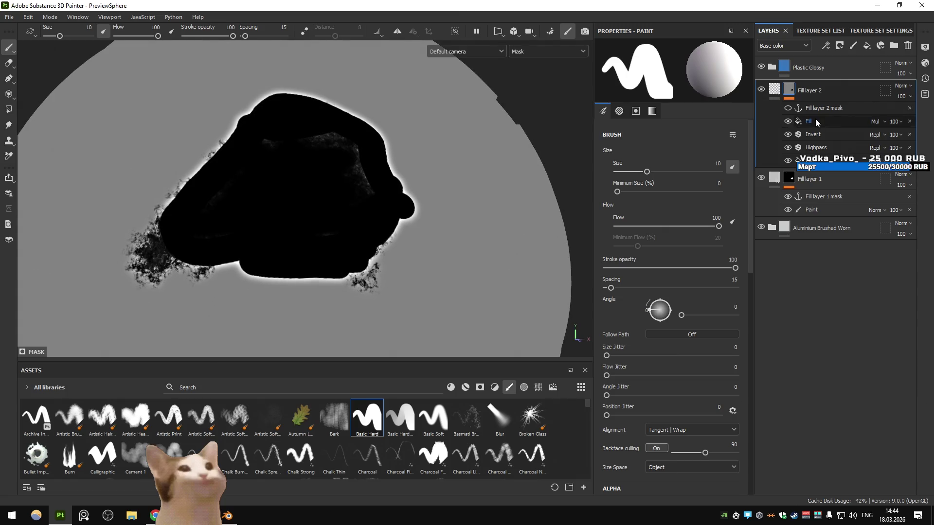
left_click(816, 121)
left_click_drag(730, 298, 654, 296)
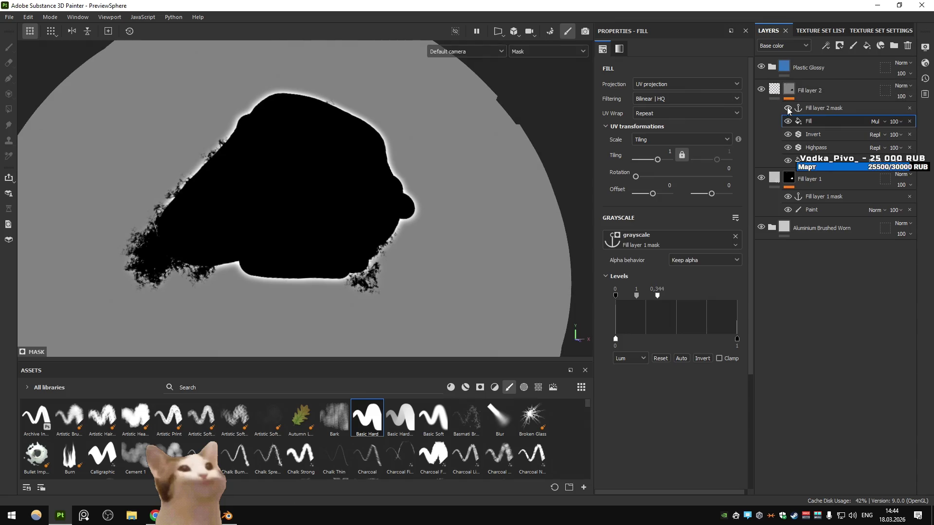
- Add a black mask to Plastic Glossy, filled from the Fill layer 2 mask anchor point
left_click(789, 90)
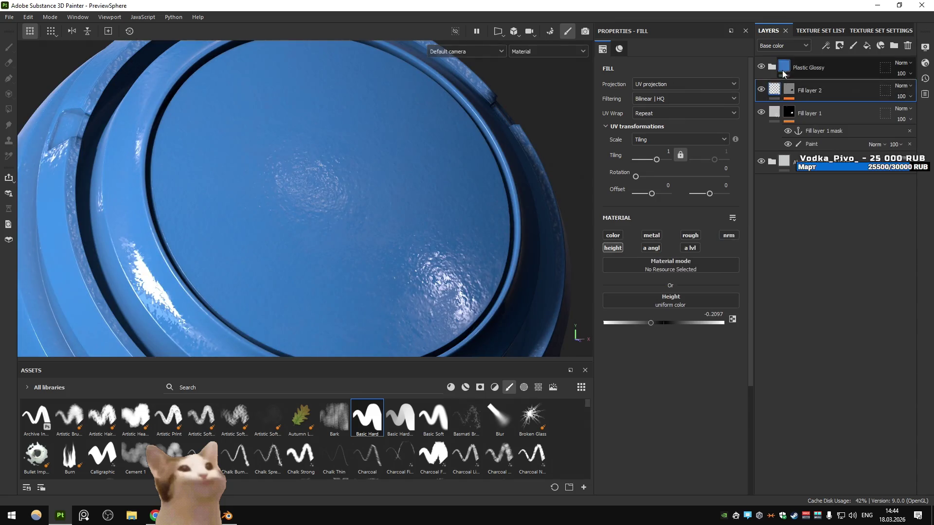
left_click(796, 68)
left_click(839, 46)
left_click(864, 71)
left_click(825, 45)
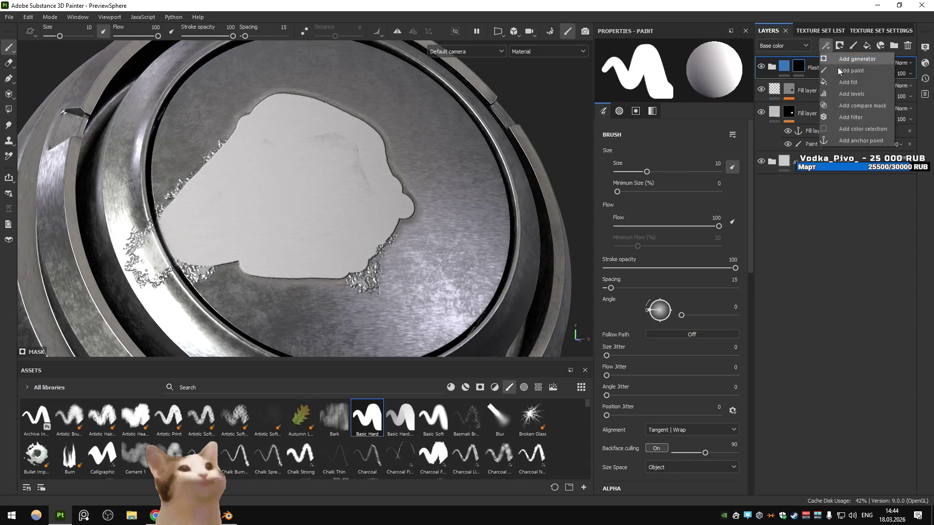
left_click(847, 82)
left_click(658, 238)
left_click(728, 249)
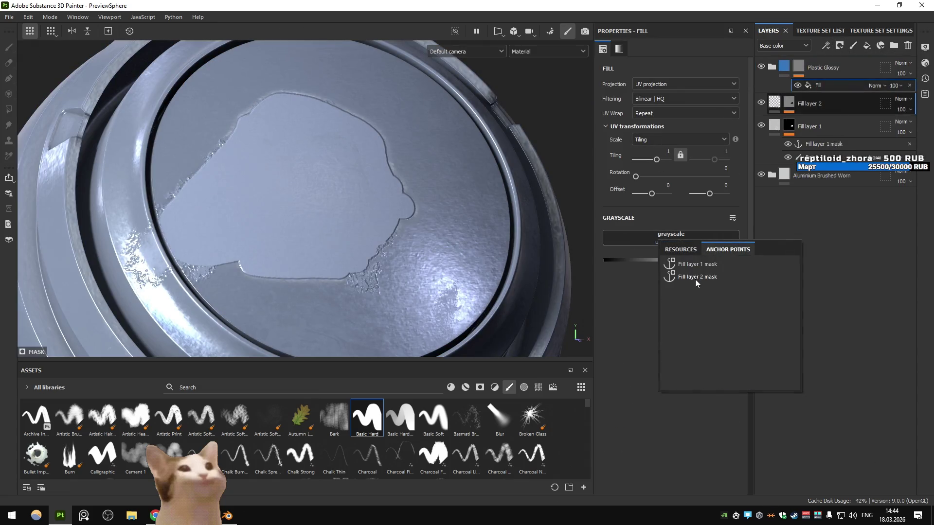
left_click(696, 277)
- Return to the material view and bring the browser with the music video forward
key("m")
scroll("down", 3)
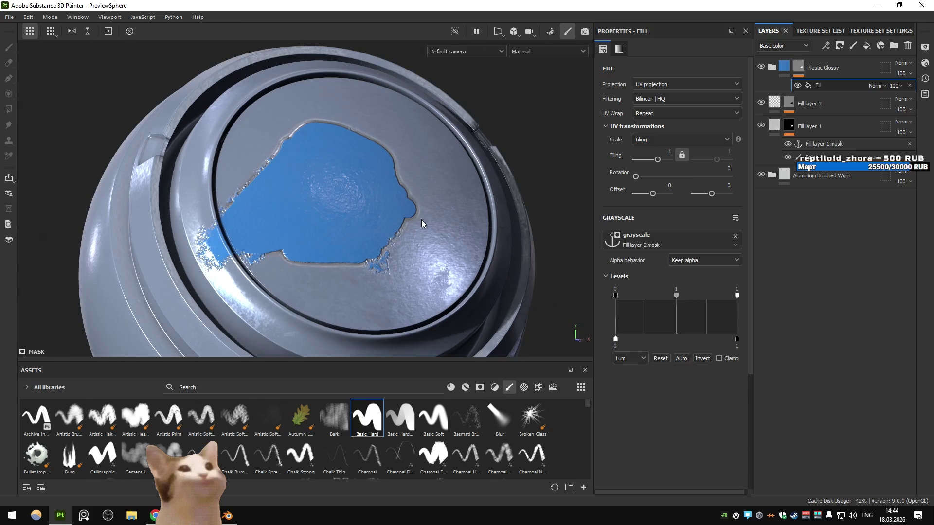
left_click(155, 515)
left_click(316, 253)
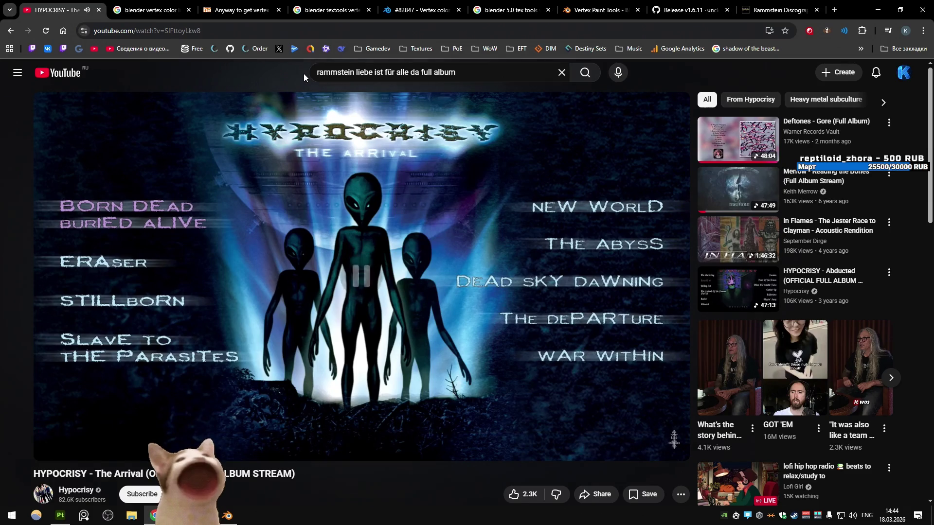
- Search YouTube for 'rammstein untitled full album'
left_click(691, 10)
left_click(805, 5)
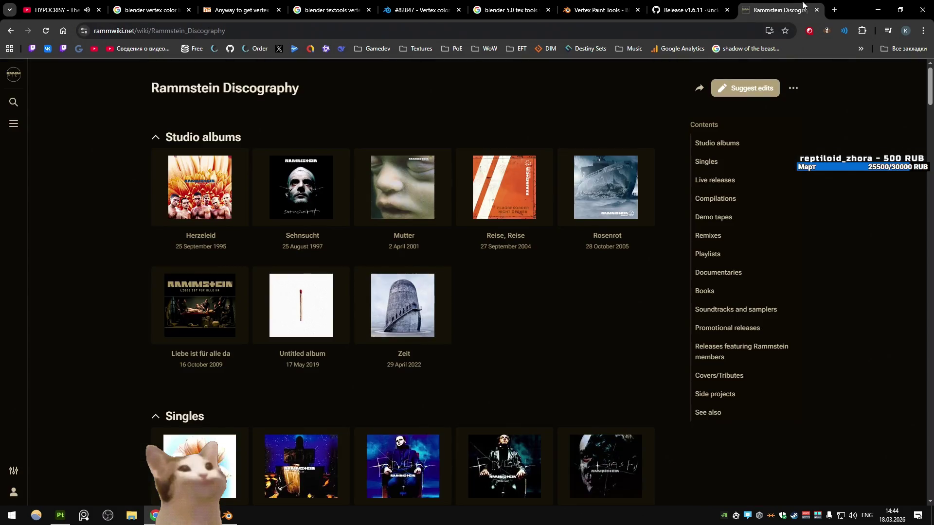
mouse_move(441, 188)
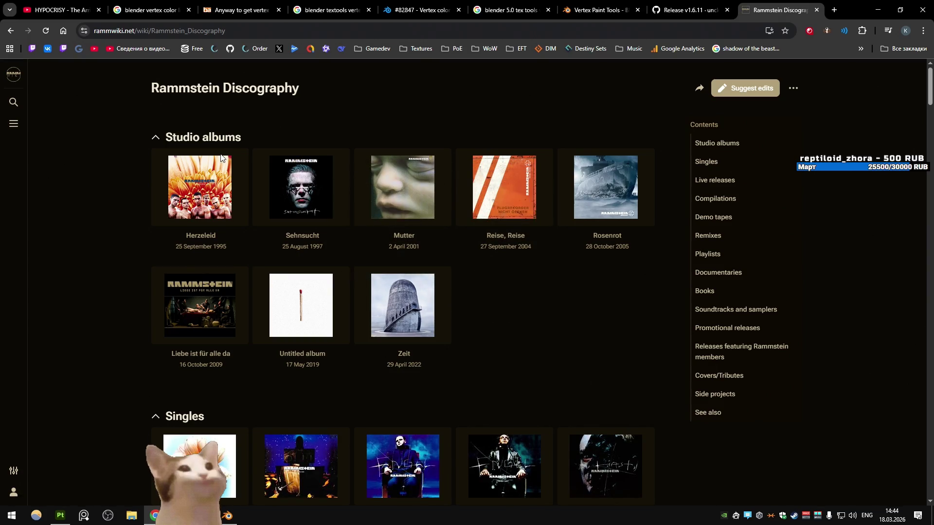
left_click(59, 9)
left_click_drag(353, 75, 529, 73)
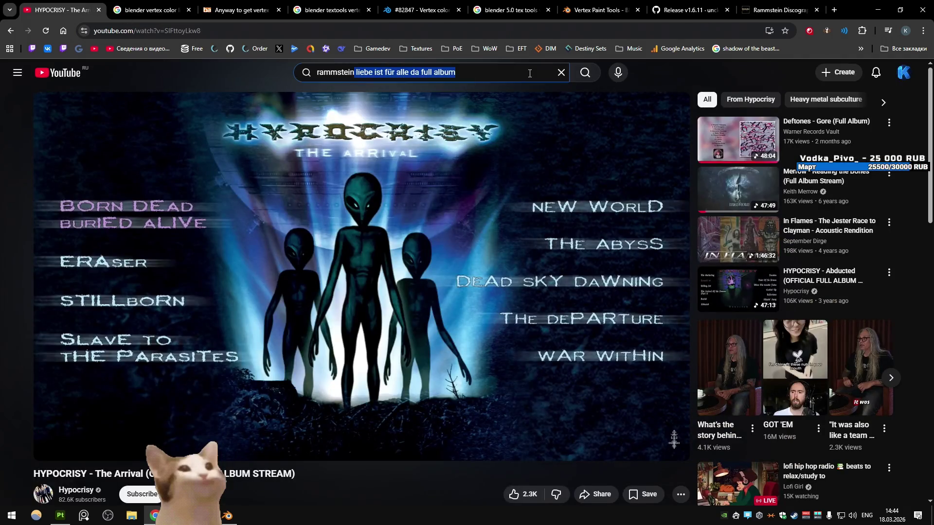
type("unti")
key("Down")
key("Return")
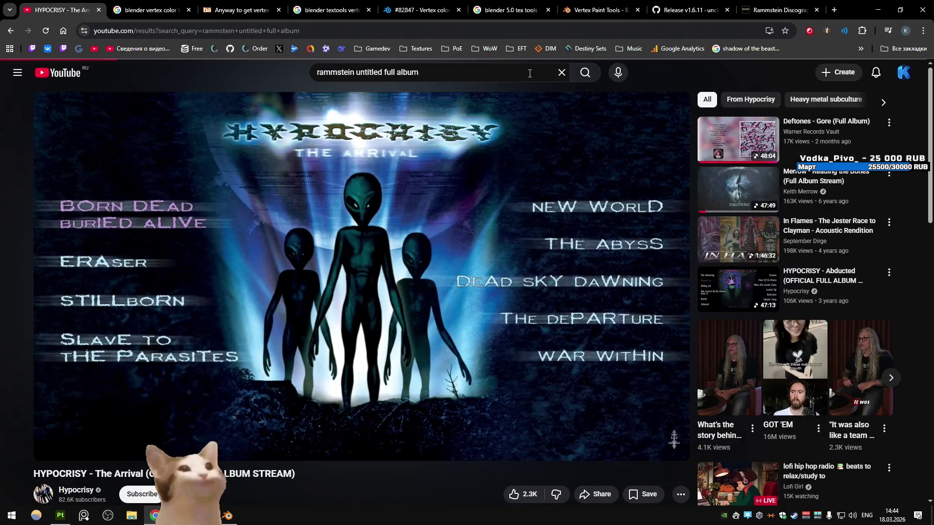
- Play 'Rammstein (2019) Full Album HD' and return to Substance 3D Painter
mouse_move(225, 176)
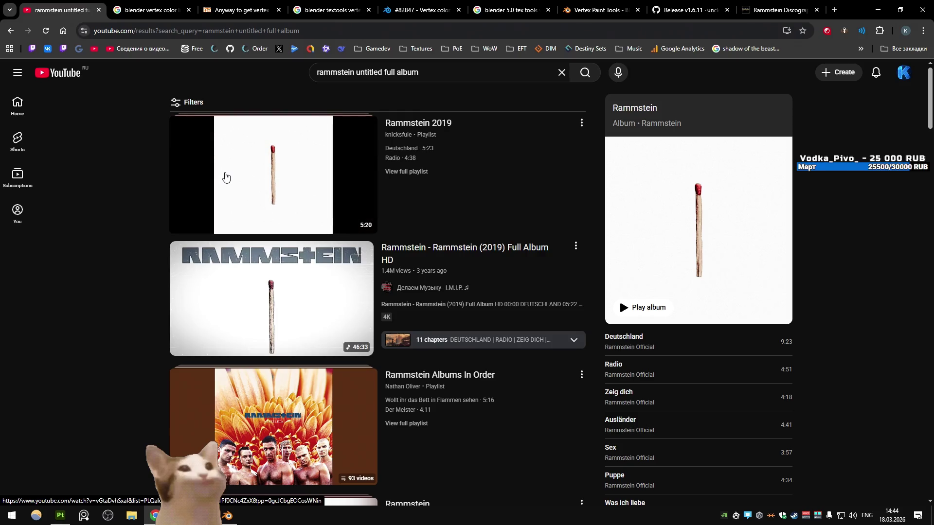
key("ctrl+shift+Tab")
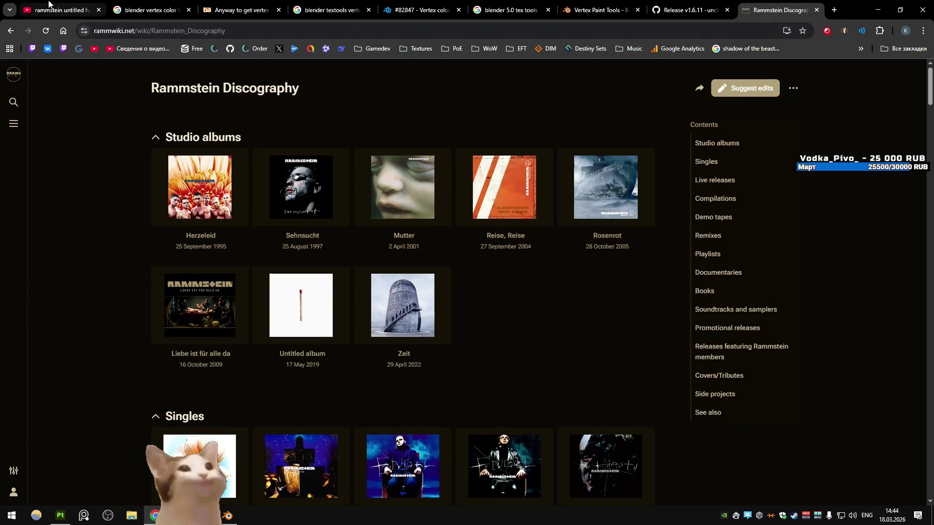
left_click(50, 5)
left_click(179, 251)
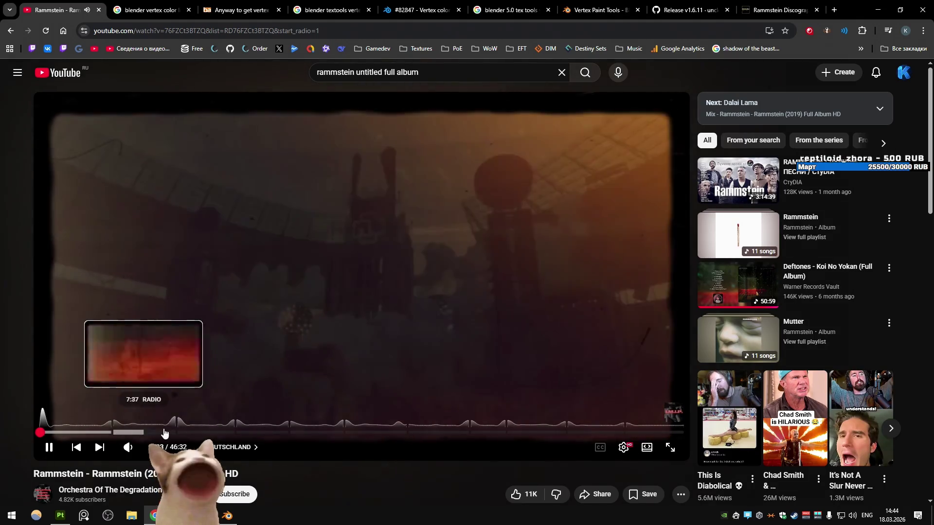
key("alt+Tab")
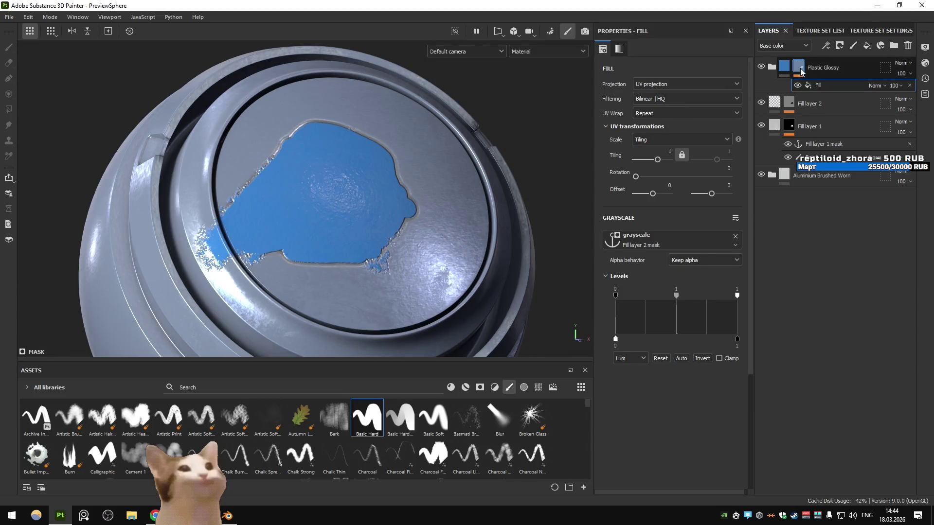
- In mask view, delete the Fill effect from Plastic Glossy's mask
key("m")
left_click(702, 360)
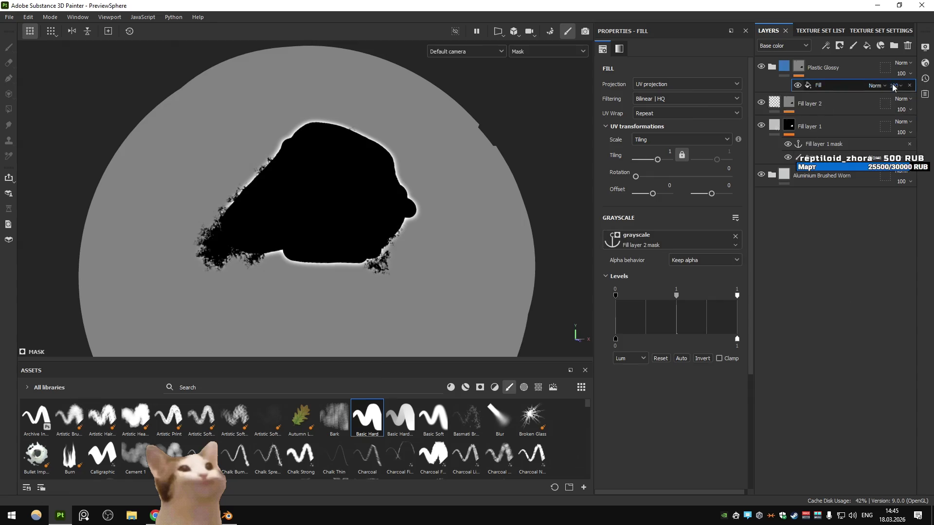
left_click(909, 85)
- Hide the Fill effect in Fill layer 2's mask and select its Invert effect
left_click(801, 94)
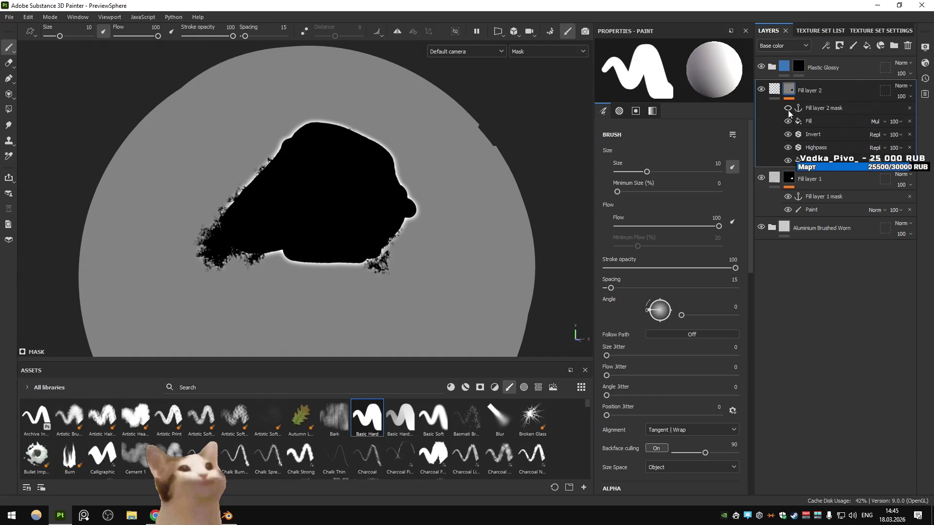
left_click(787, 121)
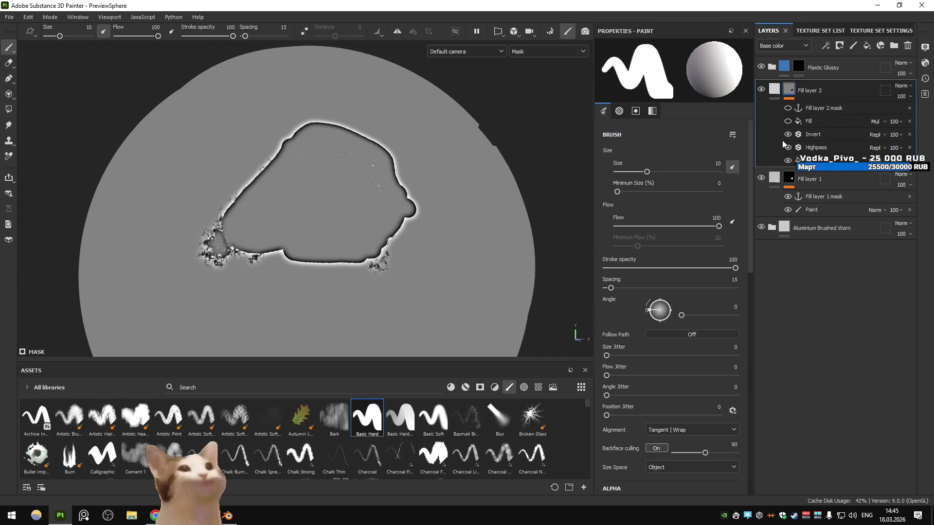
left_click(816, 134)
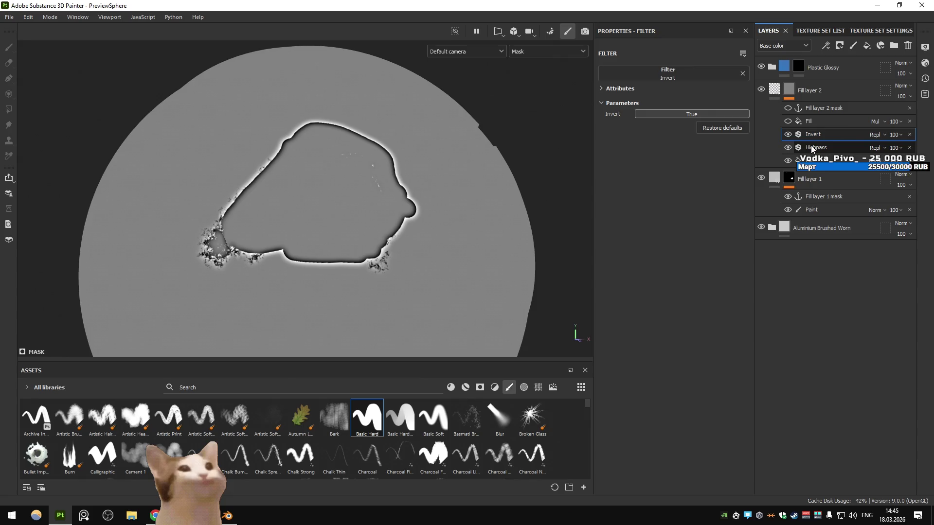
key("alt+Tab")
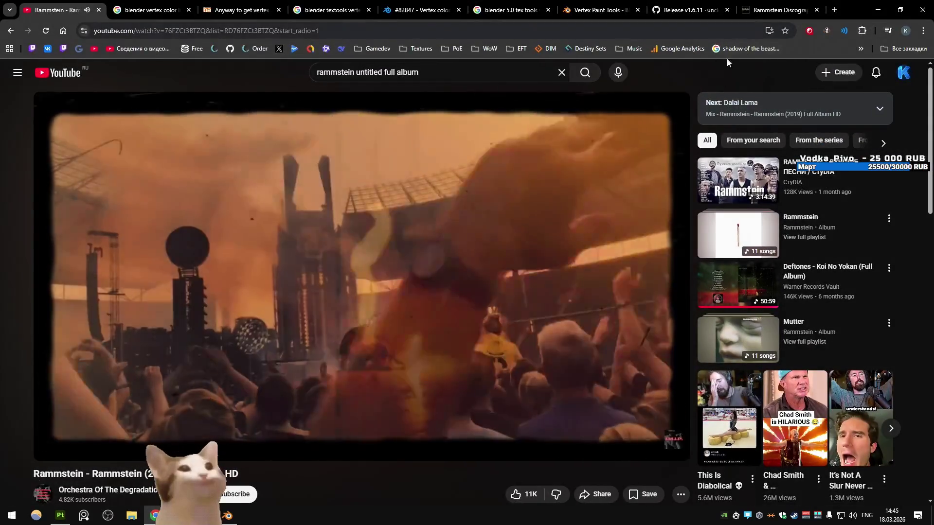
- Search a new YouTube tab for 'substance painter peeling paint' and pause the first tutorial
middle_click(73, 72)
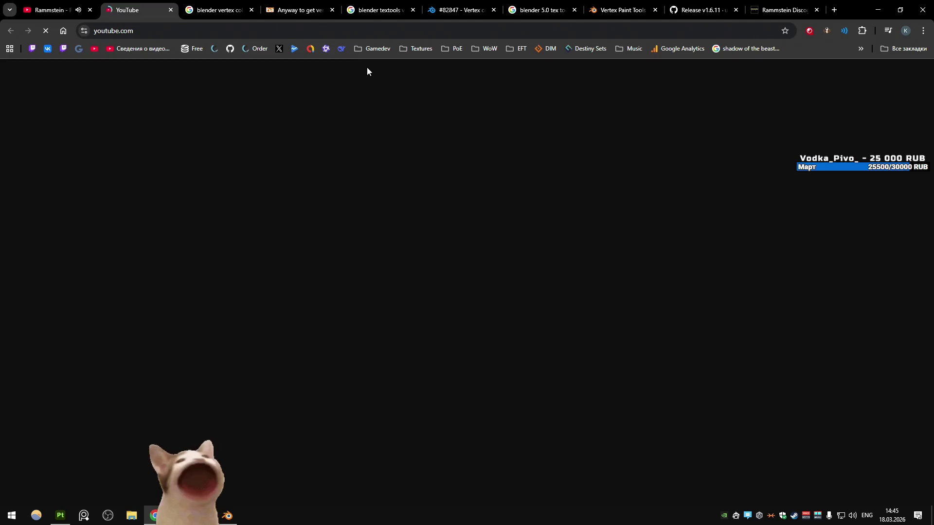
left_click(362, 71)
type("subst")
type("ance painter peeling pa")
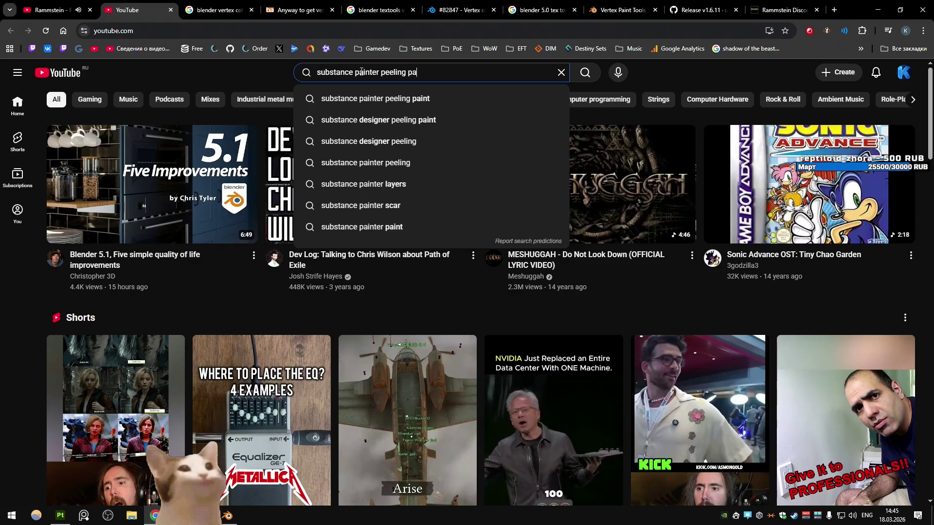
type("int")
key("Return")
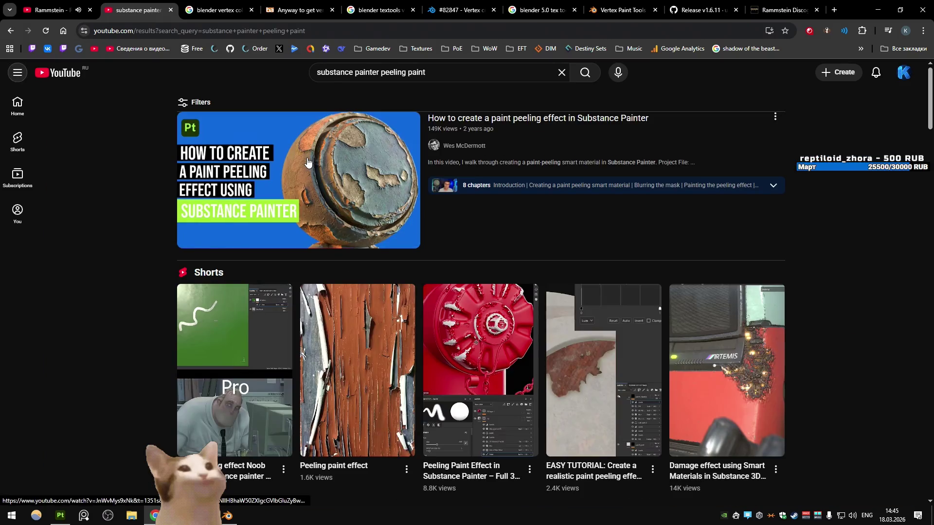
left_click(307, 162)
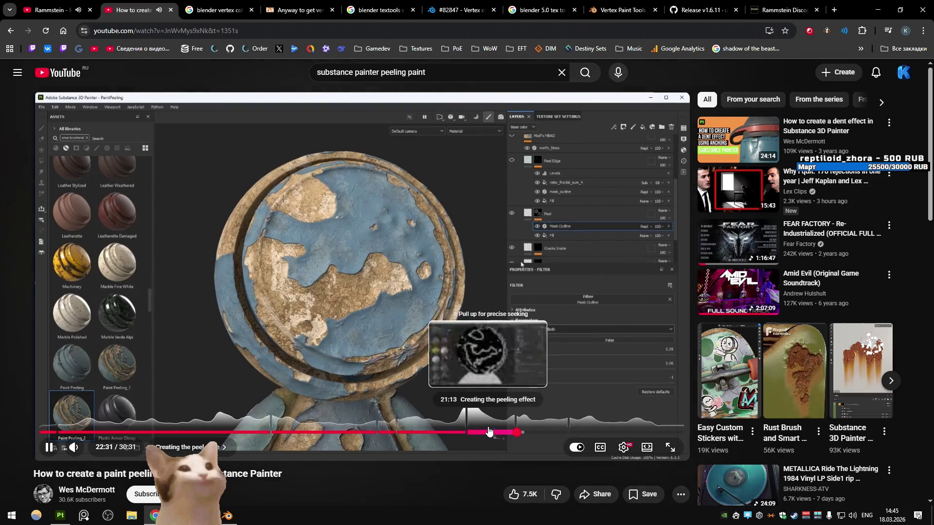
left_click(583, 275)
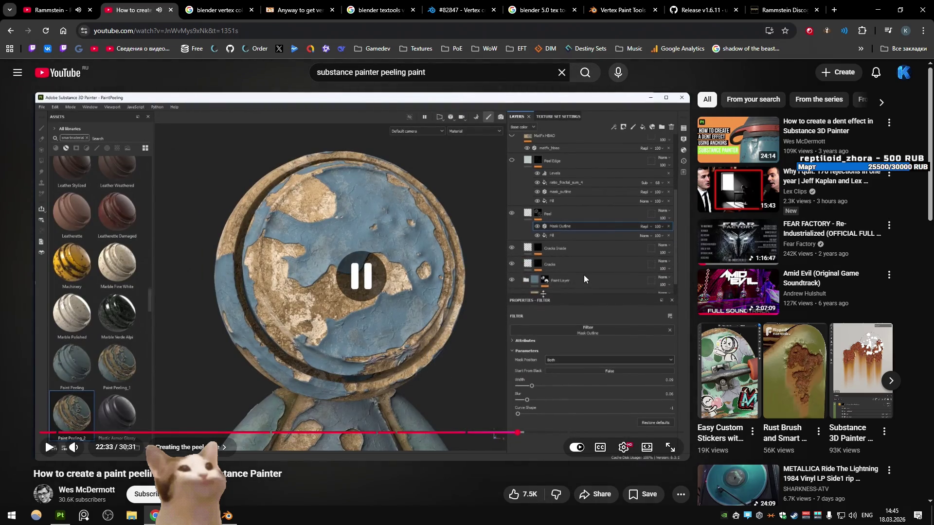
key("alt+Tab")
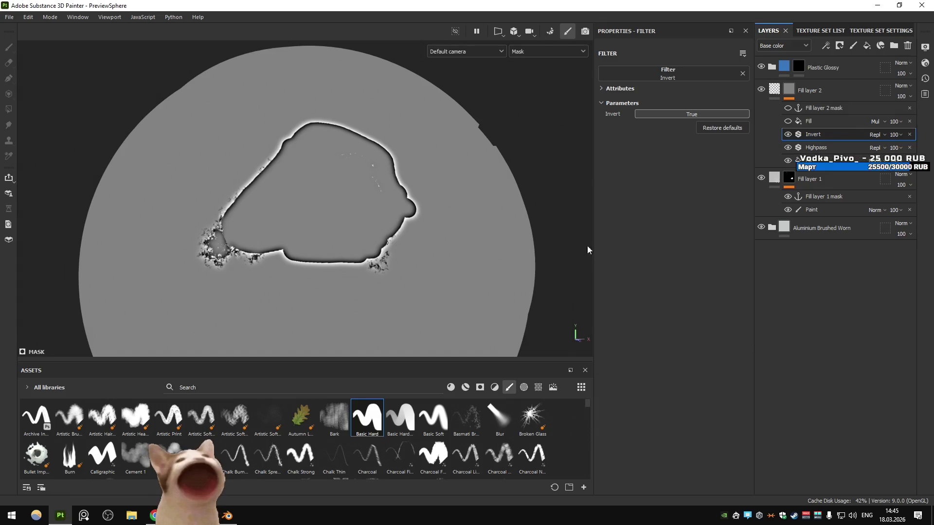
- Replace the Highpass filter on Fill layer 2's mask with Mask Outline
left_click(700, 74)
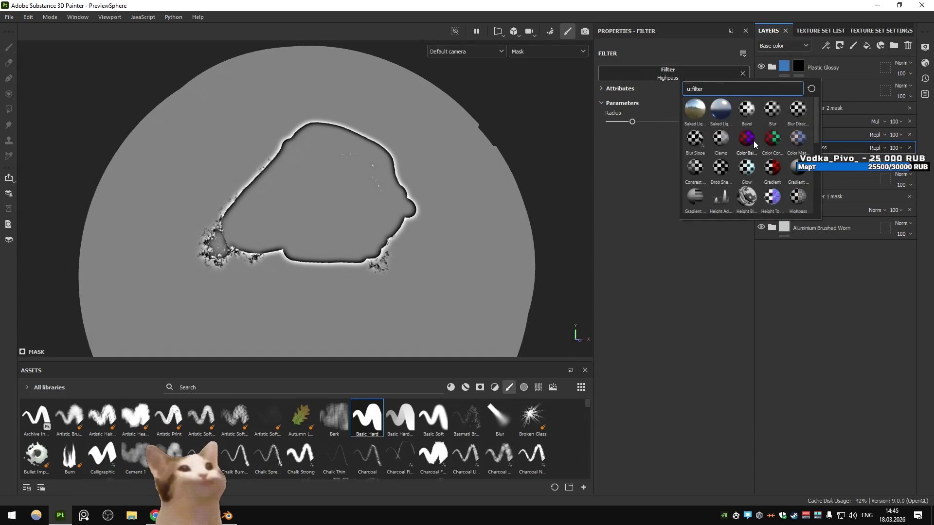
scroll("down", 3)
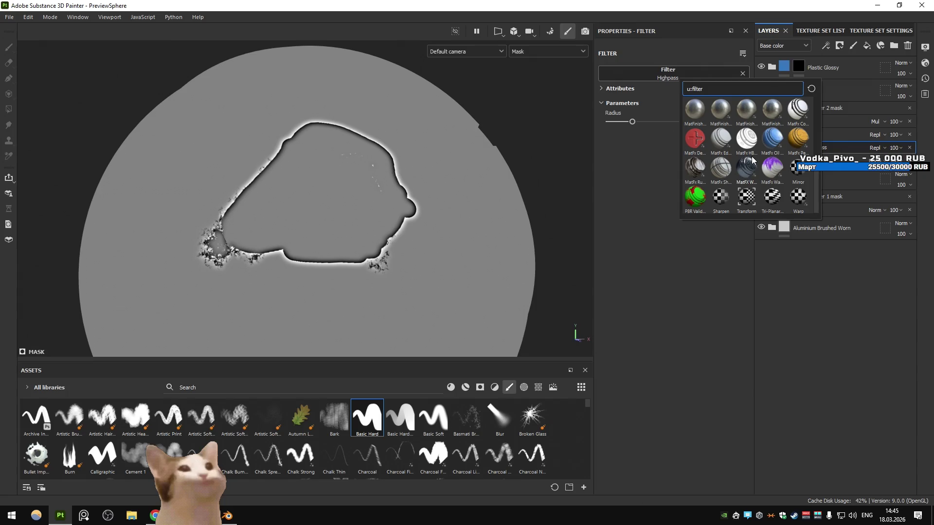
scroll("up", 3)
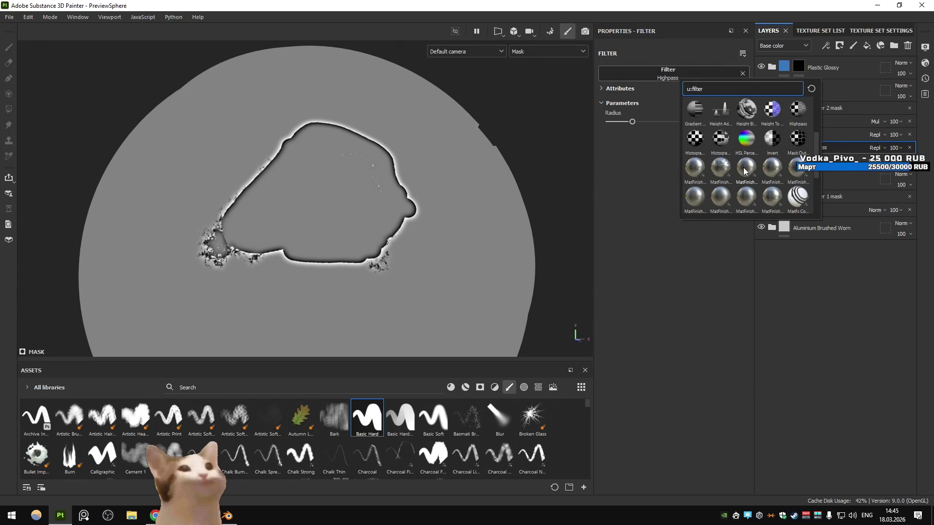
scroll("up", 3)
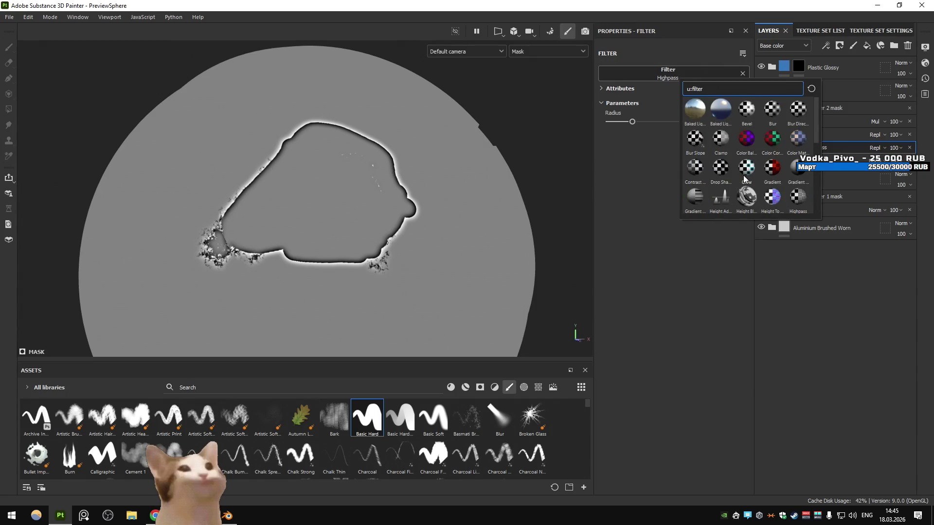
type(" outline")
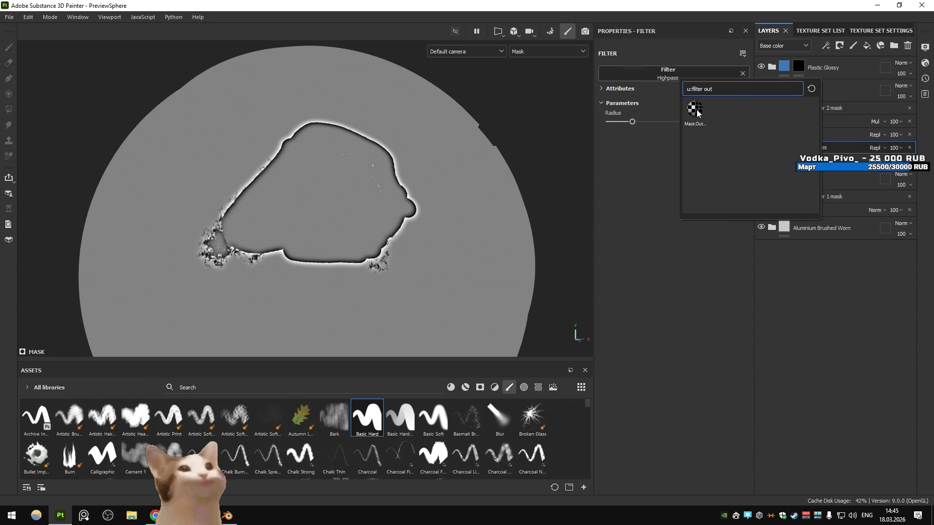
left_click(695, 110)
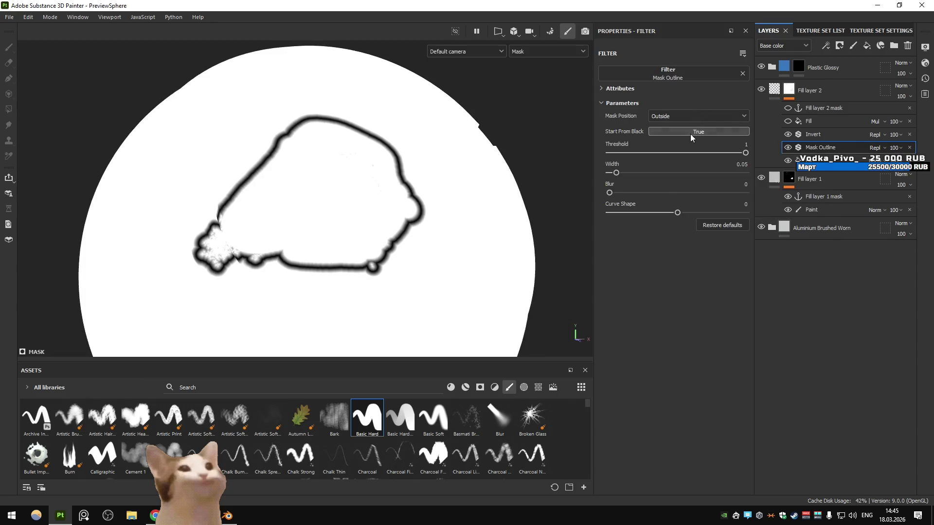
- Turn off Invert and set the outline width to 0.04 and curve shape to -0.21
left_click(787, 134)
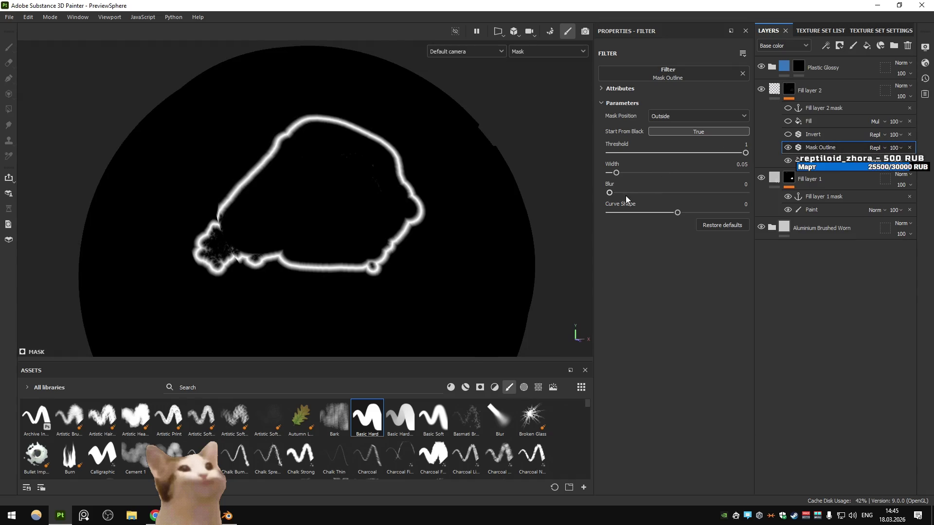
left_click_drag(616, 172, 615, 174)
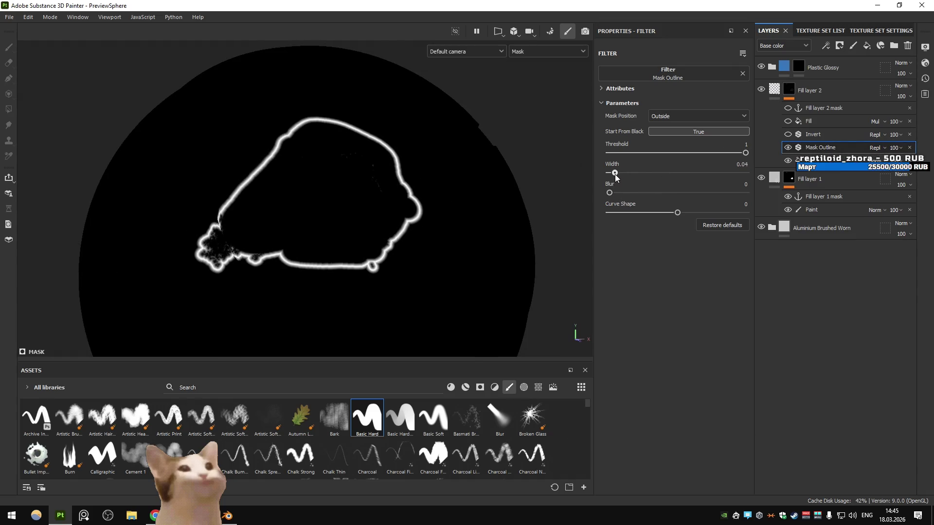
left_click_drag(677, 212, 649, 215)
- Switch to the browser tutorial and speed up its playback
key("alt+Tab")
key("shift+period")
key("shift+period")
key("m")
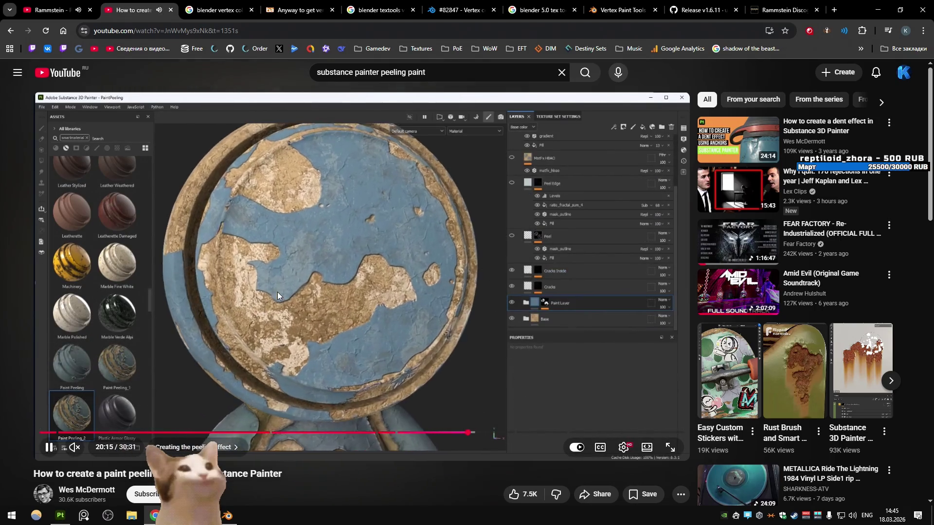
- Seek the tutorial forward, then back to around 20:24
left_click(472, 431)
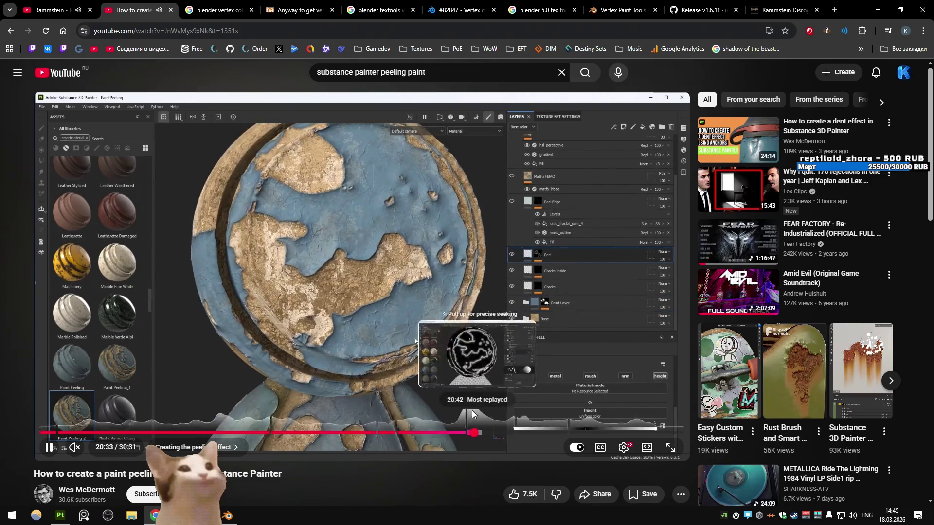
left_click(470, 432)
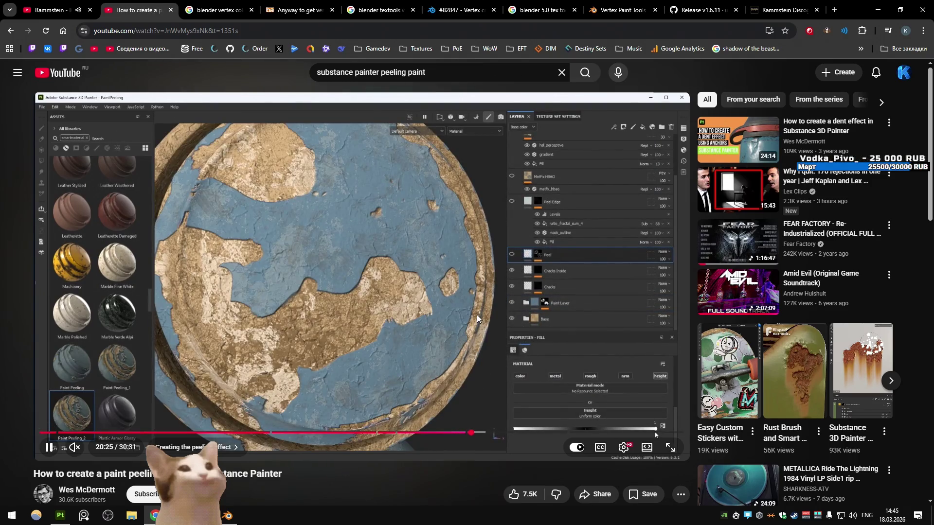
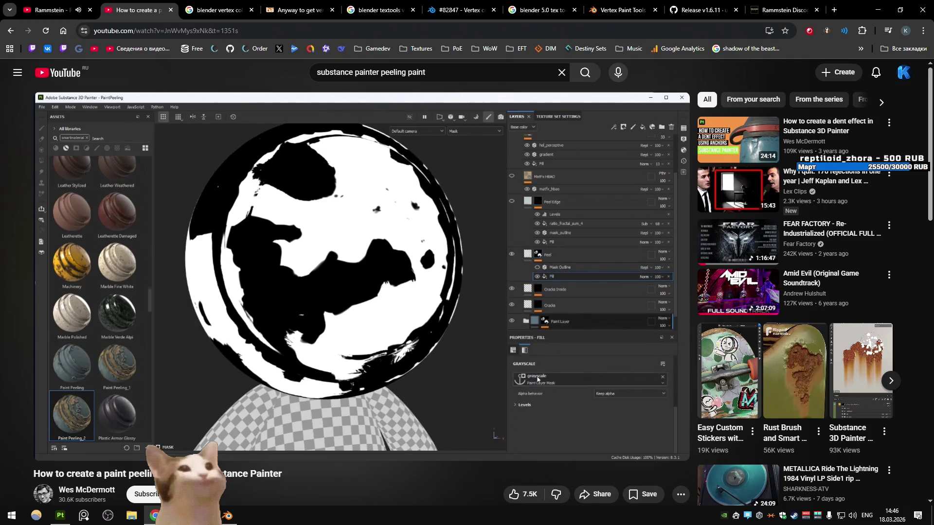
- Skip the tutorial ahead, pause it at the mask outline step, and return to Substance Painter
key("Right")
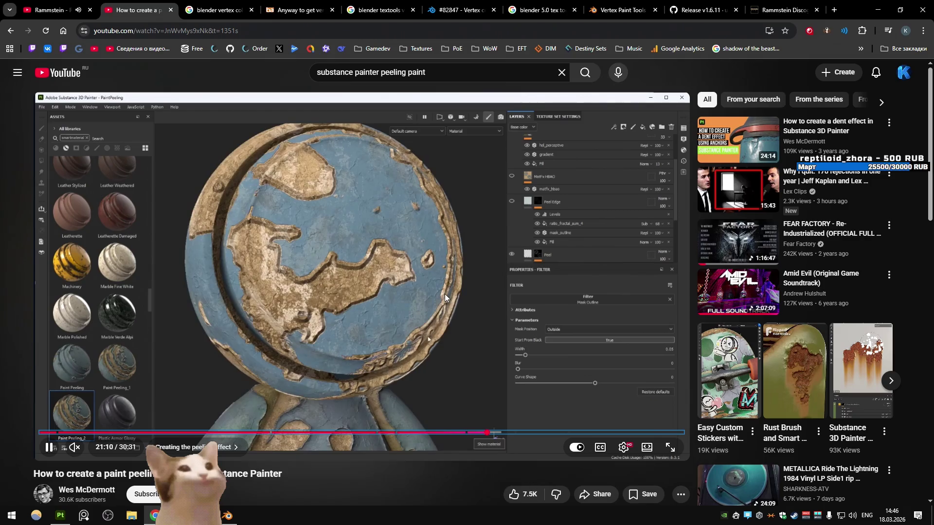
left_click(444, 290)
key("alt+Tab")
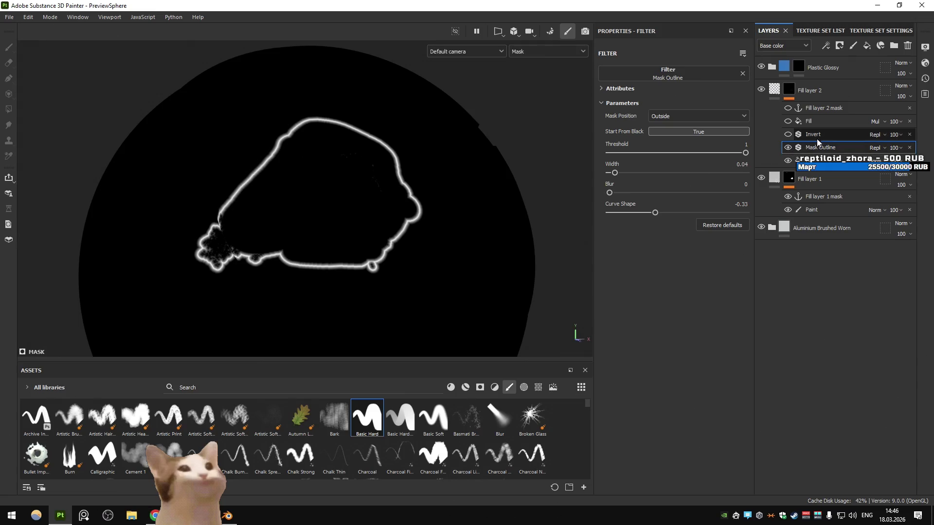
- Set Fill layer 2's Mask Outline filter position to Outside after trying Inside
left_click(675, 117)
left_click(673, 138)
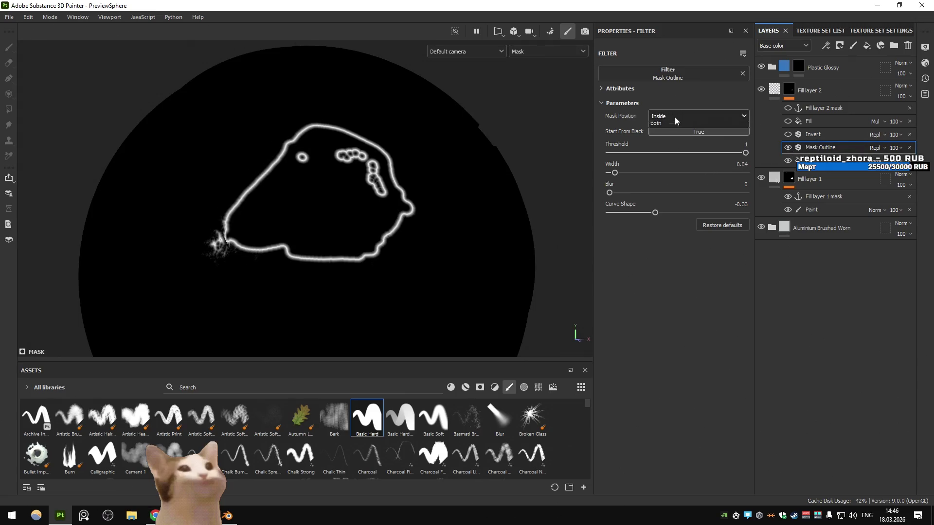
left_click(774, 90)
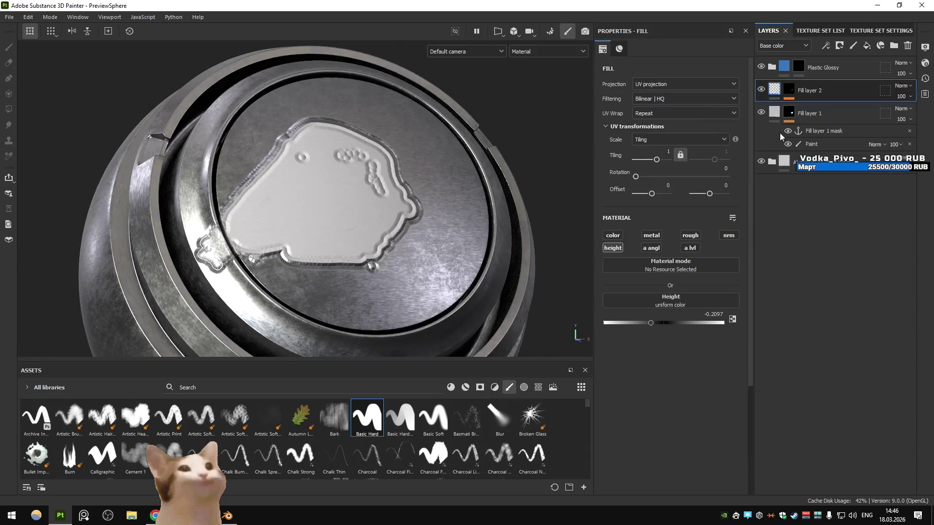
left_click(788, 89)
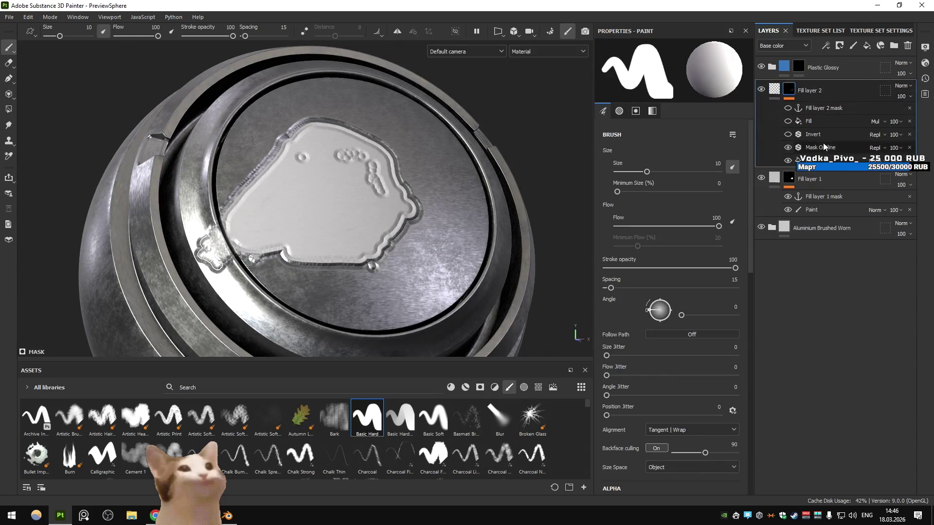
left_click(822, 147)
left_click(680, 114)
left_click(675, 136)
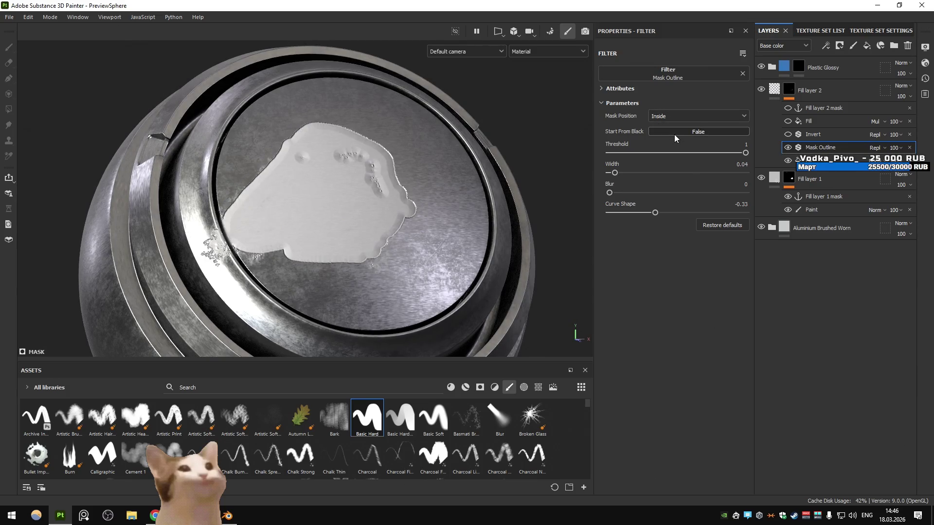
left_click(677, 116)
left_click(672, 129)
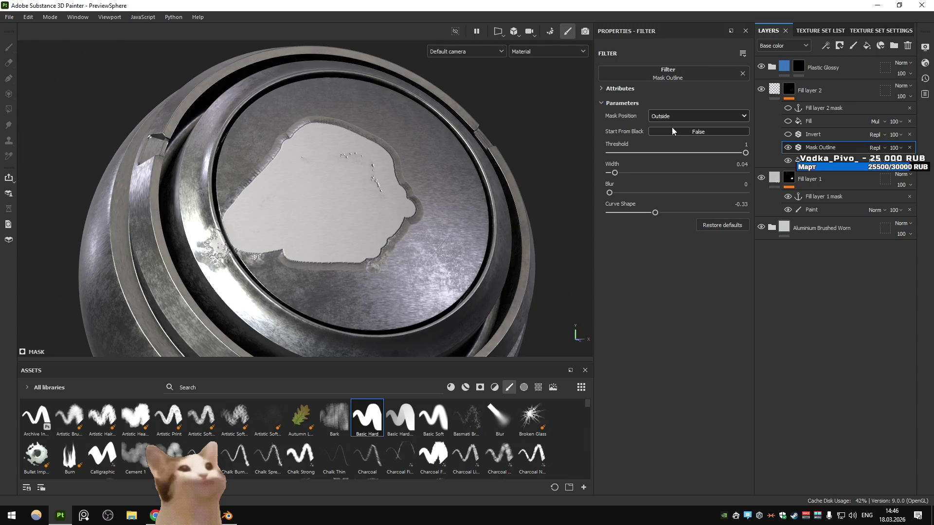
- Give the outline blur 0.03 and curve shape -0.78, then paint the patch wider
left_click_drag(611, 191, 620, 175)
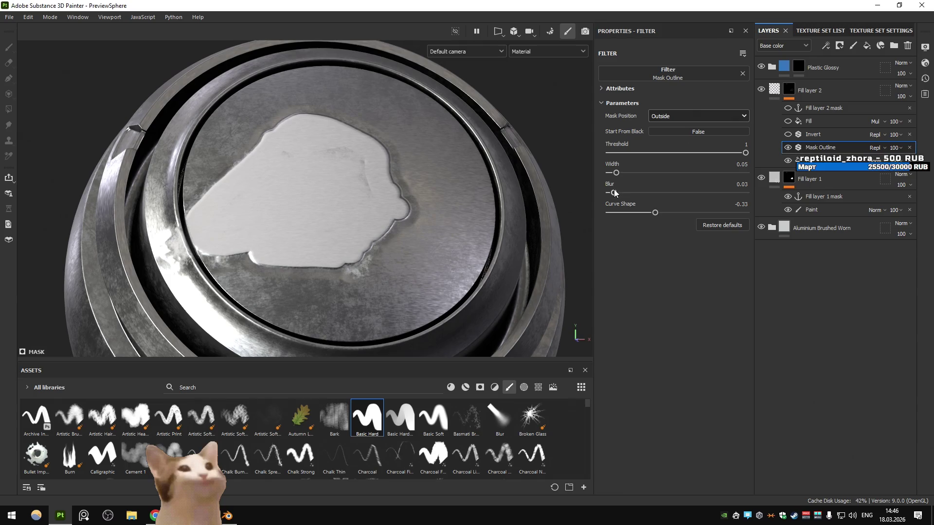
left_click_drag(650, 210, 623, 214)
left_click_drag(487, 218, 438, 239)
scroll("up", 3)
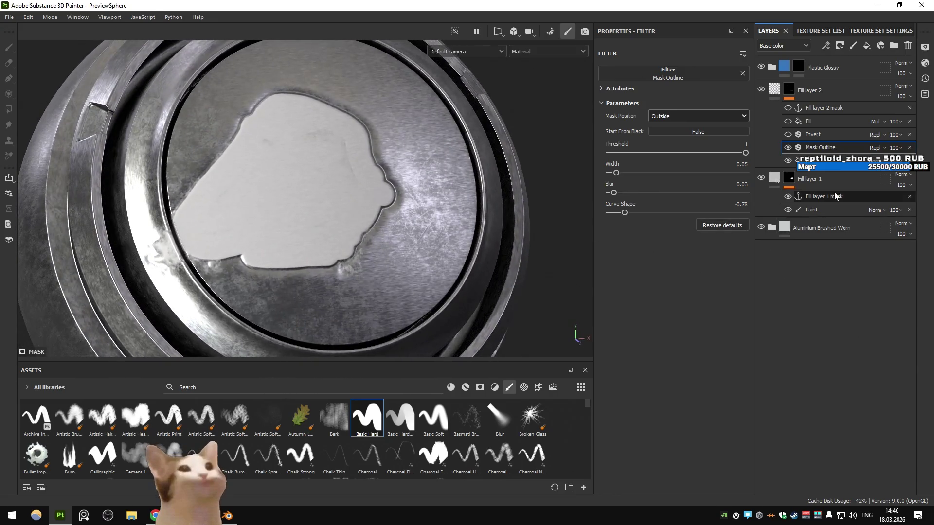
left_click(822, 209)
left_click_drag(389, 219, 358, 255)
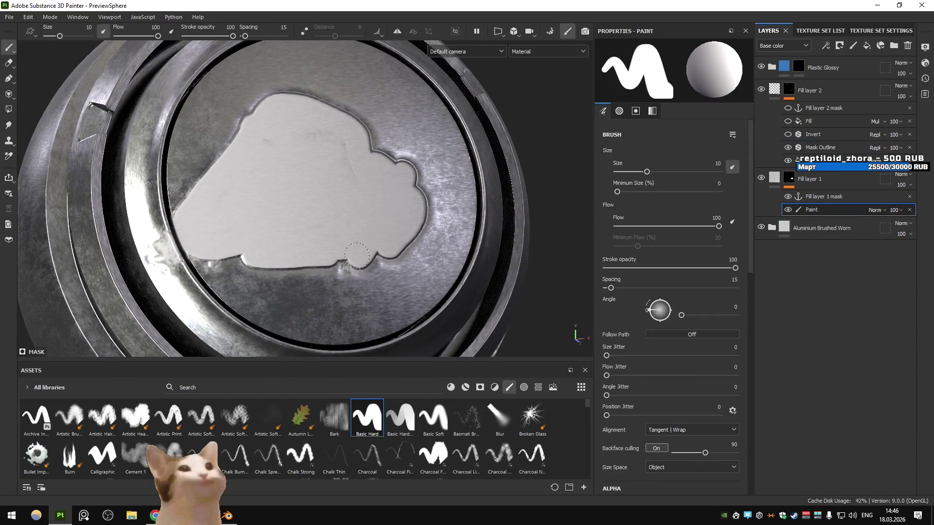
- Find the Dirt 1 brush by searching 'dirt' and paint ragged strokes along the patch edges
left_click(195, 387)
type("dirt")
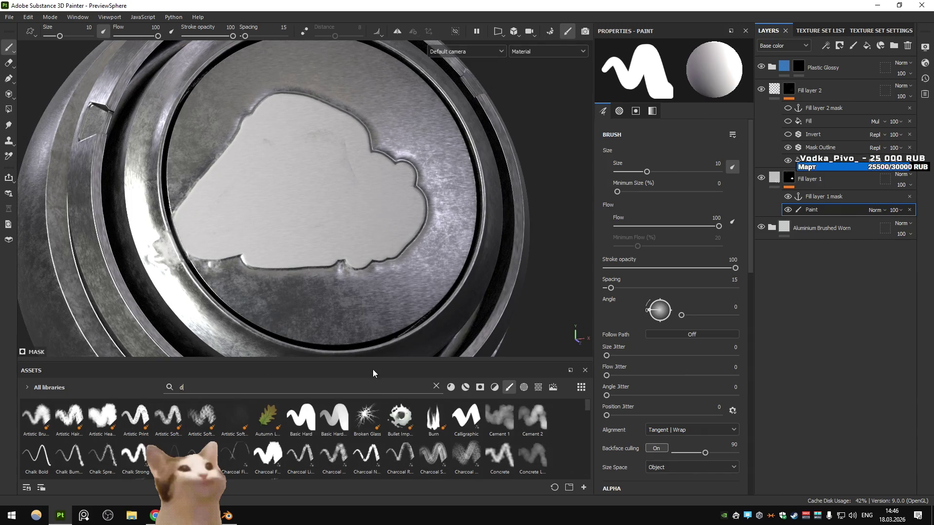
left_click(268, 417)
left_click_drag(336, 291, 185, 175)
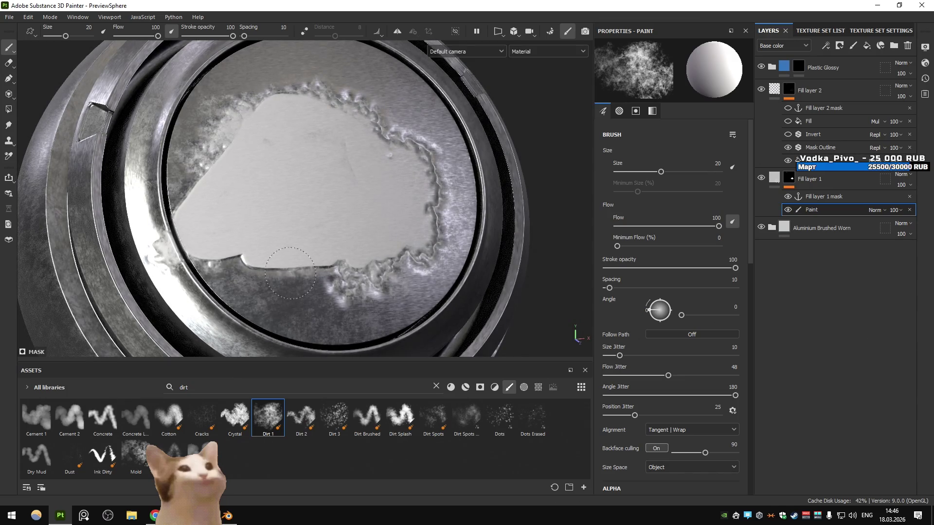
left_click_drag(299, 271, 334, 266)
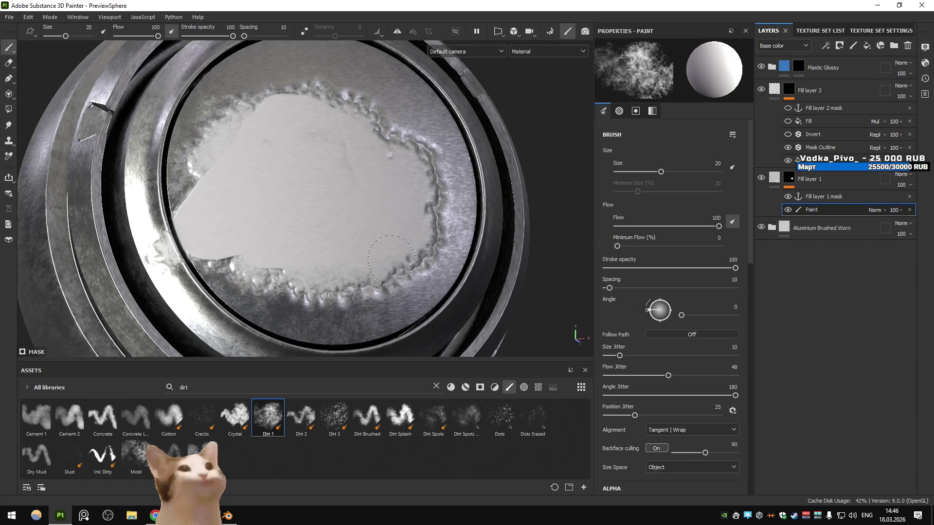
left_click_drag(350, 209, 413, 218)
left_click(9, 17)
- Open Schizm.spp from recent files, switch to the Schizm texture set, and select Fill layer 23
mouse_move(73, 49)
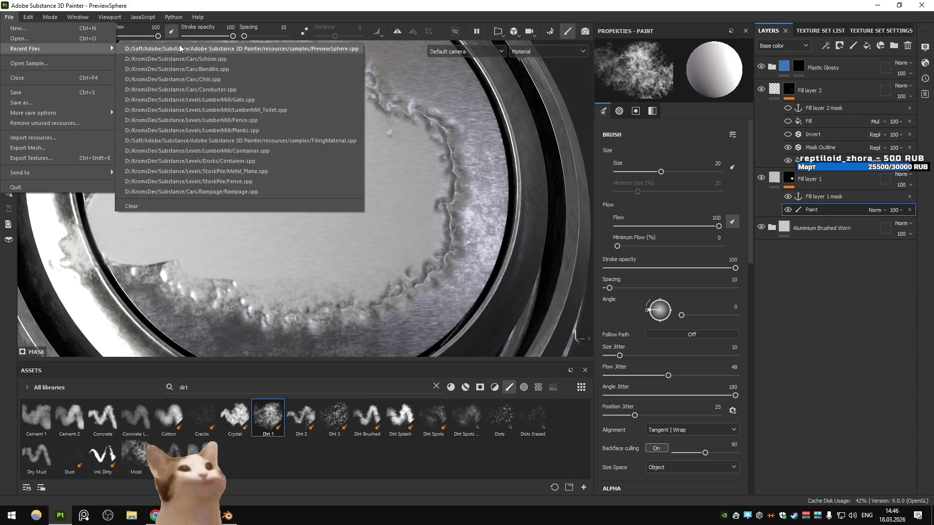
left_click(182, 58)
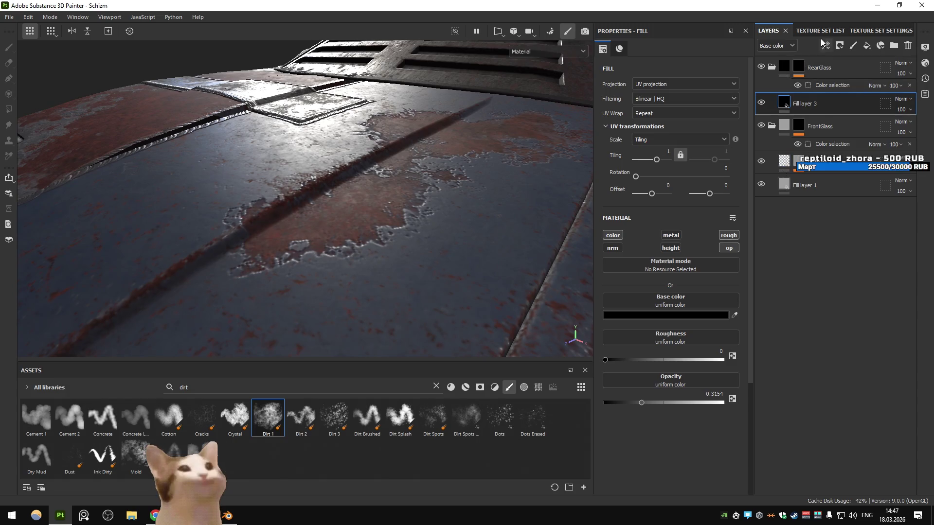
left_click(823, 32)
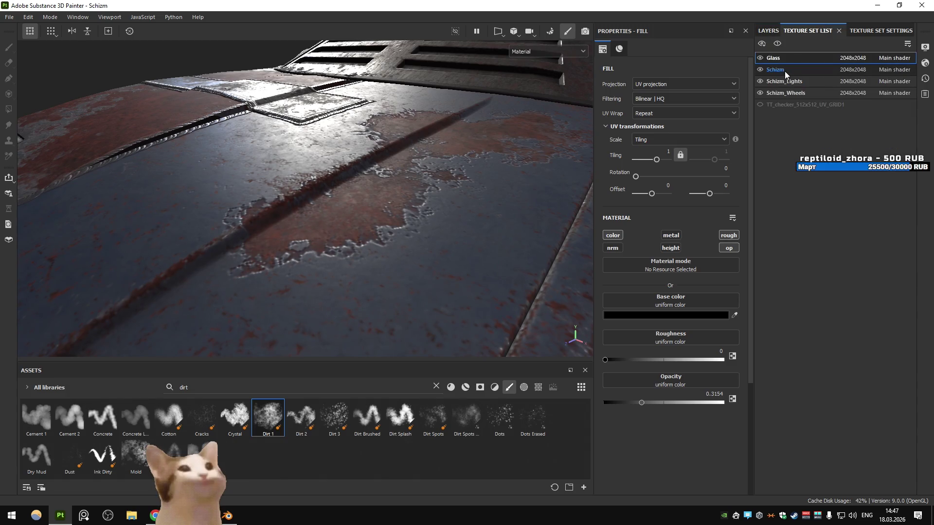
left_click(794, 68)
left_click(767, 29)
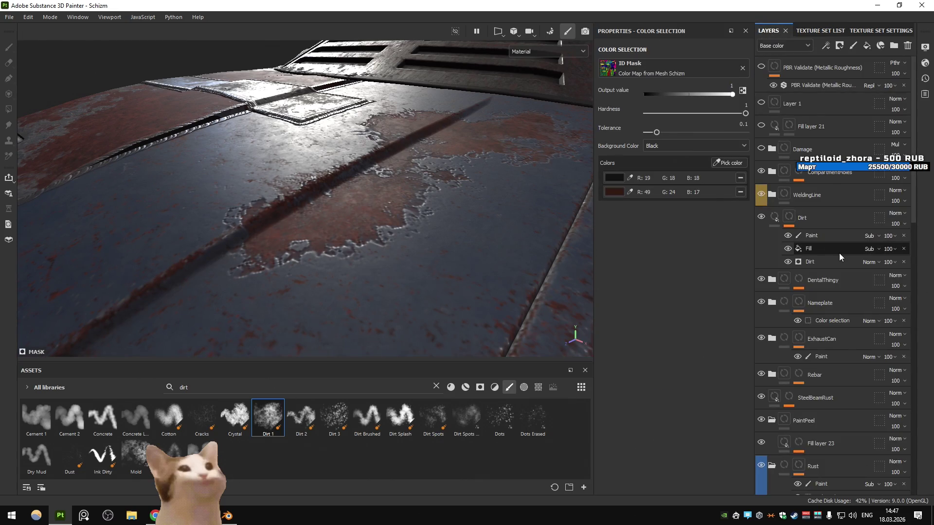
scroll("down", 3)
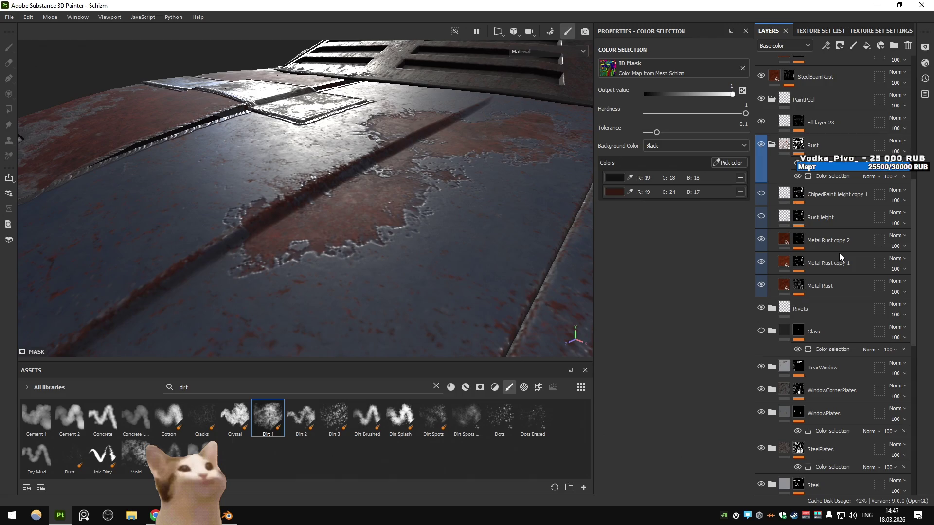
scroll("up", 3)
left_click(799, 211)
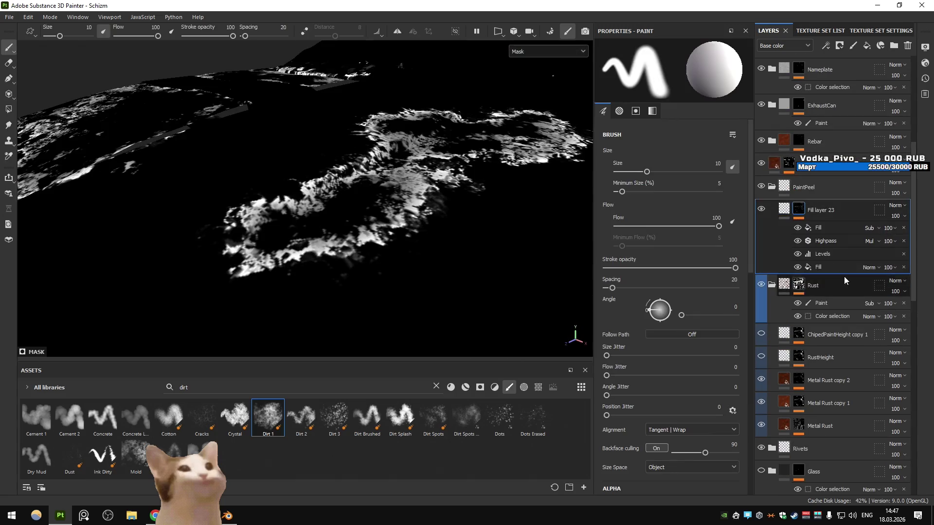
- Replace Fill layer 23's Highpass with Mask Outline, Start From Black off, slight blur, width 0.11
left_click(837, 250)
left_click(836, 242)
left_click(665, 78)
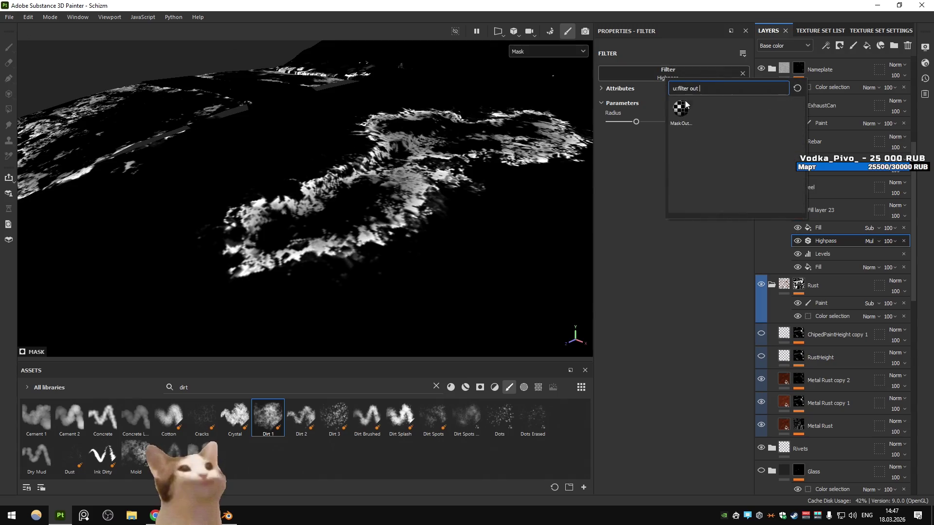
left_click(690, 110)
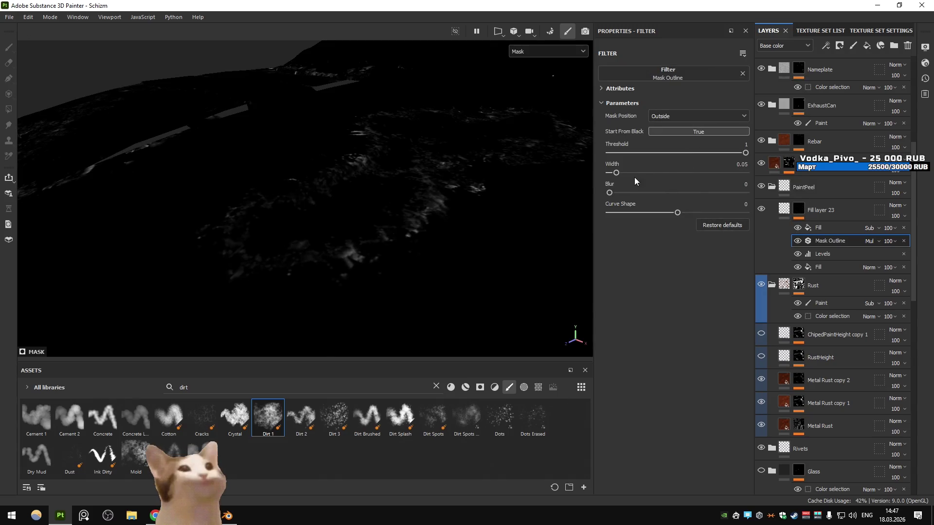
left_click(667, 132)
left_click_drag(609, 192, 624, 174)
left_click(797, 227)
- Delete the subtracting fill effect and set the layer's fill height to -0.1371
left_click(843, 229)
key("Delete")
left_click(798, 227)
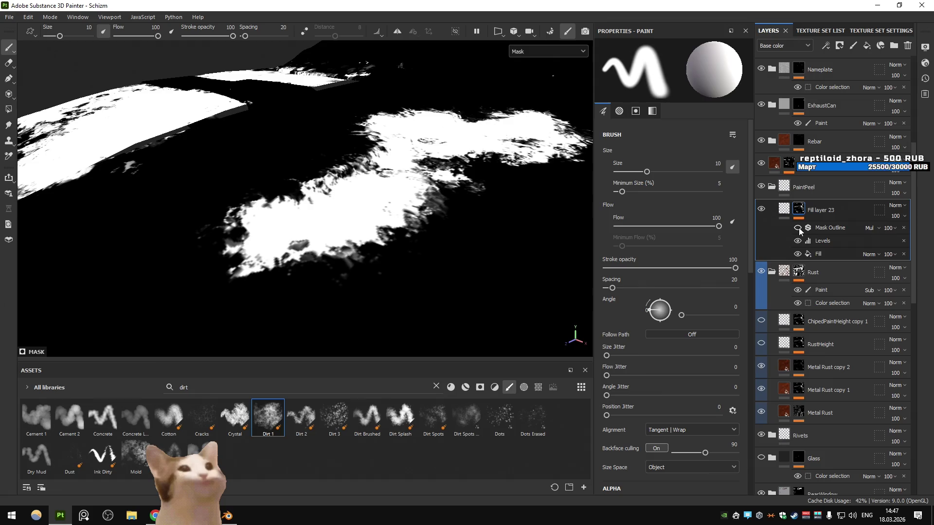
left_click(798, 227)
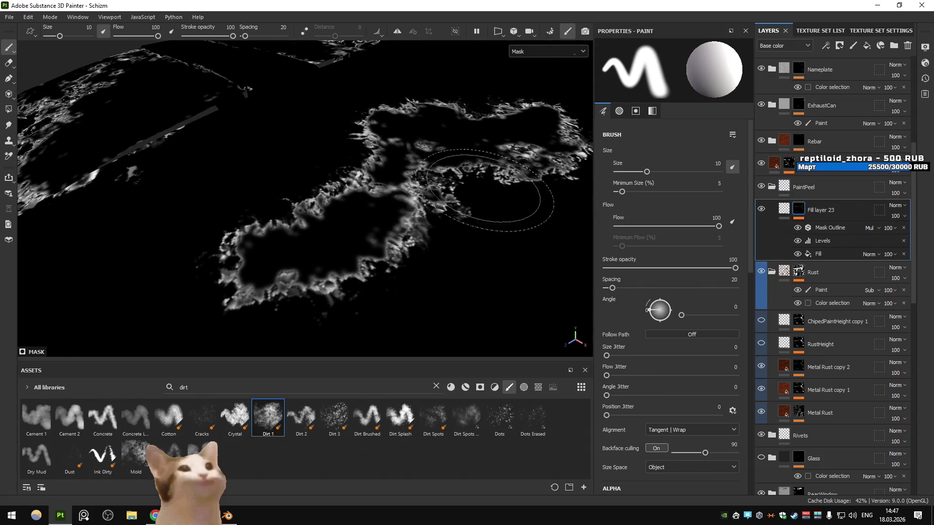
left_click(821, 252)
left_click(829, 227)
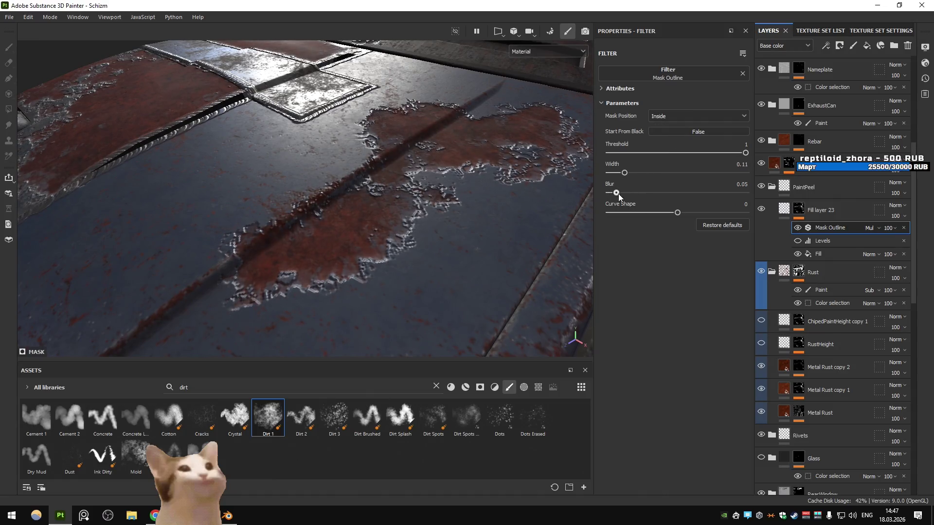
left_click(822, 209)
left_click_drag(657, 365, 655, 366)
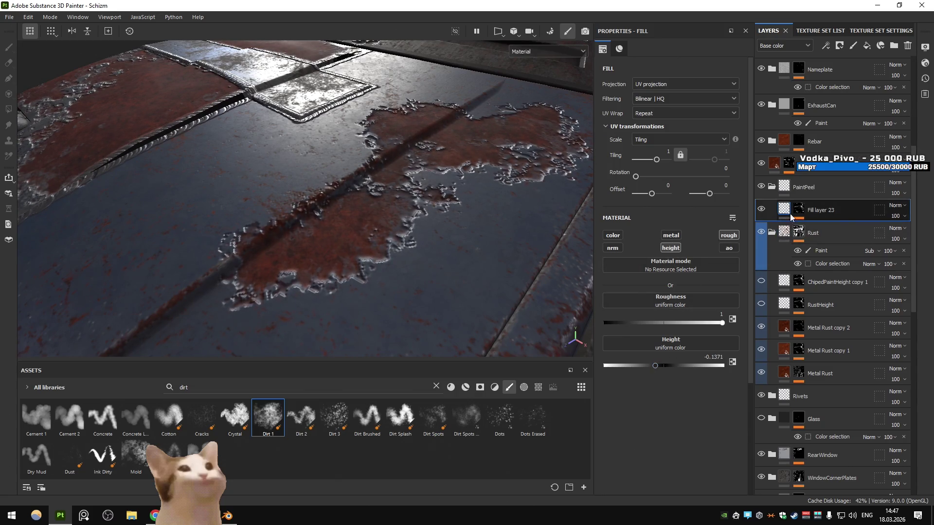
- Try a different outline blending, then delete the Mask Outline and Levels effects
left_click(799, 210)
left_click(799, 209)
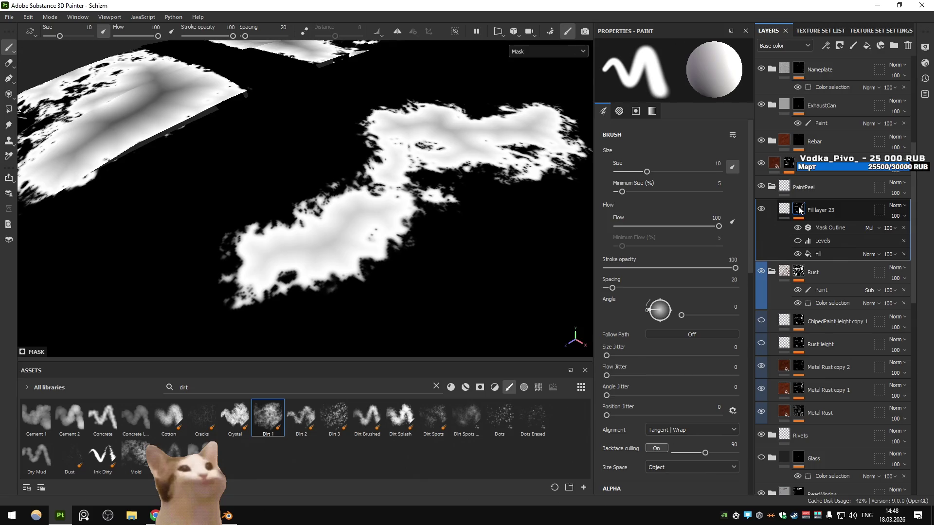
left_click(826, 228)
left_click(869, 228)
left_click(867, 89)
left_click(869, 228)
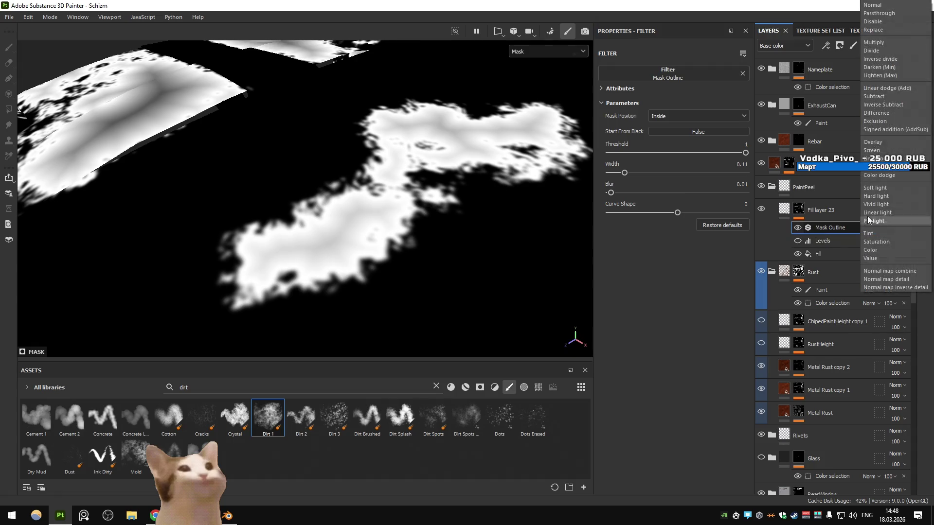
left_click(877, 27)
key("Delete")
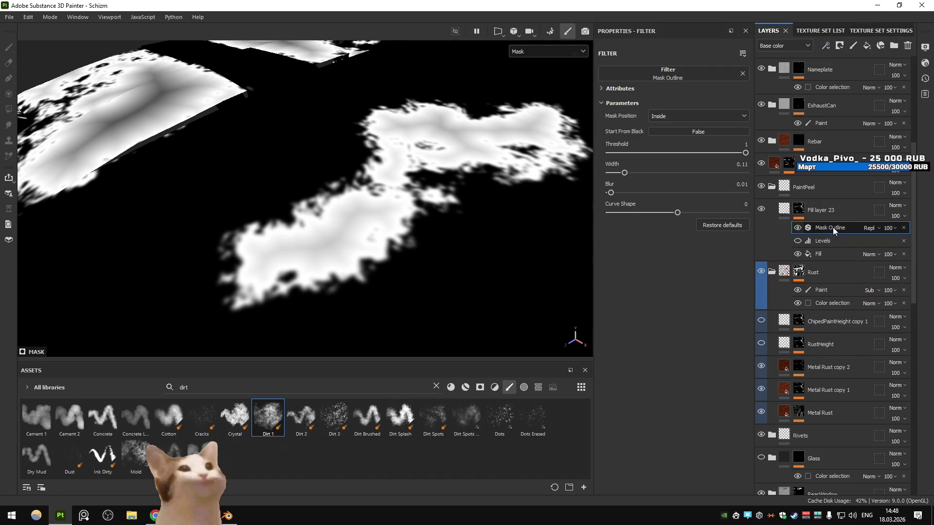
key("Delete")
- Add a new Mask Outline filter with Start From Black off and width 0.03
left_click(825, 45)
left_click(851, 118)
left_click(673, 73)
left_click(714, 109)
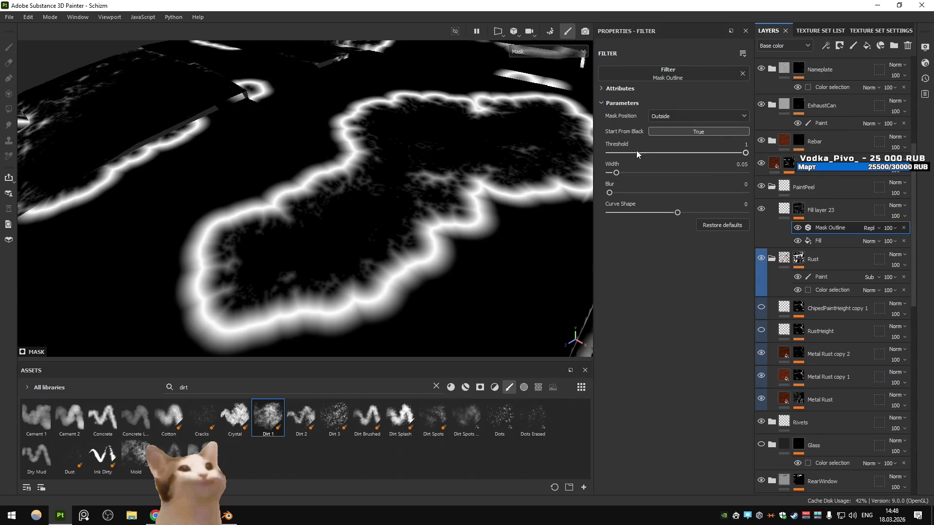
left_click(659, 131)
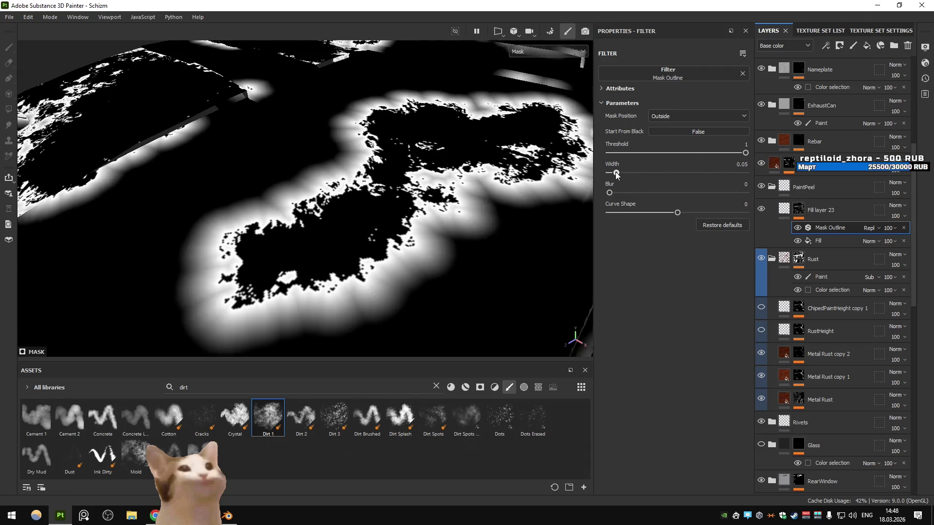
left_click_drag(615, 172, 613, 174)
left_click(617, 193)
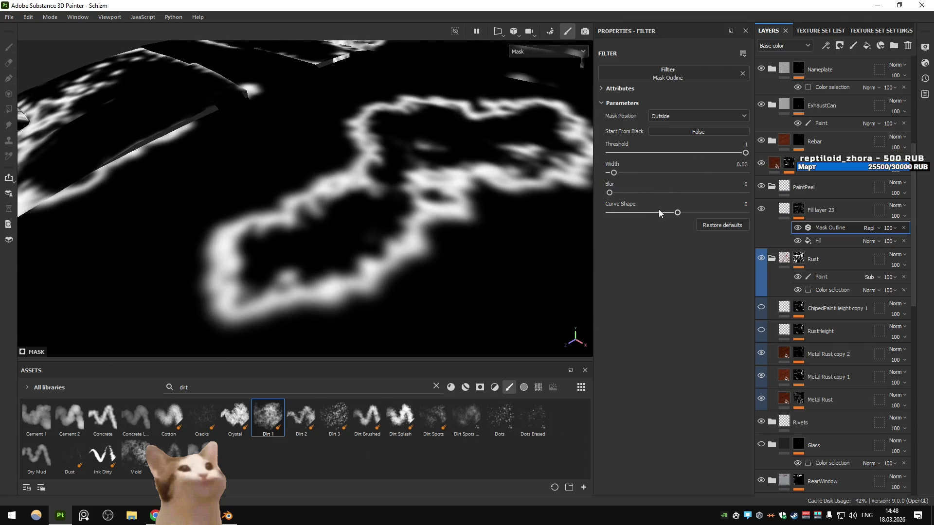
key("ctrl+z")
- Compare the Inside and Both mask positions for the outline
left_click(664, 116)
left_click(663, 139)
left_click(673, 119)
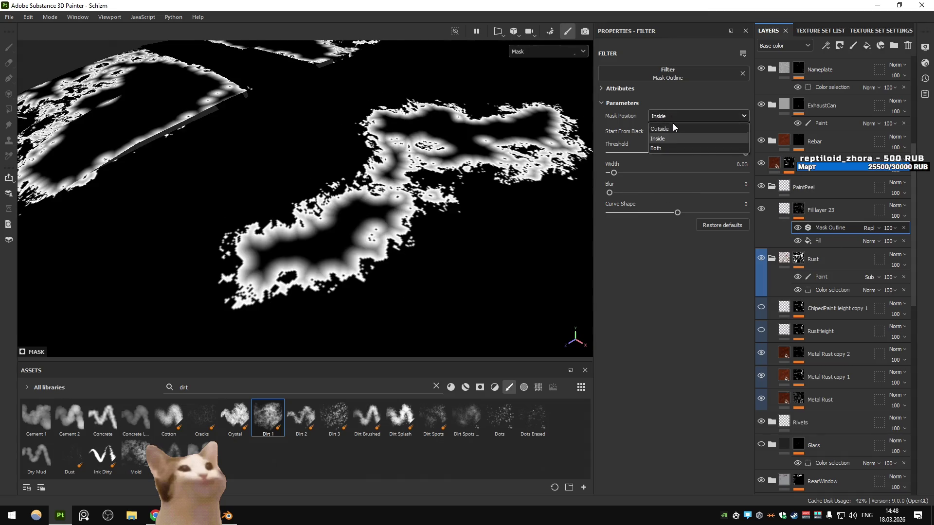
left_click(667, 147)
left_click(665, 117)
left_click(665, 134)
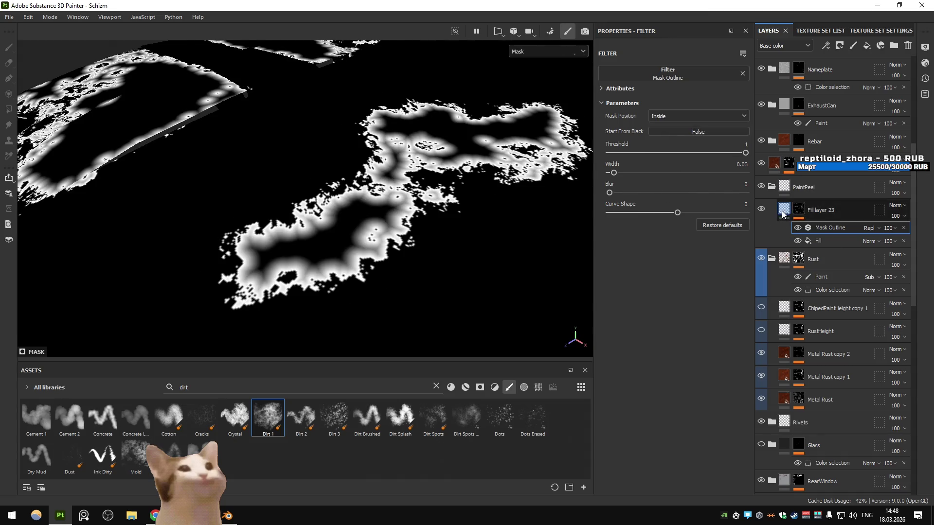
- Inspect the dirt patch, then set the outline's mask position back to Outside
left_click(783, 210)
left_click_drag(549, 197, 487, 205)
left_click(798, 212)
left_click(826, 227)
left_click(674, 117)
left_click(676, 129)
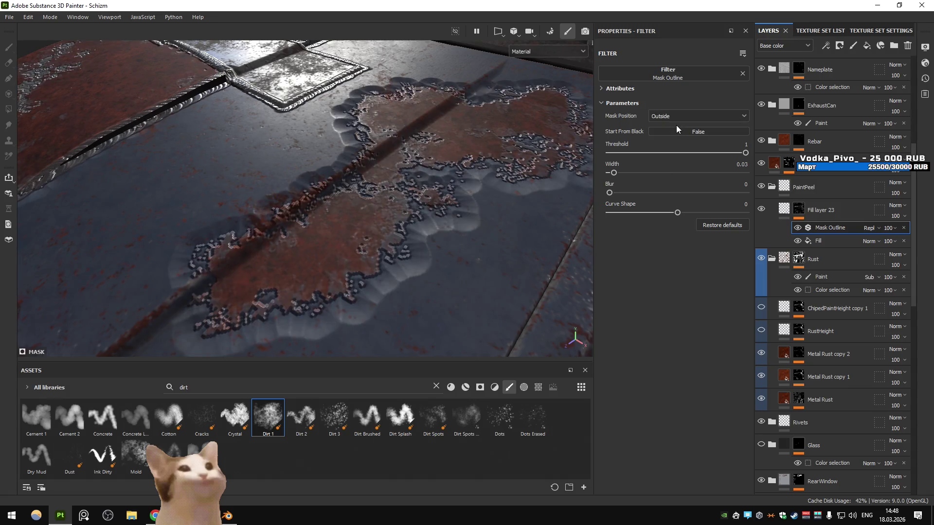
key("alt+Tab")
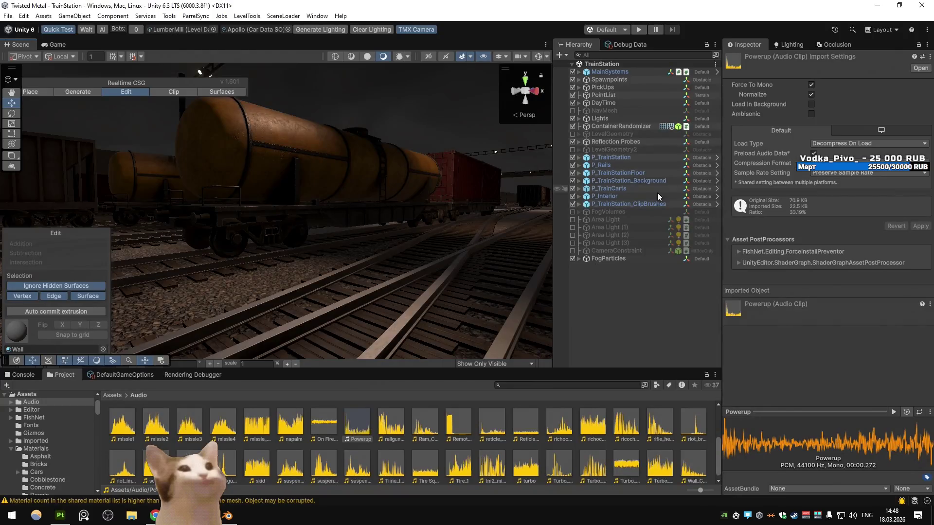
left_click(59, 515)
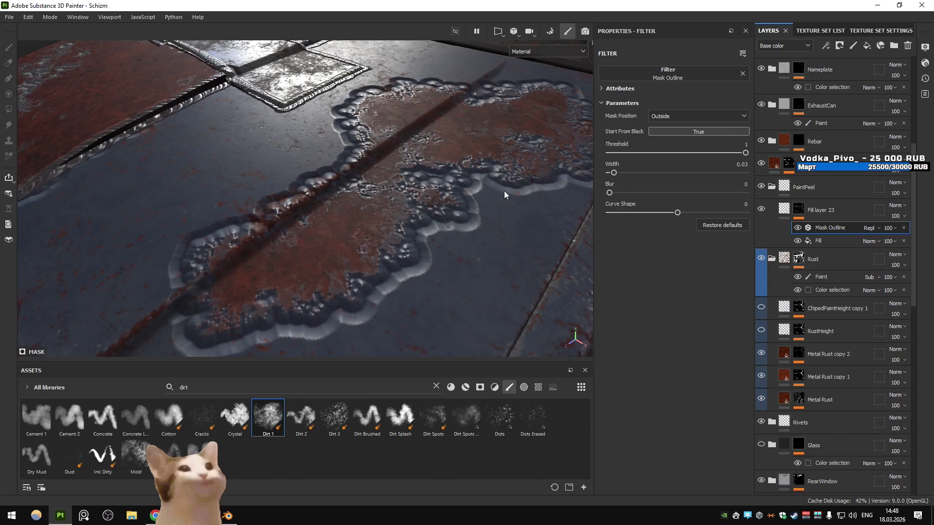
- Turn off Start From Black, raise the fill height, and set outline width 0.03, curve shape 0.28
left_click(678, 132)
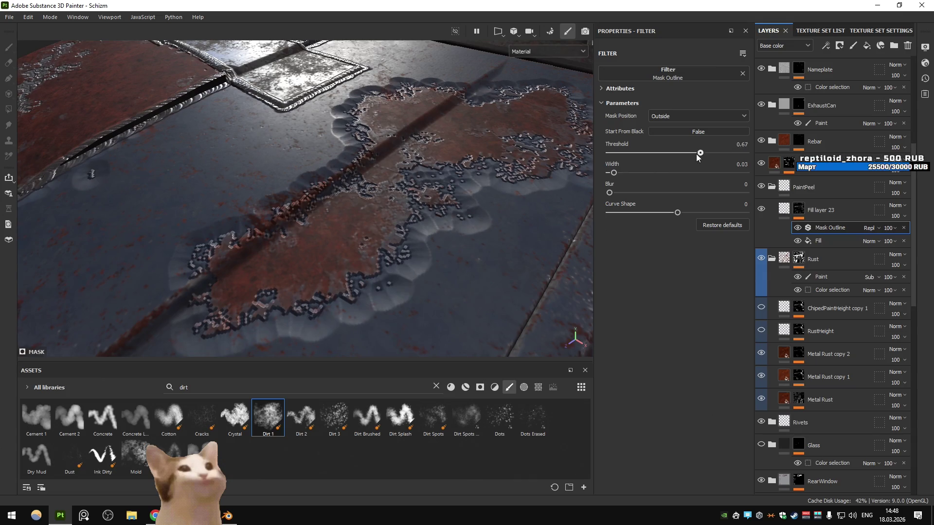
left_click_drag(614, 171, 612, 173)
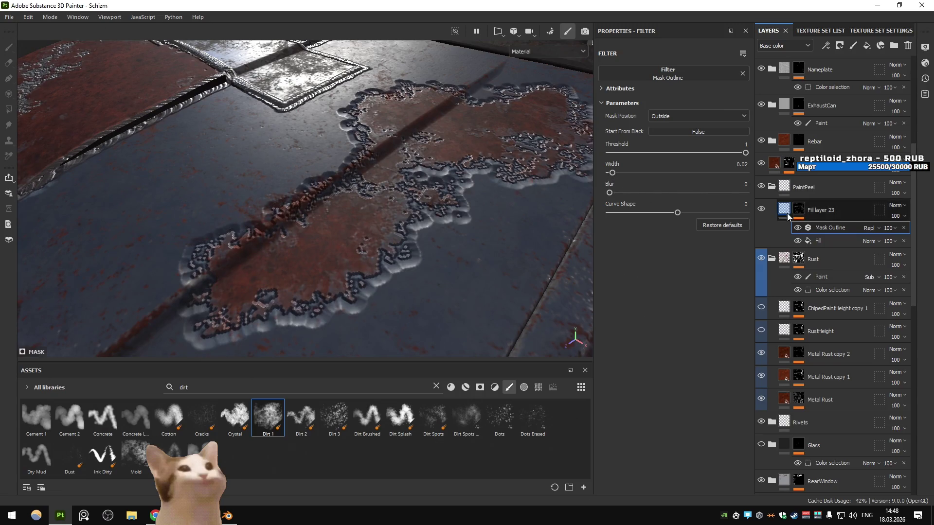
left_click_drag(658, 364, 669, 365)
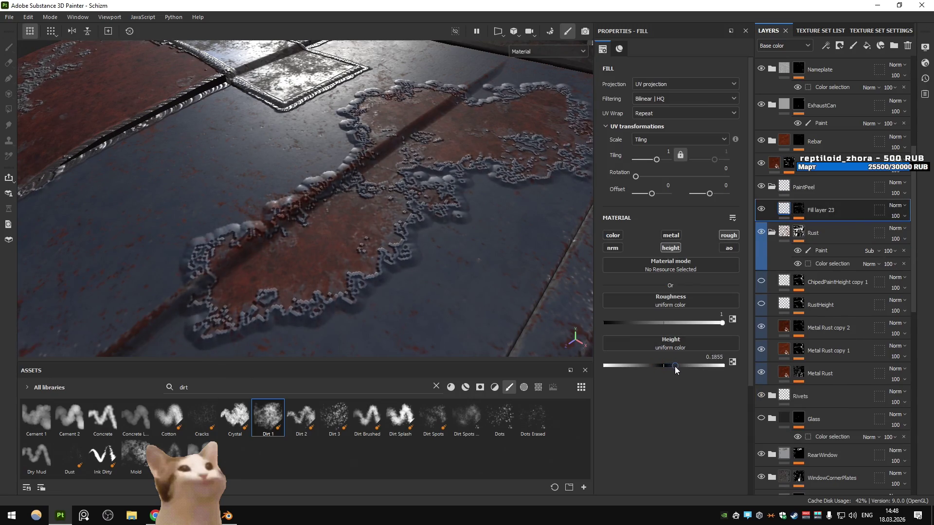
left_click(799, 212)
left_click(613, 194)
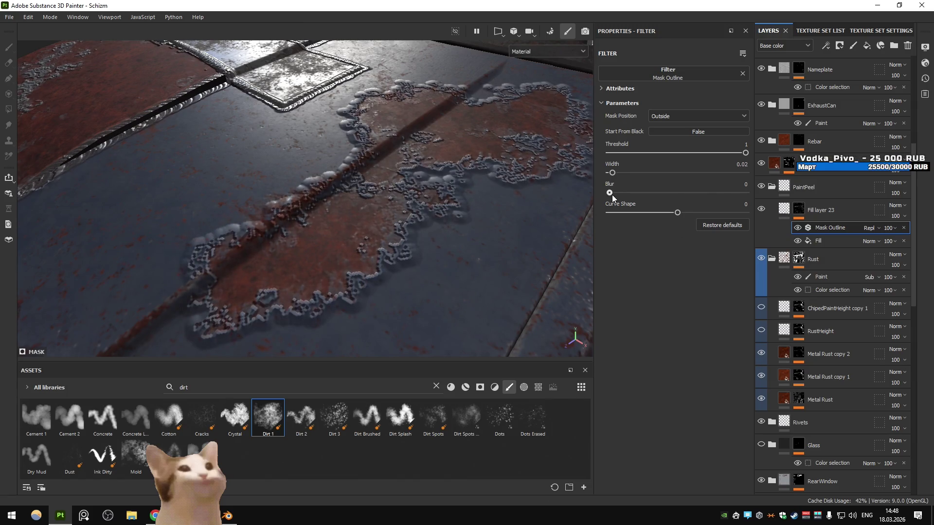
left_click_drag(613, 174, 614, 176)
left_click_drag(673, 209, 677, 214)
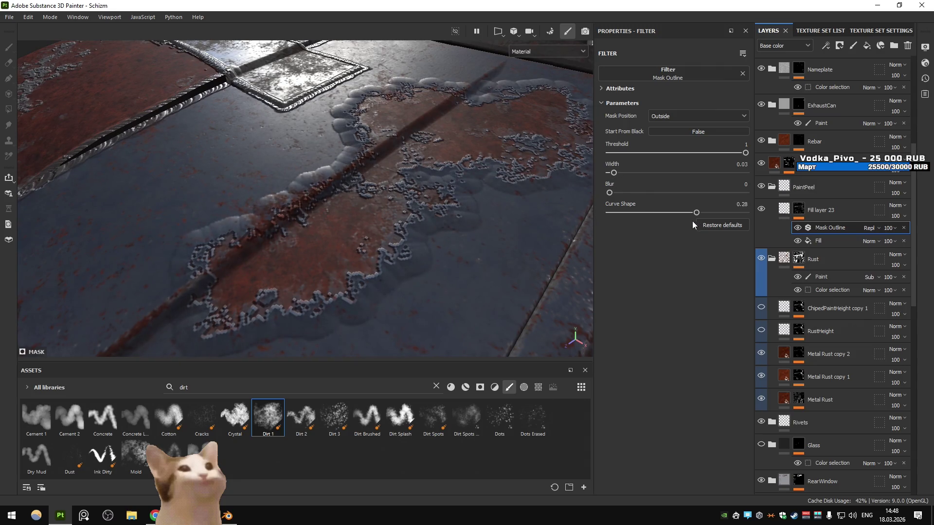
left_click(826, 241)
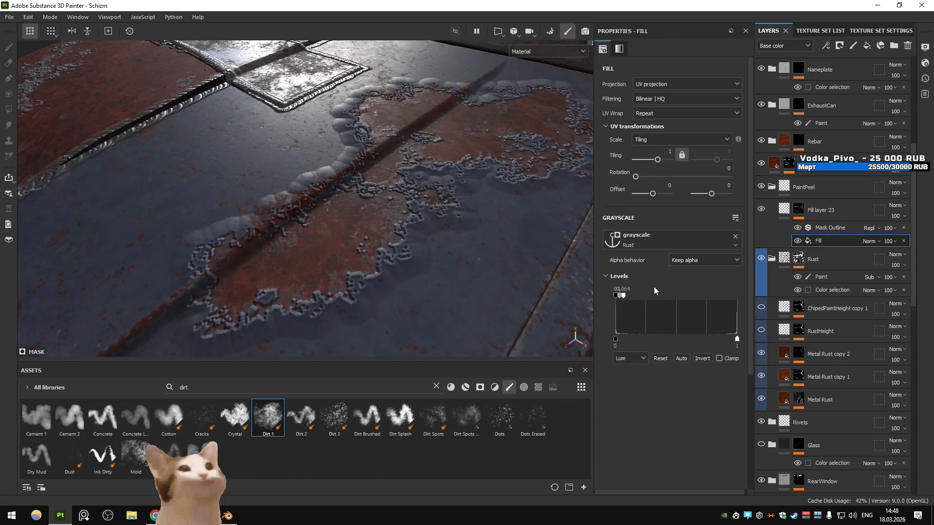
- Reset the levels and tighten the patch mask's Levels to 0.168–0.2 in mask view
left_click(665, 358)
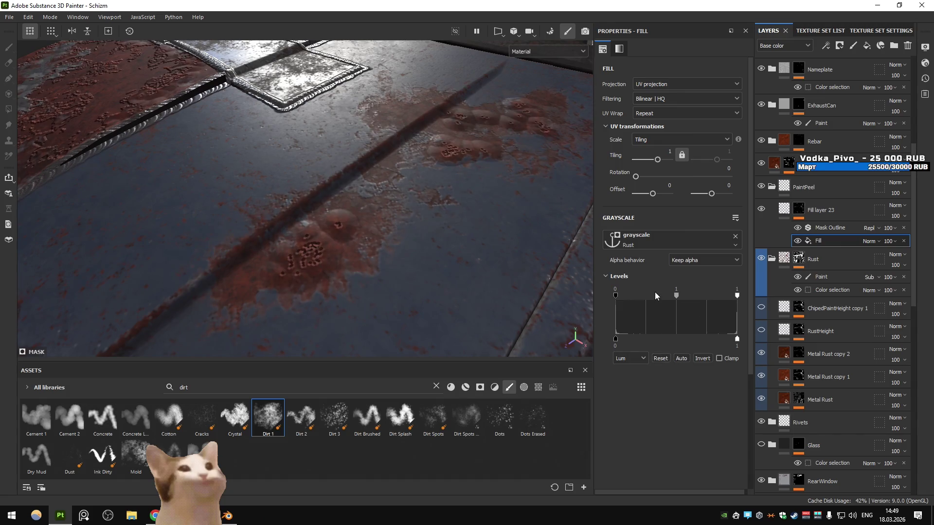
key("m")
left_click(798, 227)
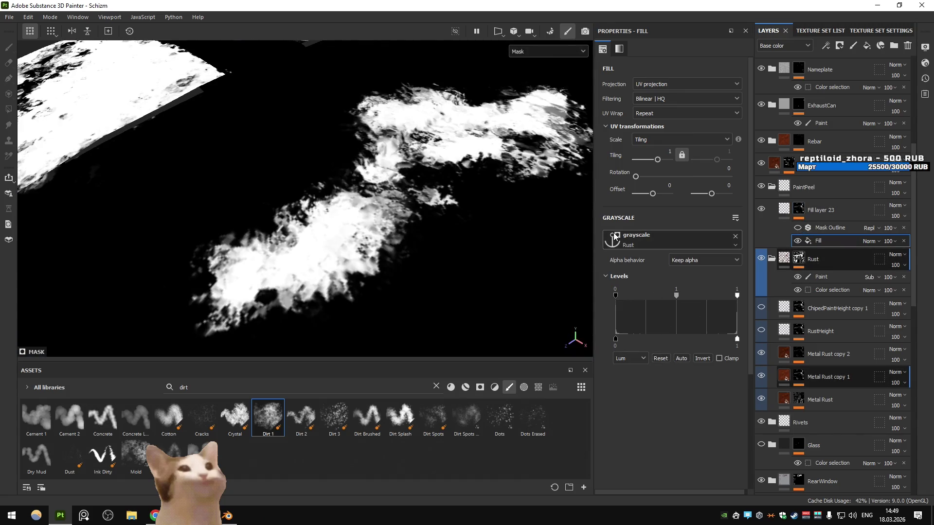
left_click_drag(677, 296, 640, 299)
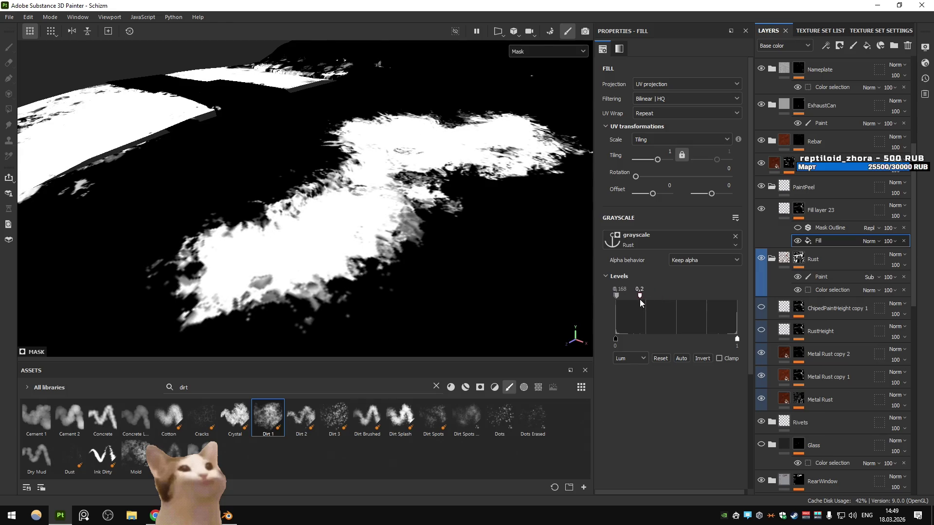
- Re-enable the Mask Outline and give it blur 0.02 with curve shape 0
left_click(798, 229)
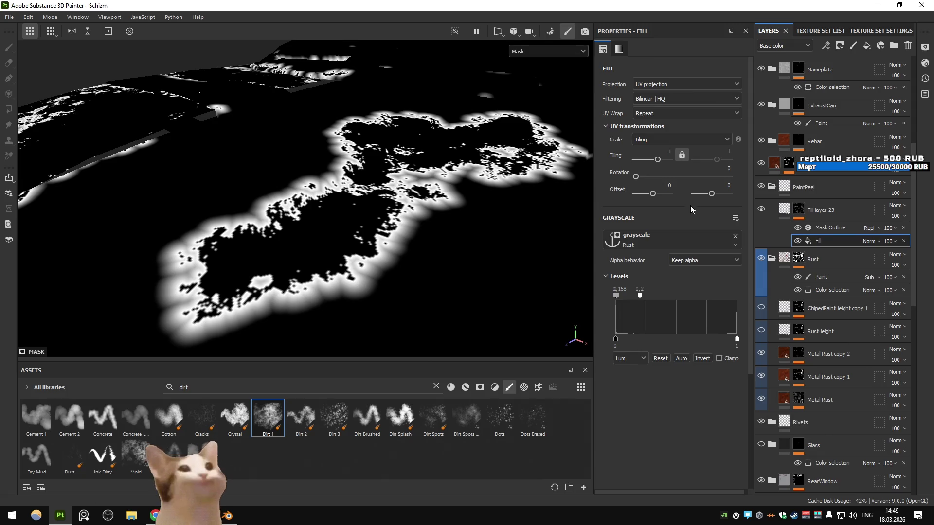
left_click(823, 229)
left_click_drag(687, 214, 677, 214)
left_click_drag(609, 193, 612, 197)
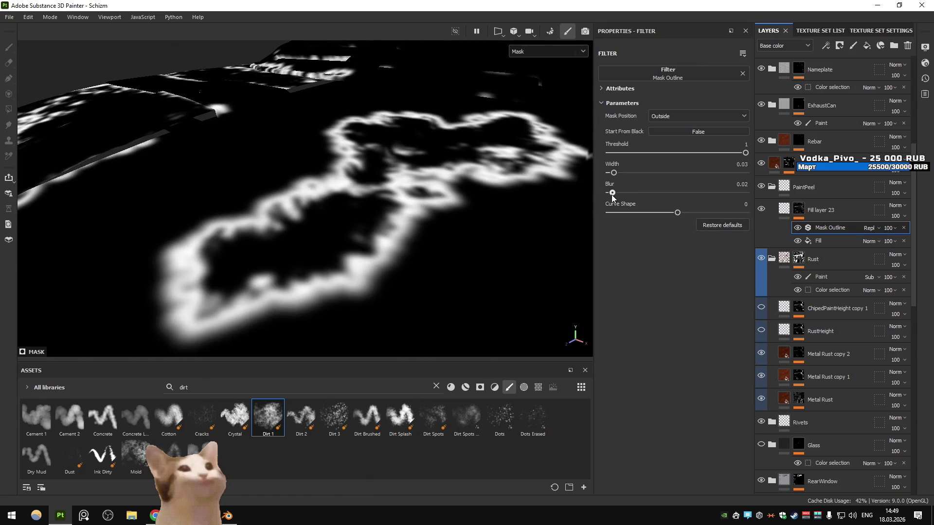
- Set Fill layer 23's Mask Outline position to Inside, then bring up the tutorial video
left_click(779, 210)
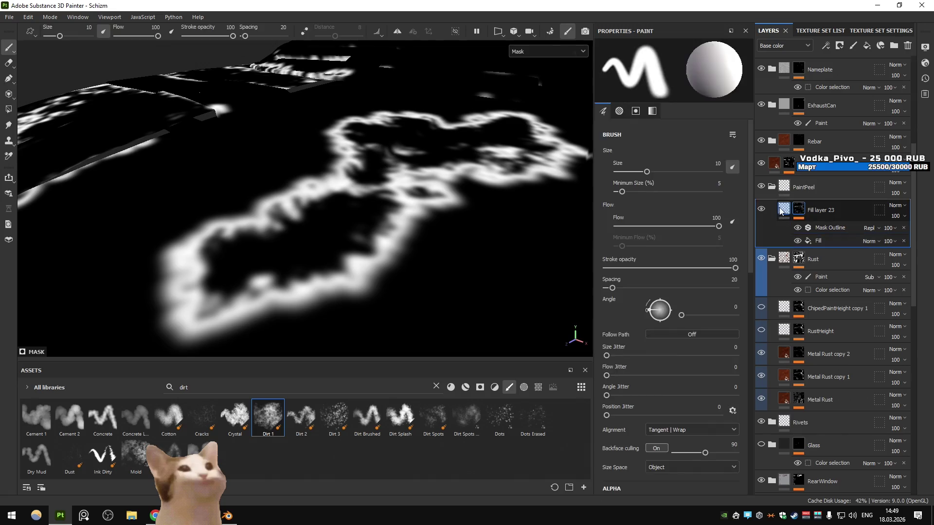
left_click(798, 210)
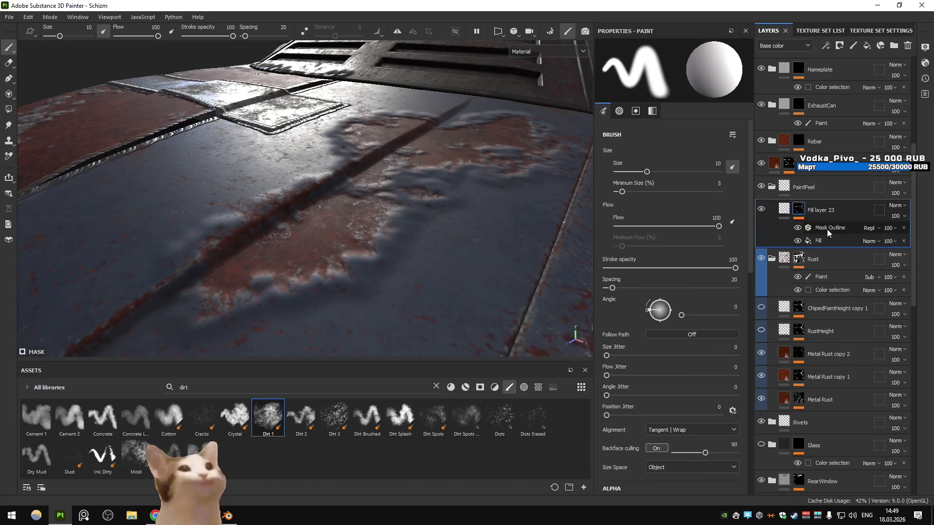
left_click(828, 229)
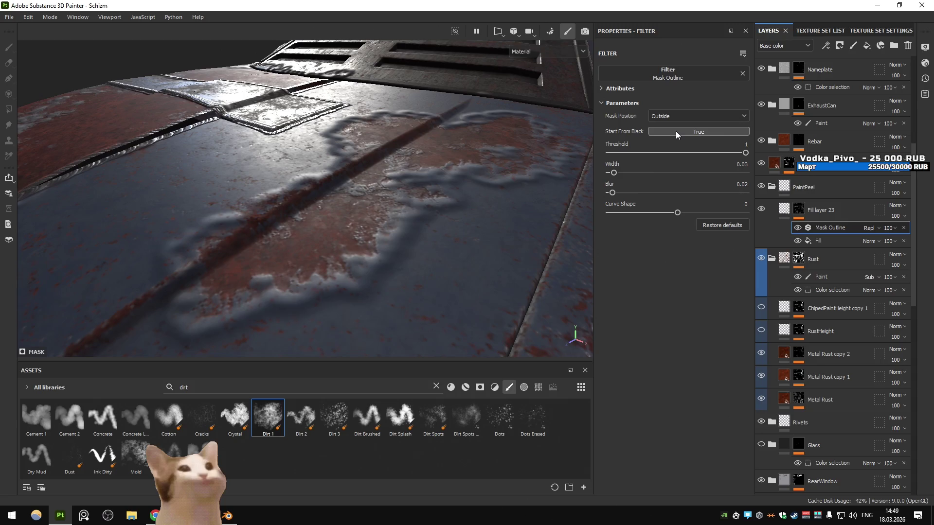
left_click(672, 117)
left_click(669, 138)
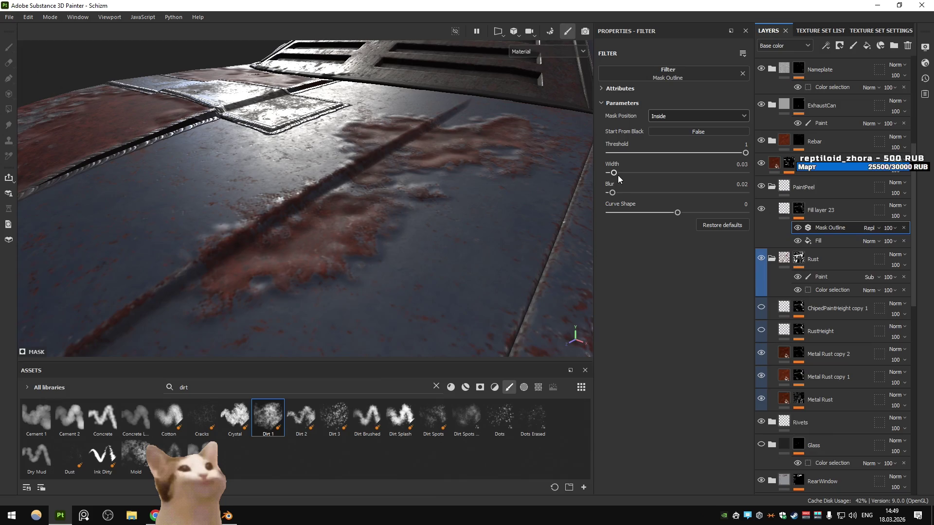
key("alt+Tab")
key("alt+Tab")
key("alt+Tab")
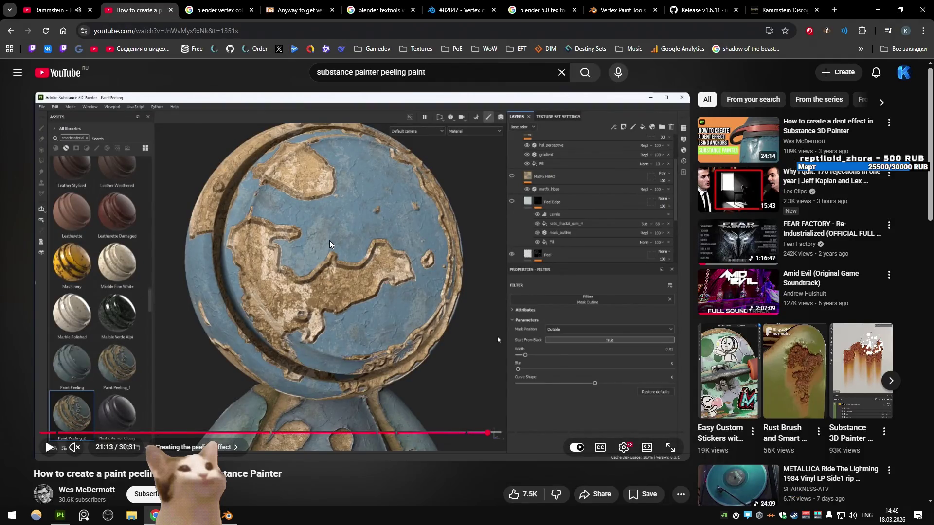
- Play the tutorial briefly to watch its mask view, then return to Substance Painter
left_click(354, 290)
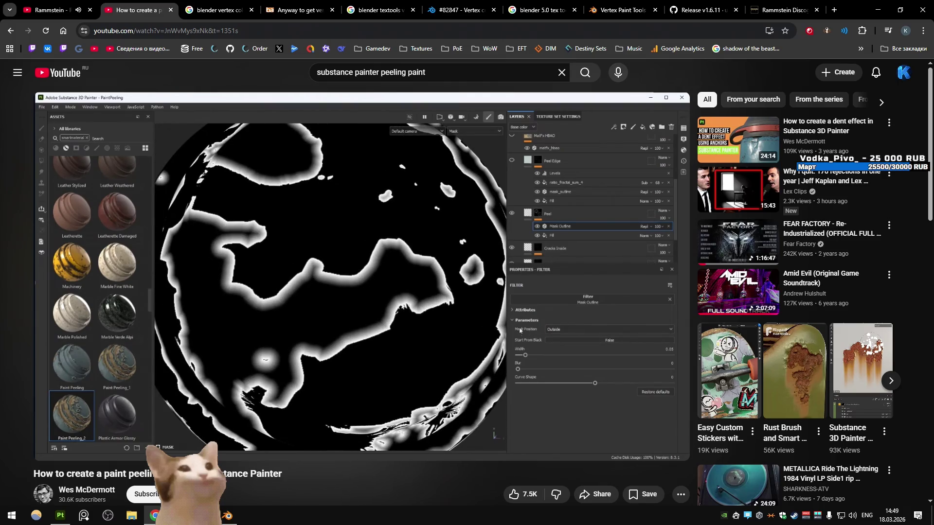
key("alt+Tab")
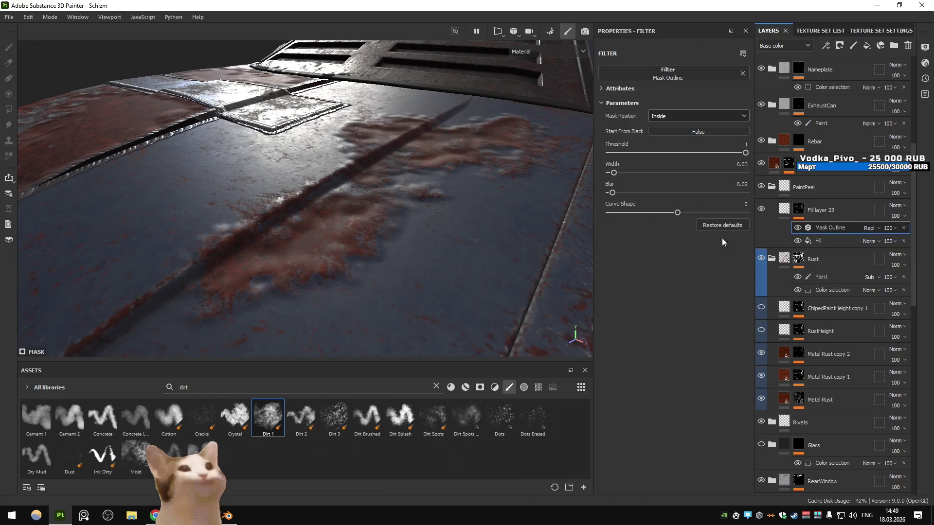
- In mask view, set the Mask Outline position back to Outside, remove its blur and sharpen the curve shape
key("m")
left_click(681, 116)
left_click(673, 129)
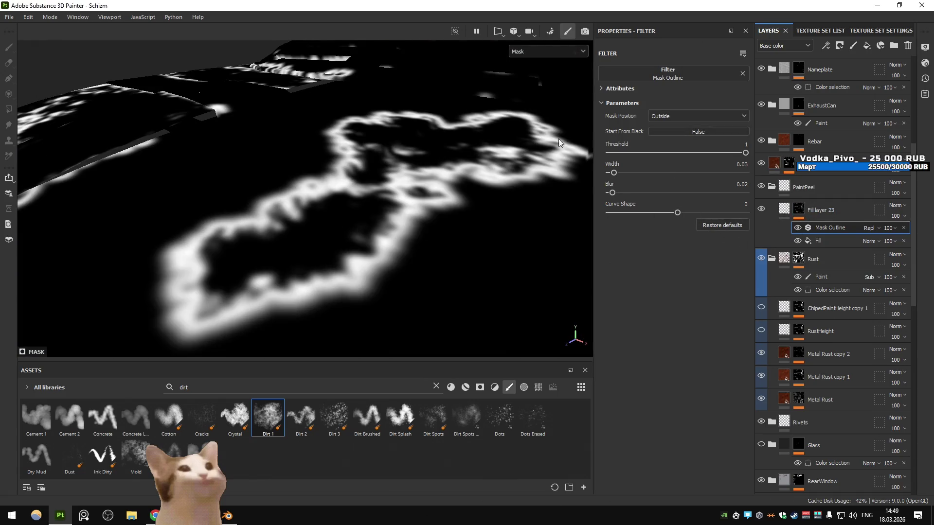
left_click_drag(613, 192, 612, 174)
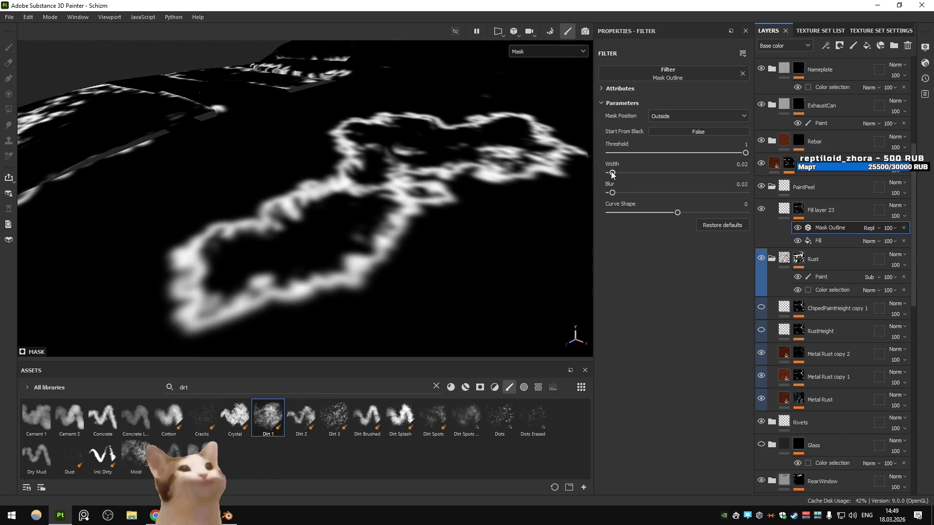
left_click_drag(679, 215, 613, 209)
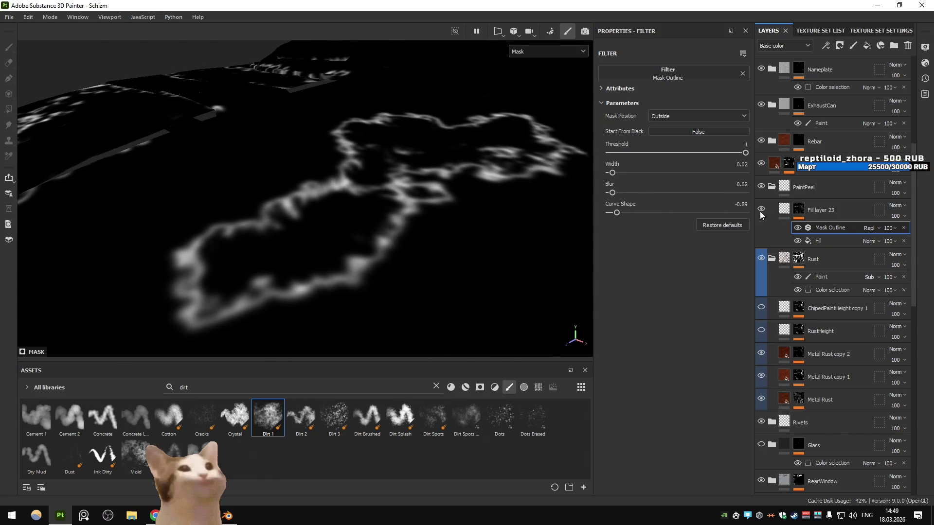
- Select Fill layer 23's Mask Outline effect and fine-tune its curve shape and blur to 0.01
left_click(793, 210)
left_click(798, 210)
left_click(829, 237)
left_click(828, 225)
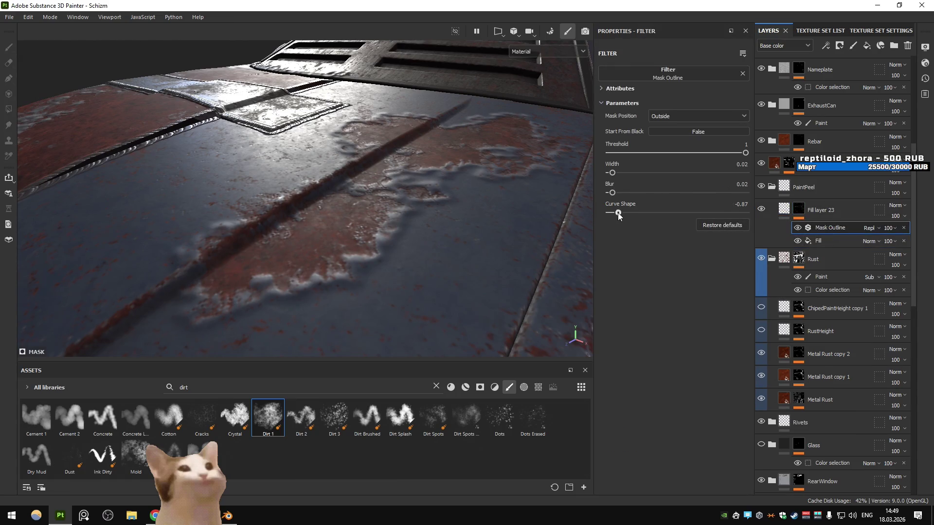
left_click_drag(609, 212, 608, 194)
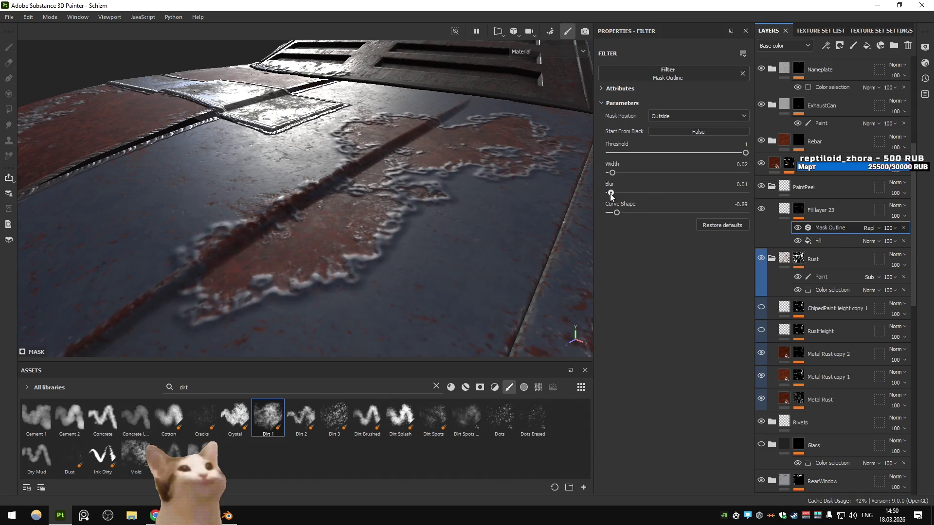
- Soften the outline curve shape to -0.01 and lower the fill height to 0.0531
scroll("down", 3)
scroll("up", 3)
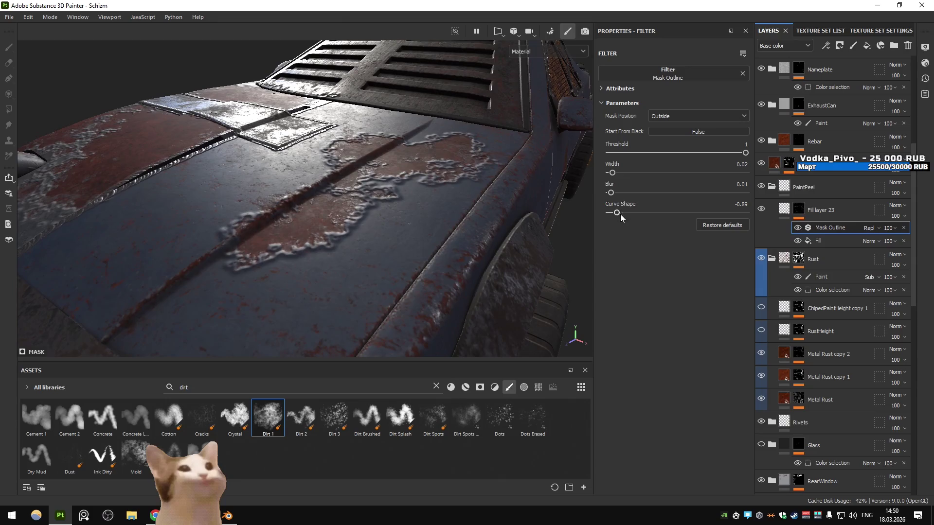
left_click_drag(631, 213, 670, 215)
left_click(781, 215)
left_click_drag(670, 365, 634, 364)
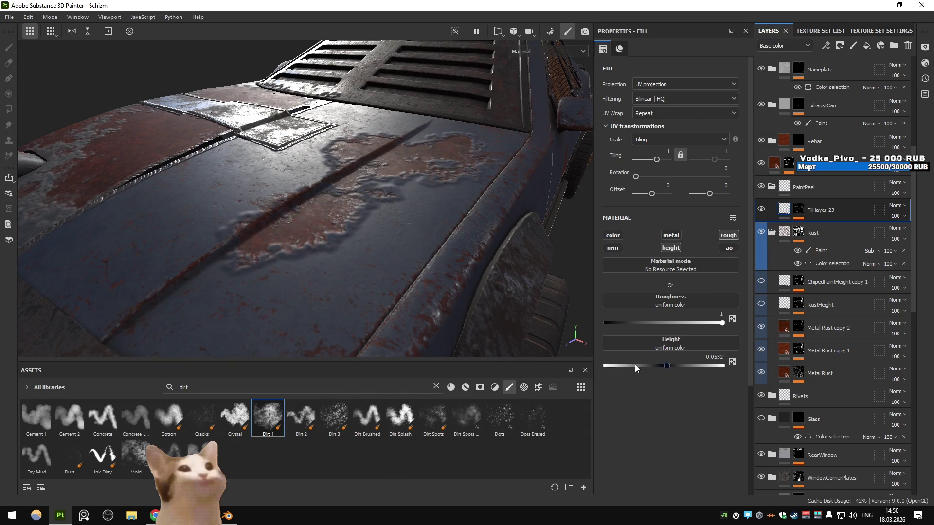
- Hide Fill layer 23's Mask Outline and Fill mask effects to compare the ridge on the hood
left_click_drag(535, 301, 398, 243)
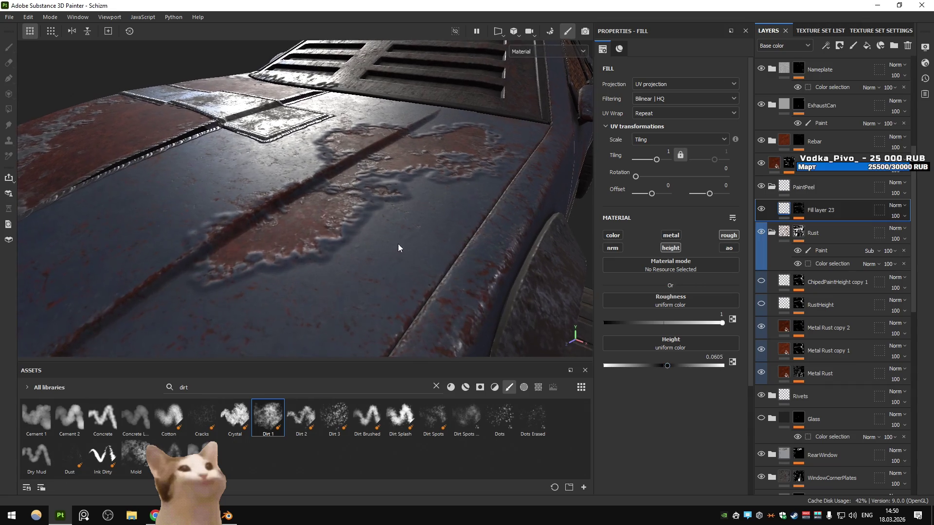
left_click(798, 209)
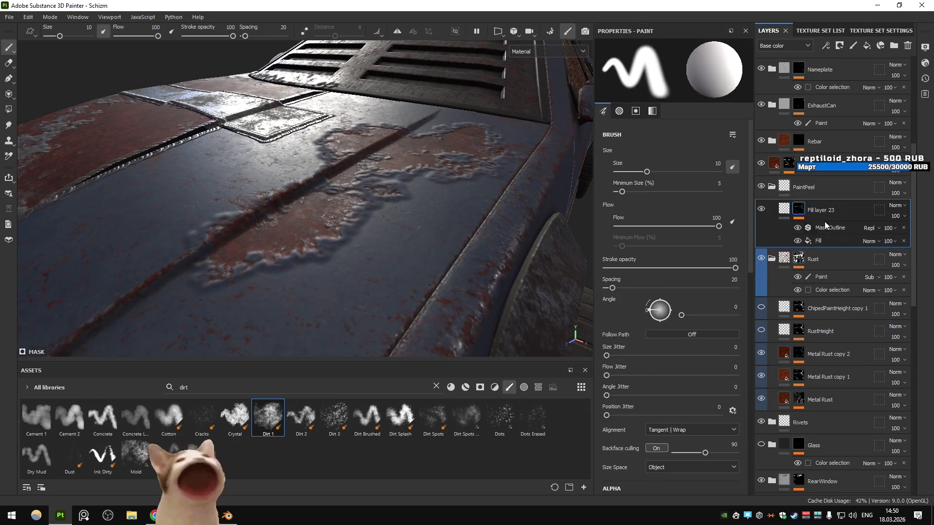
left_click(830, 225)
left_click(796, 228)
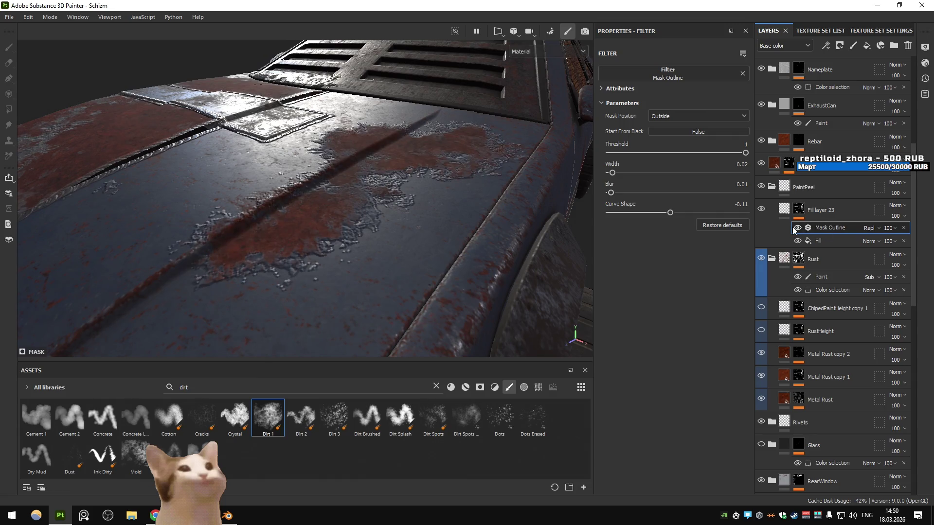
left_click(797, 241)
left_click(805, 241)
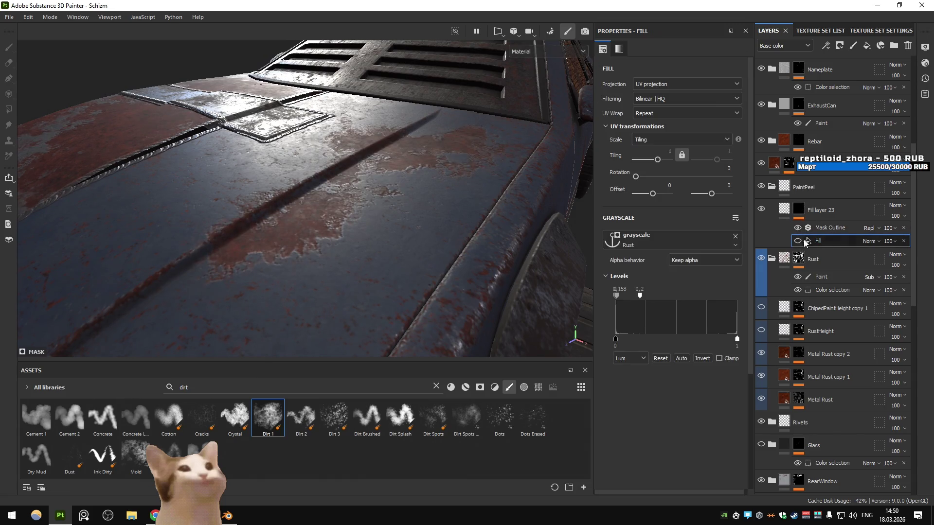
- Reset the Levels to full range, undo it, and show the fill layer's mask with Mask Outline selected
left_click(661, 358)
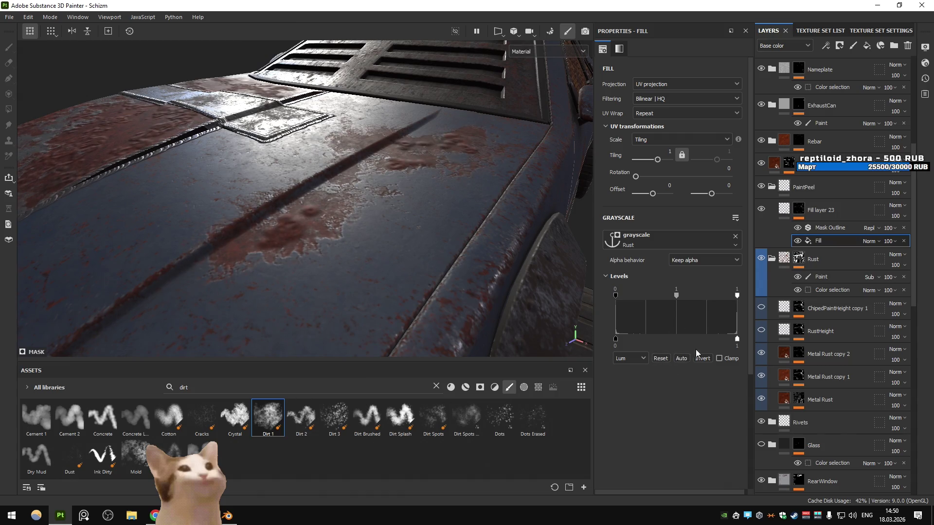
key("ctrl+z")
left_click(801, 210)
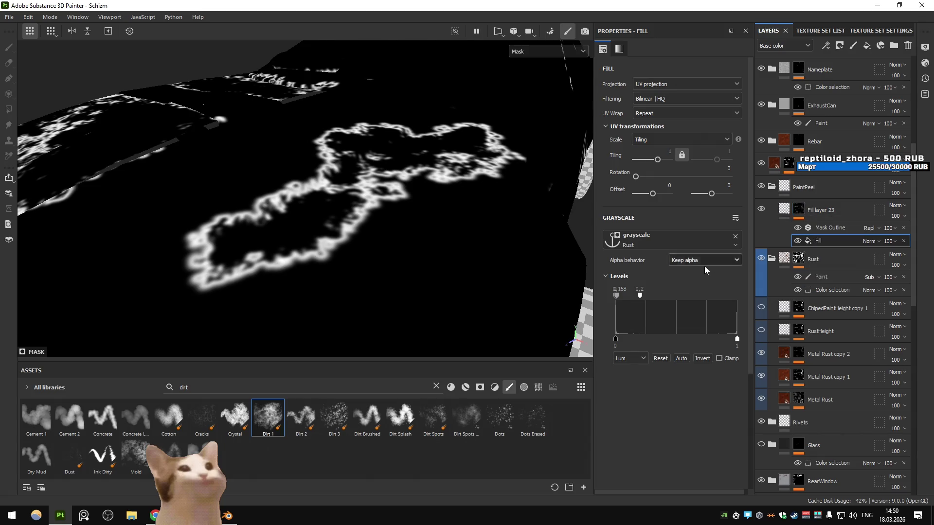
left_click(829, 228)
- Add a Sharpen filter above Mask Outline with intensity 1.3
left_click(825, 45)
left_click(859, 118)
left_click(668, 73)
type("sharpen")
left_click(691, 97)
left_click(653, 120)
- Set the Mask Outline blur to 0.03 and the curve shape to -0.74
left_click(763, 214)
left_click_drag(439, 198, 487, 195)
left_click(798, 210)
left_click(826, 242)
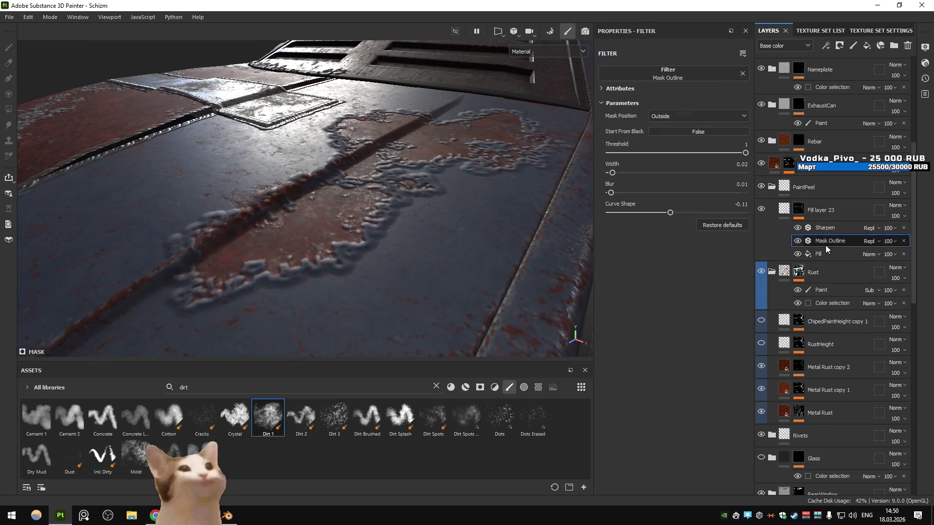
left_click_drag(610, 192, 609, 176)
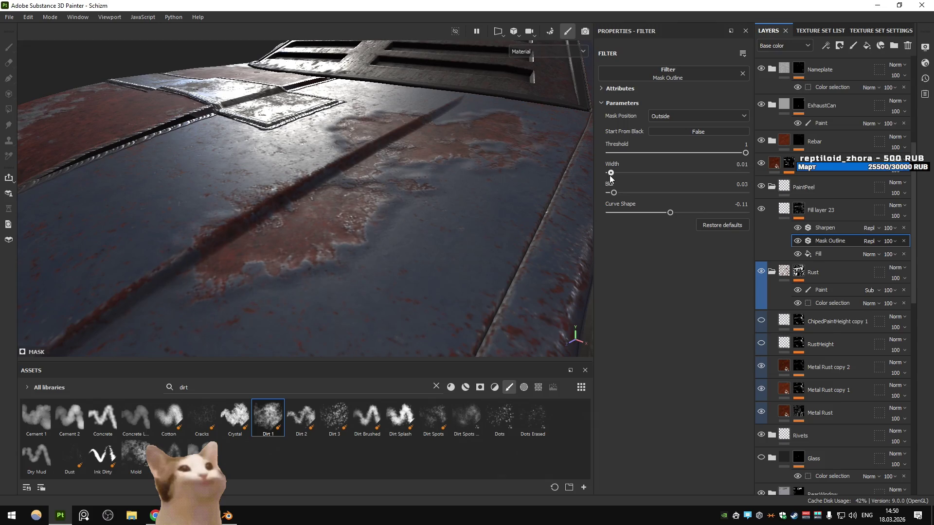
left_click_drag(664, 212, 624, 223)
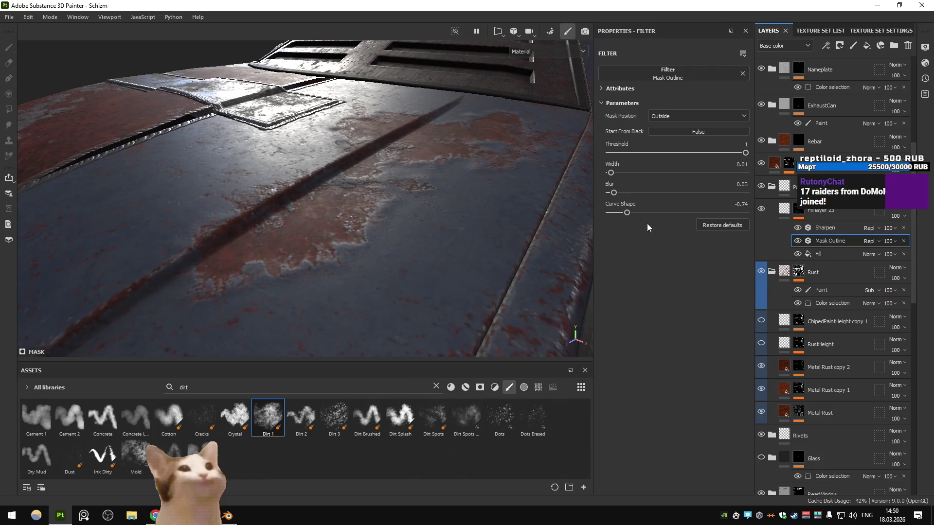
- Review the material settings and Sharpen filter, toggling Mask Outline off and on to check the mask
left_click(783, 209)
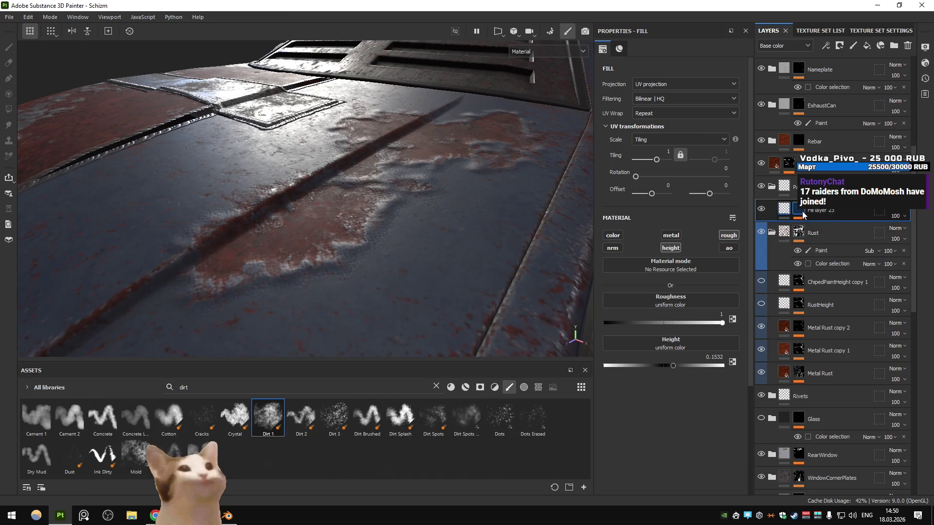
left_click(794, 229)
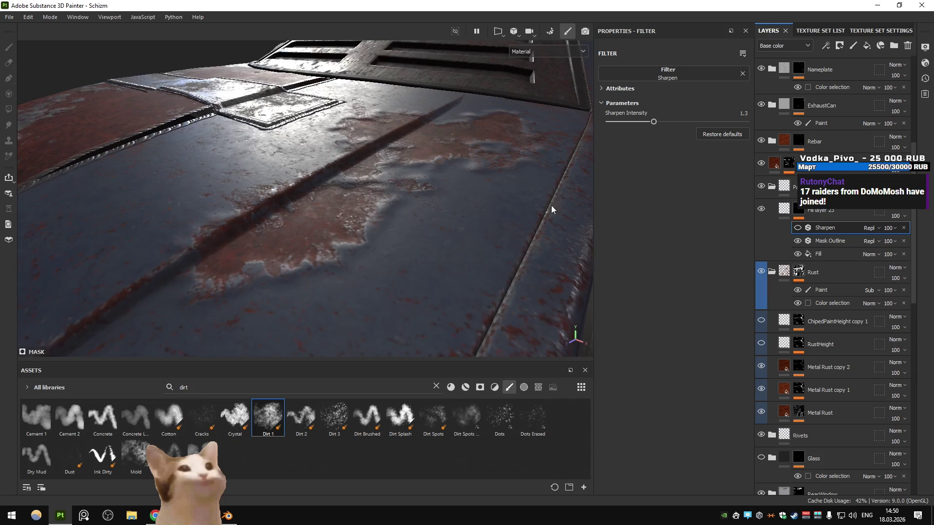
scroll("down", 3)
scroll("up", 3)
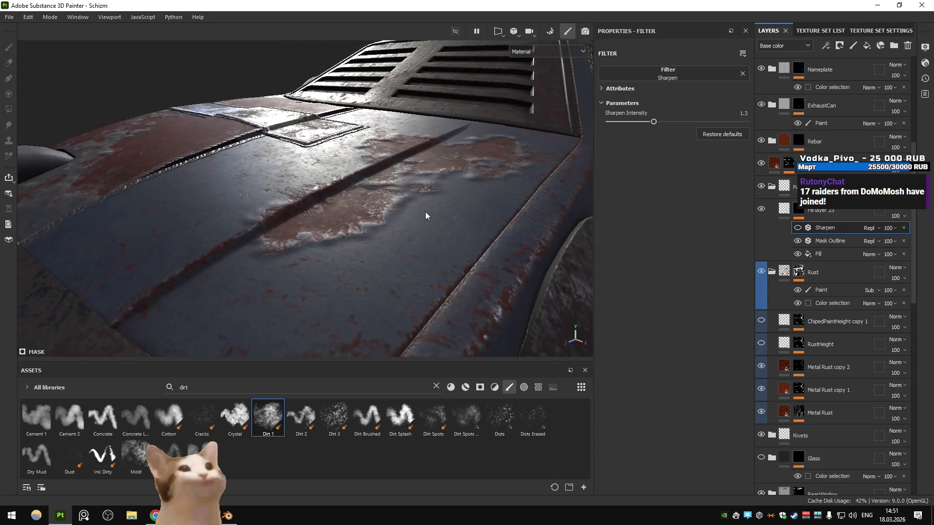
left_click(802, 209)
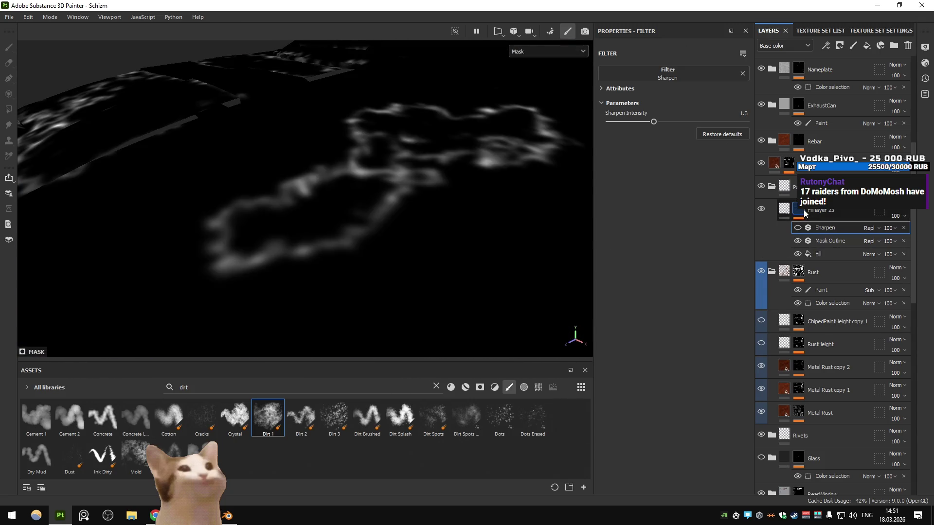
left_click(819, 242)
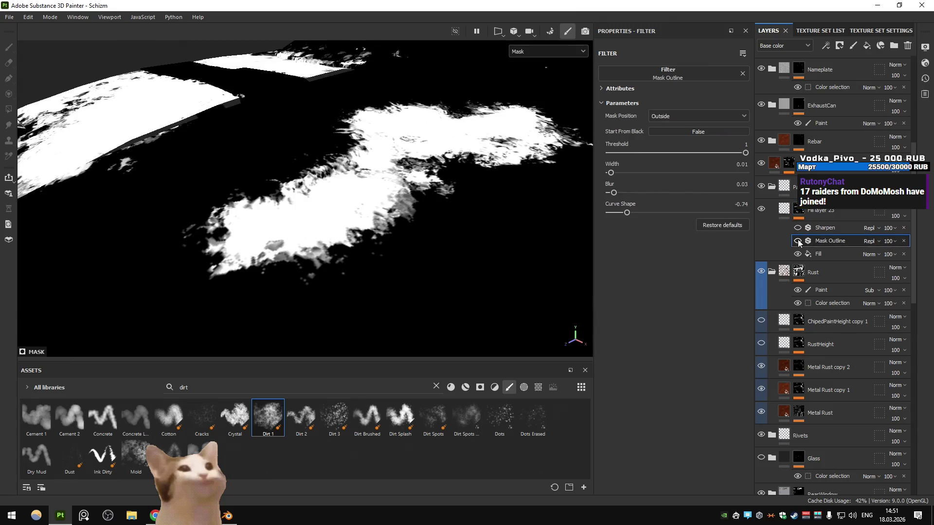
left_click(797, 241)
left_click(797, 241)
left_click(797, 241)
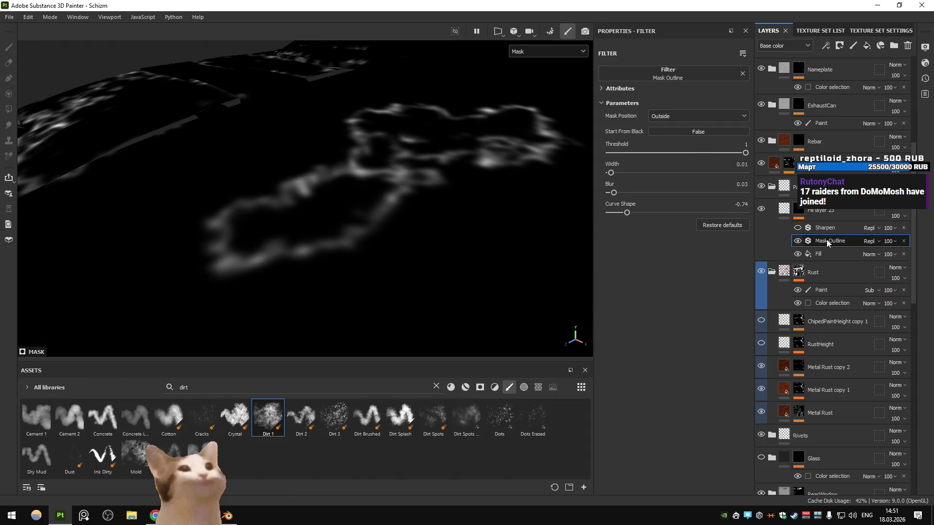
left_click_drag(440, 209, 511, 146)
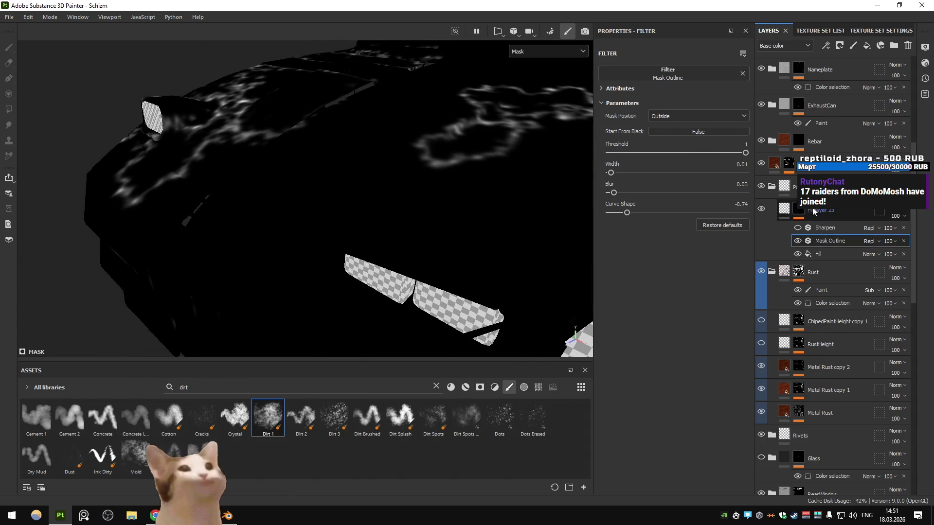
- Replace the mask's Fill effect with a Paint effect placed under Mask Outline
left_click(825, 253)
key("Delete")
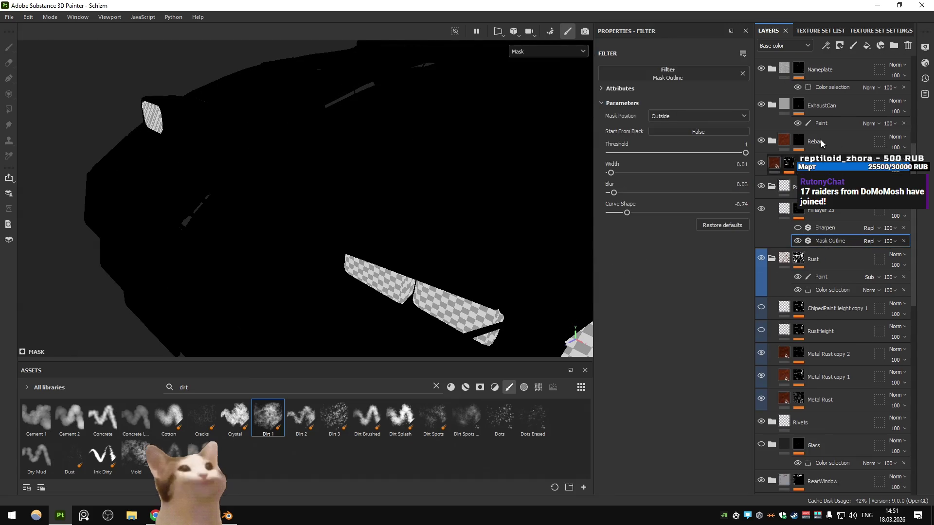
left_click(826, 45)
left_click(853, 72)
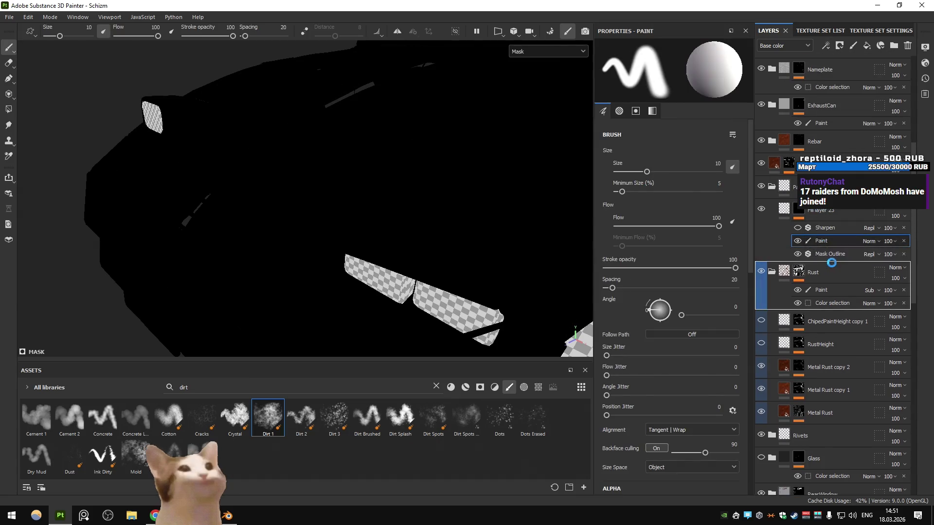
left_click_drag(832, 246, 830, 244)
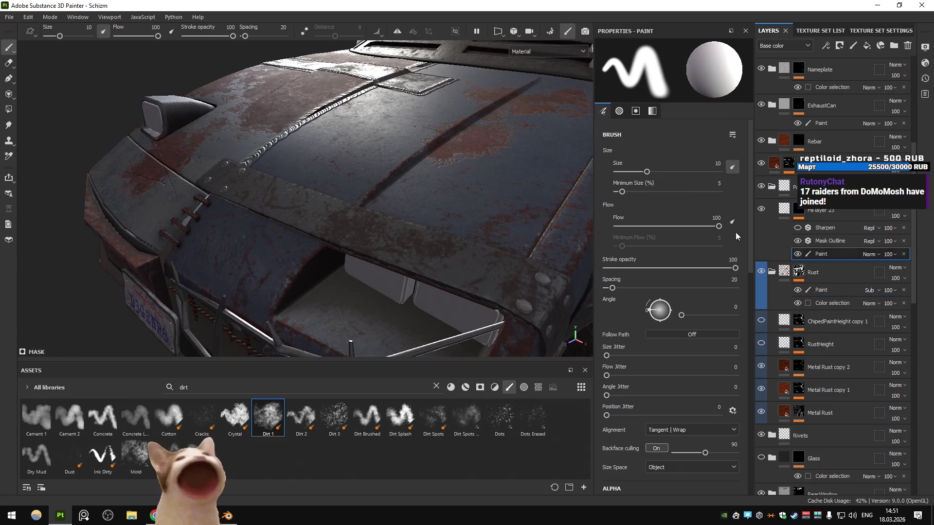
- Paint a white blob onto the hood in mask view and inspect the resulting raised ring
key("m")
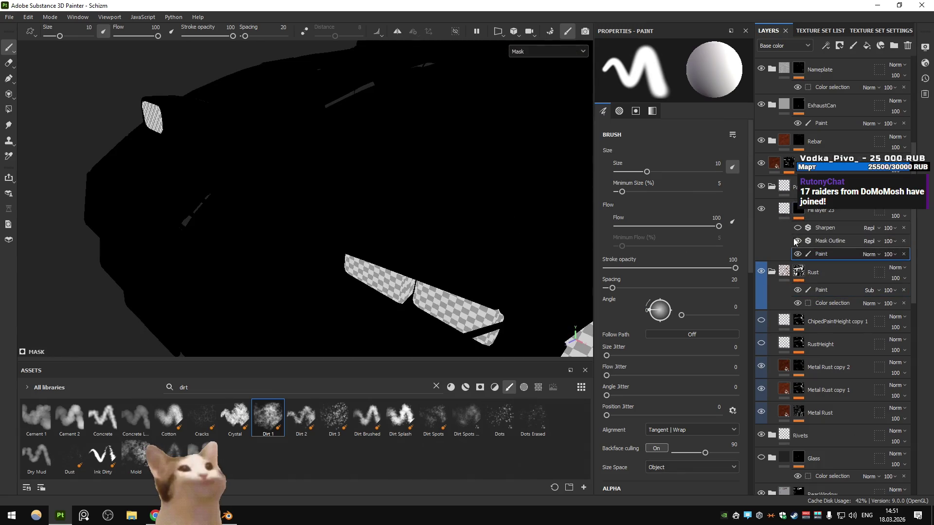
left_click_drag(447, 173, 341, 194)
left_click_drag(341, 194, 392, 188)
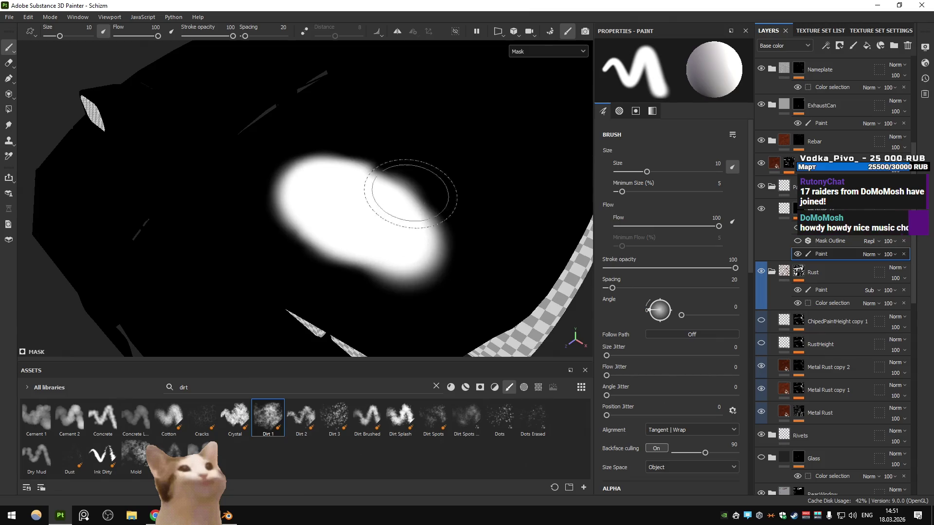
left_click(784, 208)
left_click_drag(423, 234, 389, 196)
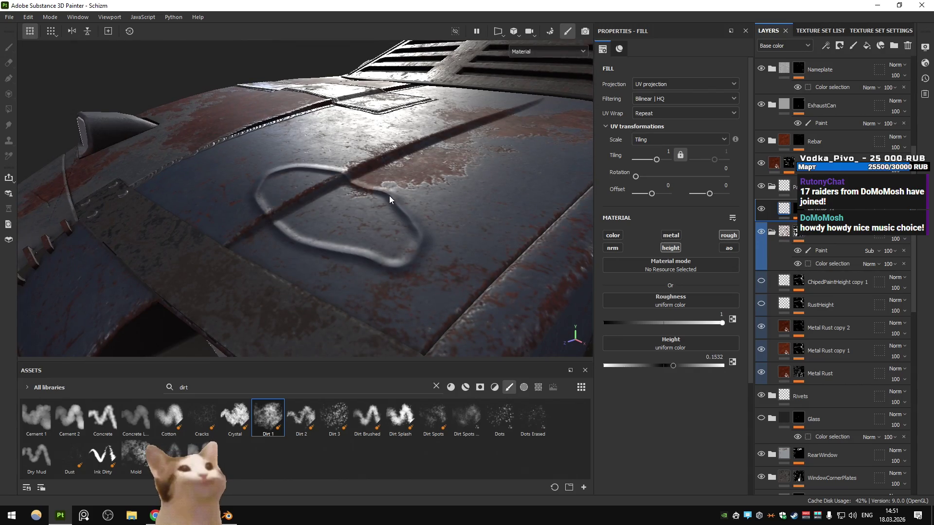
- Set the Mask Outline width to 0.01, try Inside then return to Outside, and adjust the curve shape
left_click_drag(389, 195, 452, 203)
left_click(823, 238)
left_click(823, 238)
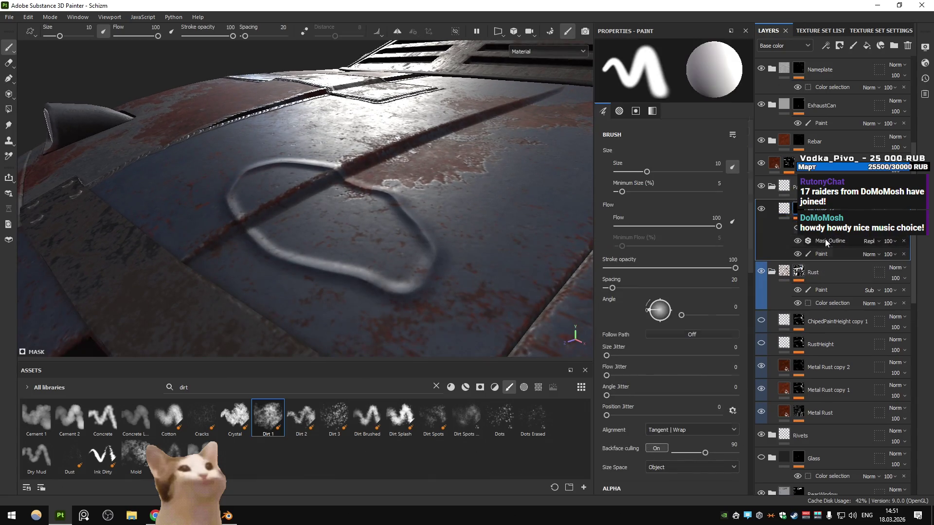
left_click_drag(617, 173, 611, 171)
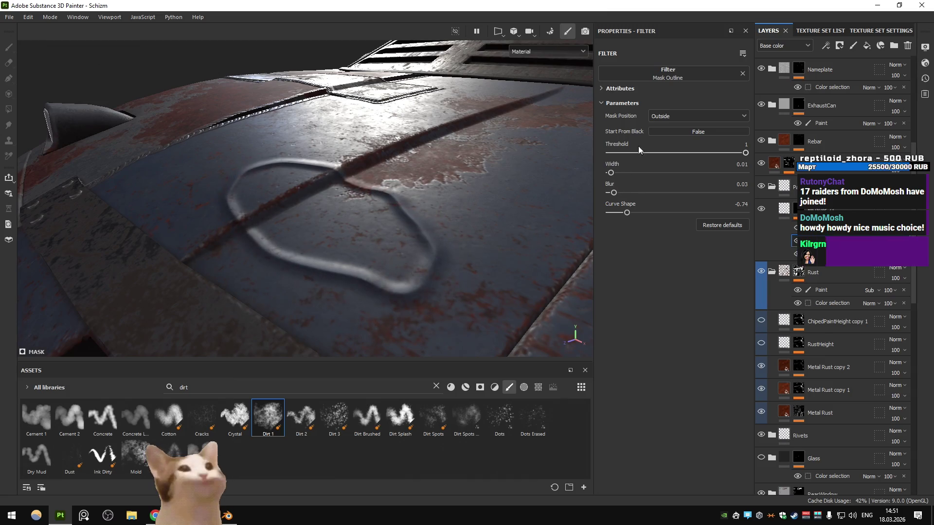
left_click(662, 117)
left_click(661, 139)
left_click(665, 118)
left_click(670, 127)
left_click_drag(626, 213, 612, 194)
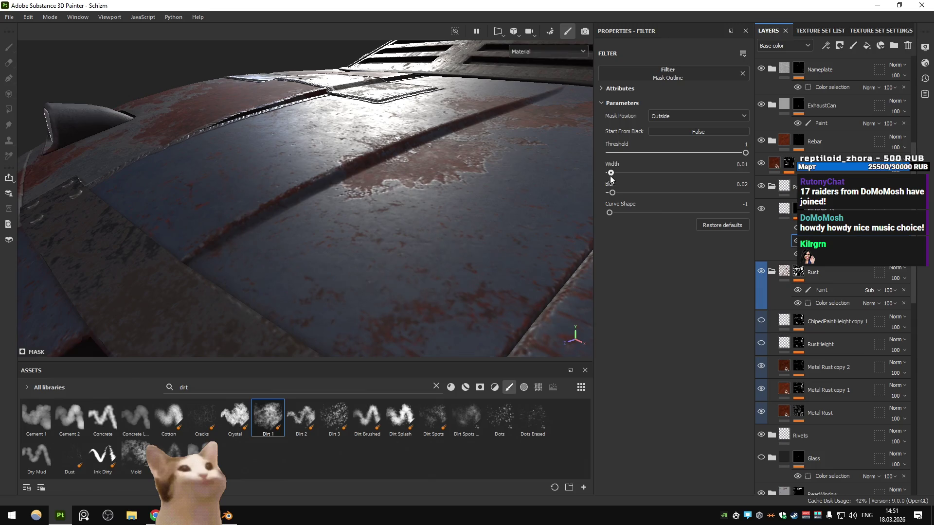
- In mask view, toggle the outline, reset its settings to defaults and disable starting from black
key("m")
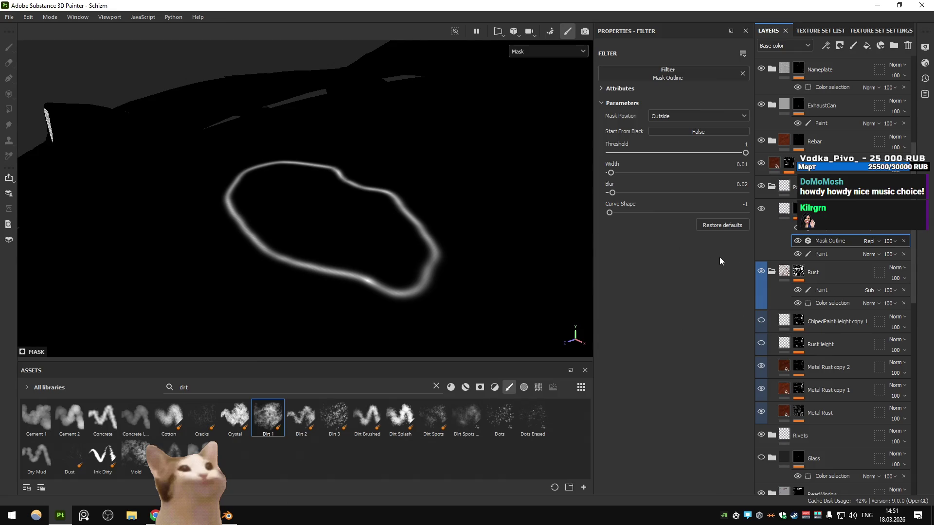
left_click(797, 244)
left_click(796, 243)
left_click(724, 226)
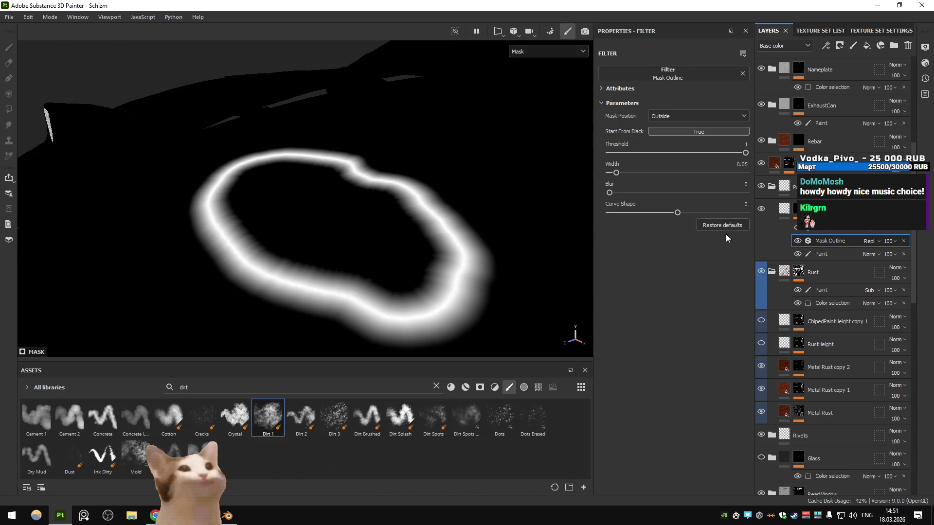
left_click(671, 132)
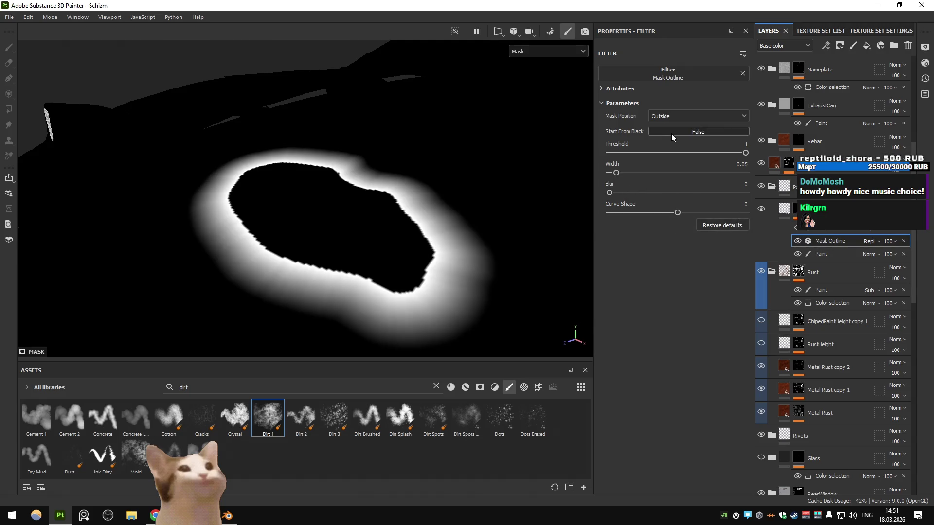
- Return the outline width to 0.05 and test the blur, leaving the outline sharp
left_click(782, 212)
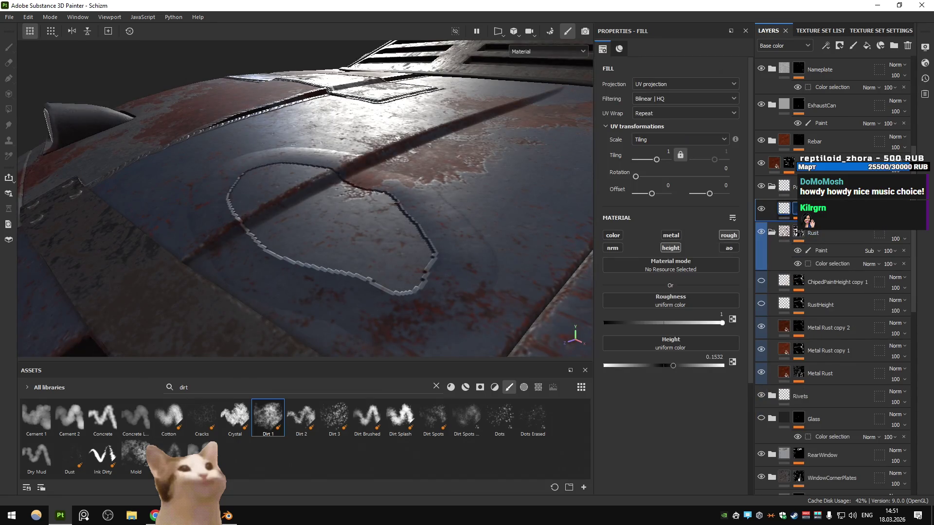
left_click(798, 209)
left_click(829, 240)
left_click_drag(616, 173, 616, 170)
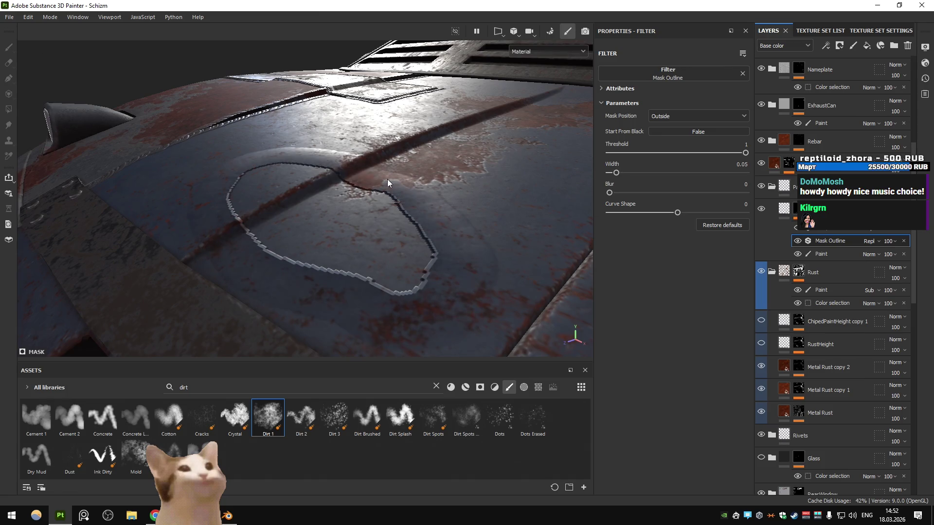
key("f")
scroll("up", 3)
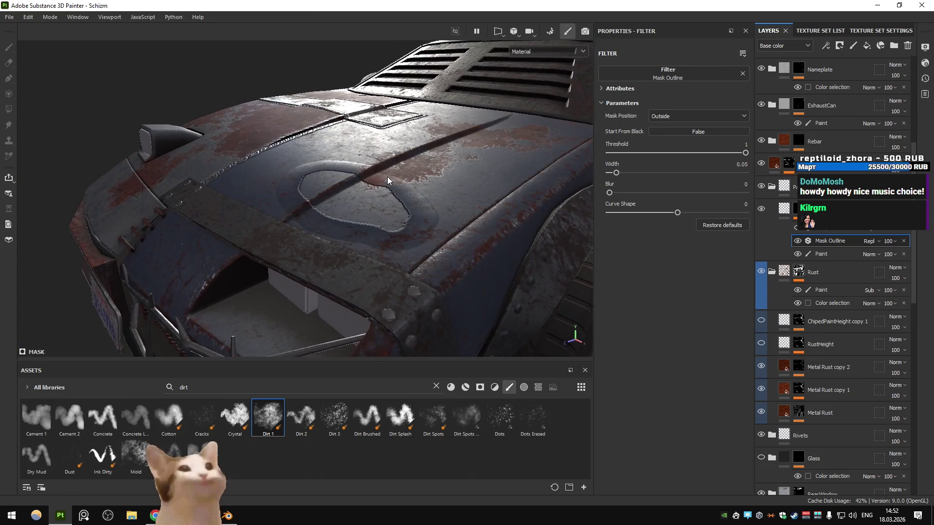
scroll("up", 3)
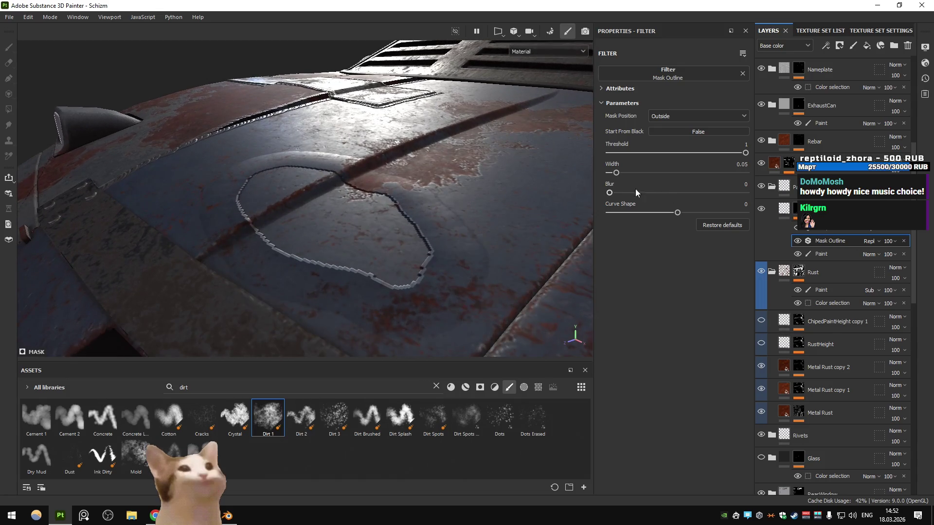
left_click_drag(609, 193, 608, 194)
left_click(227, 516)
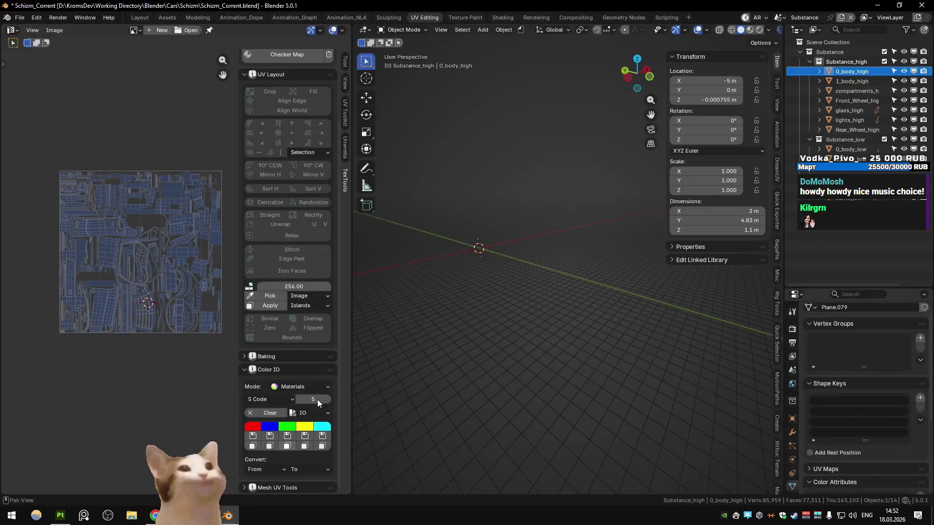
scroll("up", 3)
left_click_drag(98, 266, 229, 267)
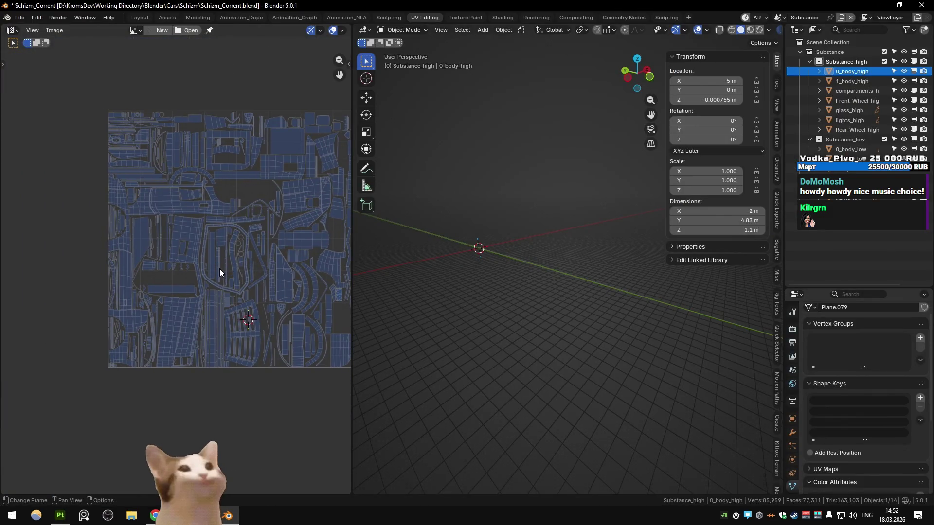
scroll("up", 3)
scroll("down", 3)
scroll("up", 3)
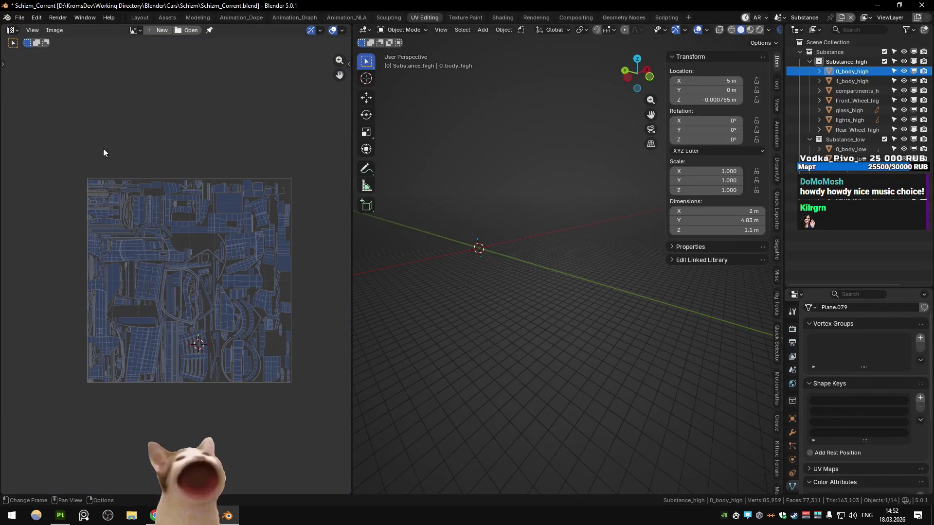
scroll("up", 3)
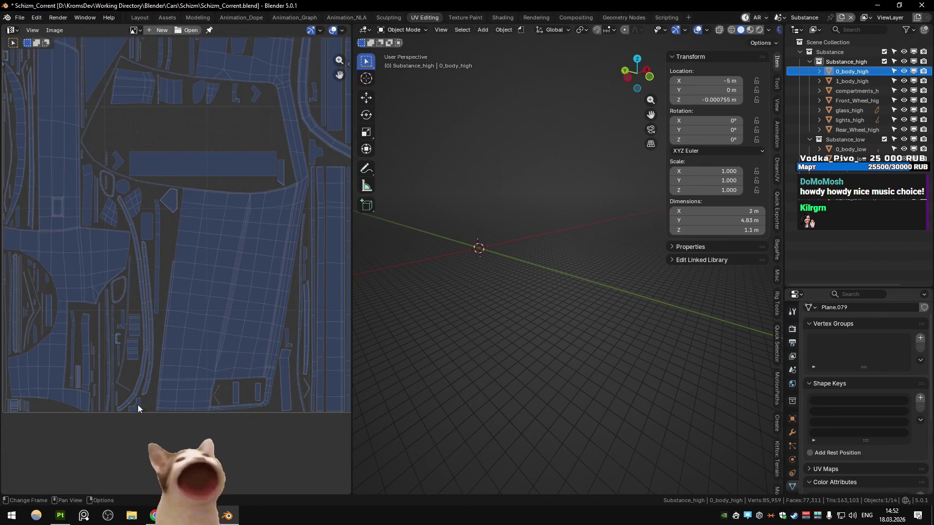
scroll("down", 3)
scroll("up", 3)
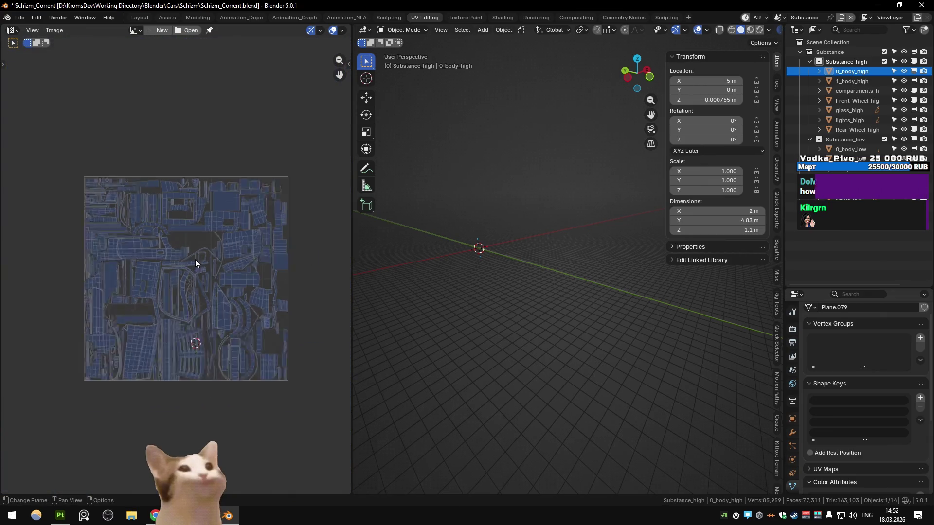
key("alt+Tab")
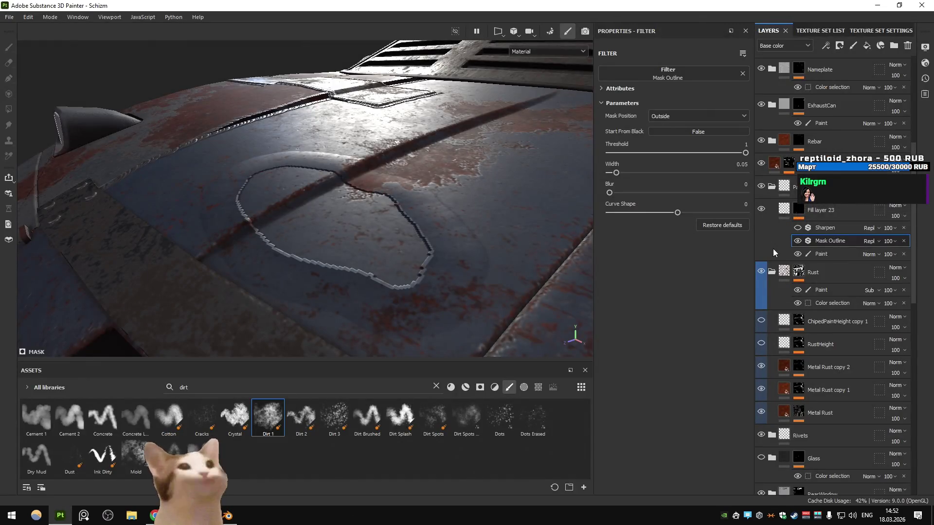
- Hide and reshow Fill layer 23 to compare the hood with and without the ridge
left_click(763, 210)
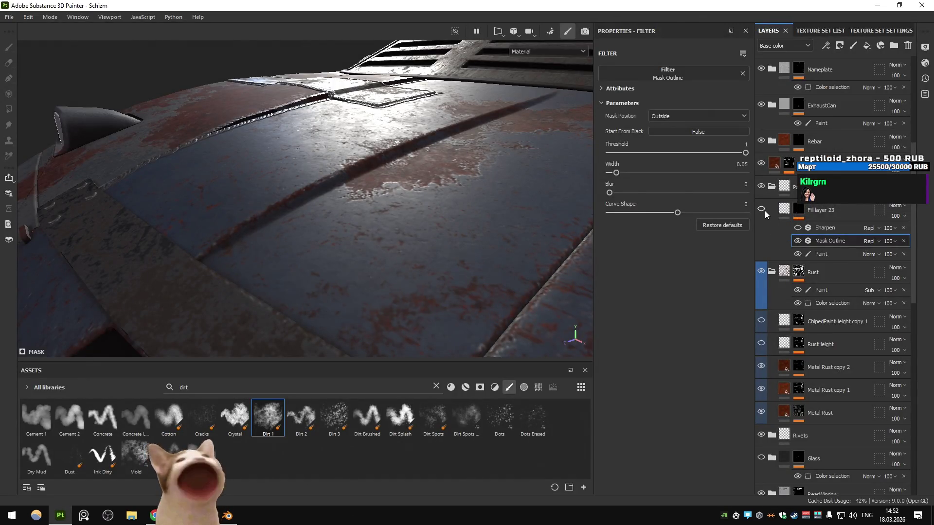
scroll("up", 3)
left_click_drag(465, 146, 465, 181)
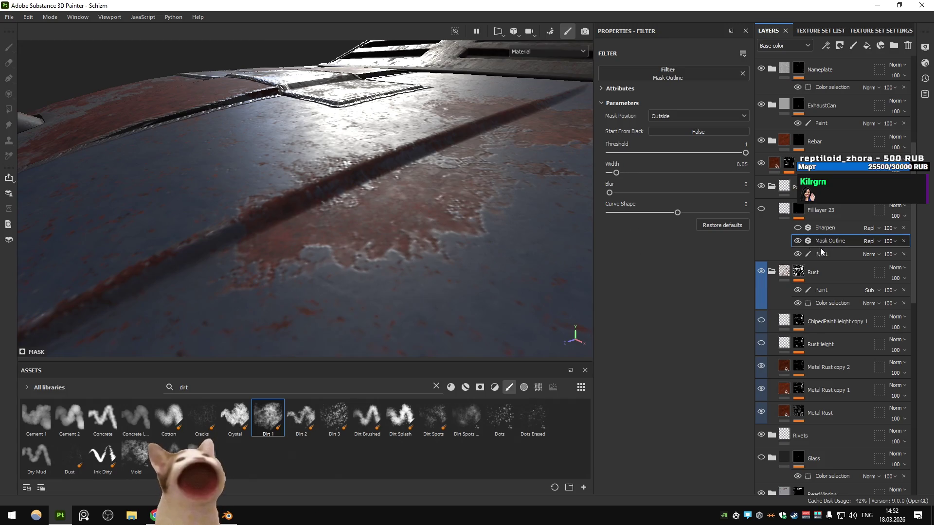
left_click_drag(486, 214, 441, 209)
left_click(760, 209)
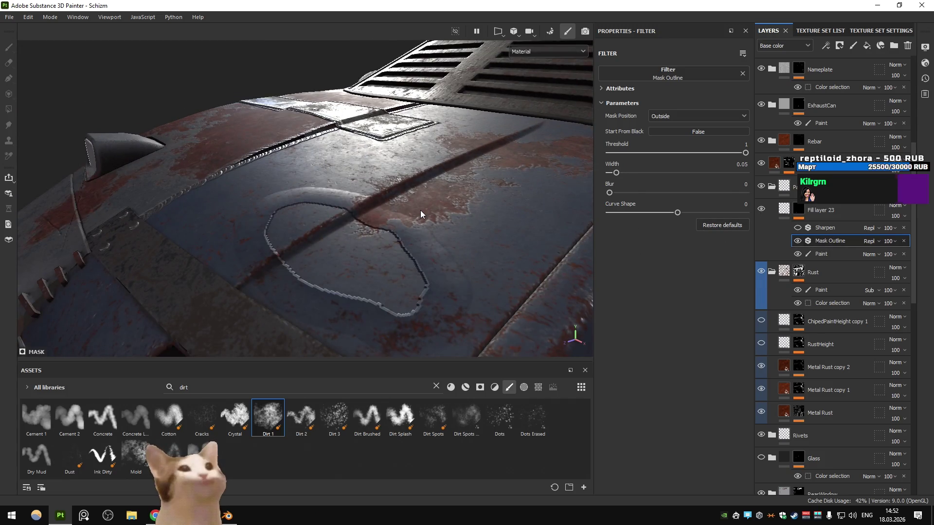
left_click_drag(421, 210, 419, 209)
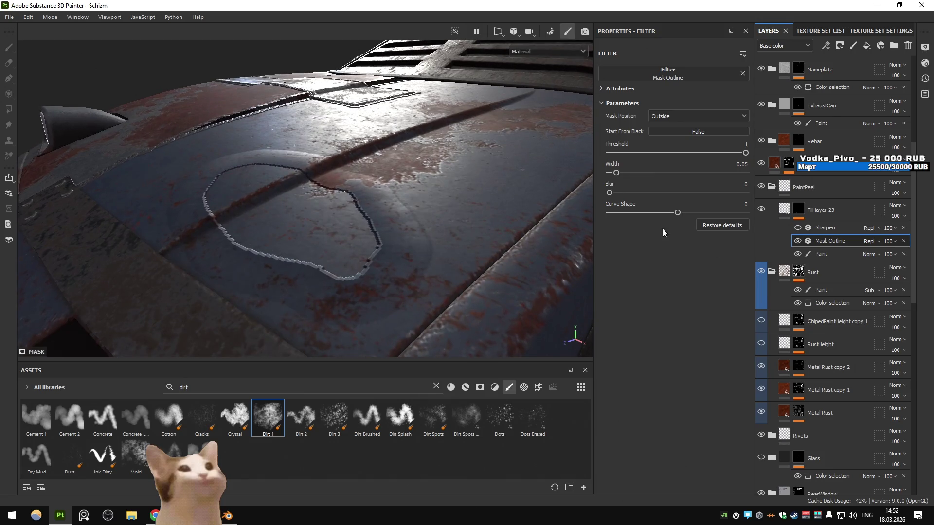
- Give the outline a 0.01 blur and lower the fill height to 0.0806
left_click_drag(609, 192, 603, 176)
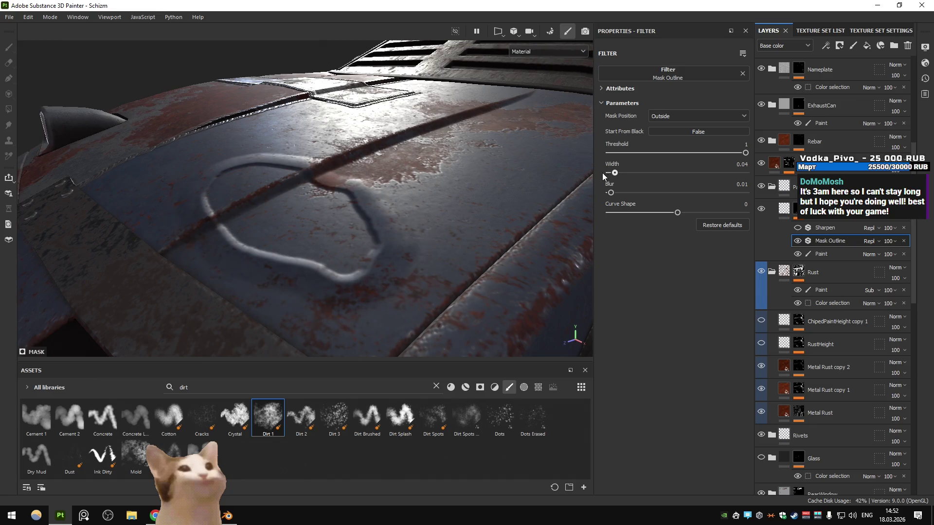
left_click(784, 209)
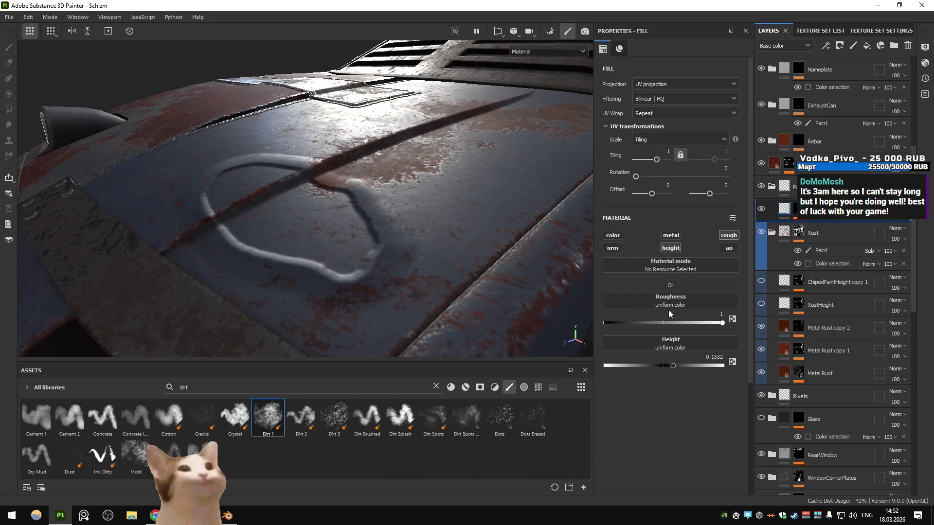
left_click_drag(675, 365, 666, 363)
left_click_drag(392, 210, 389, 229)
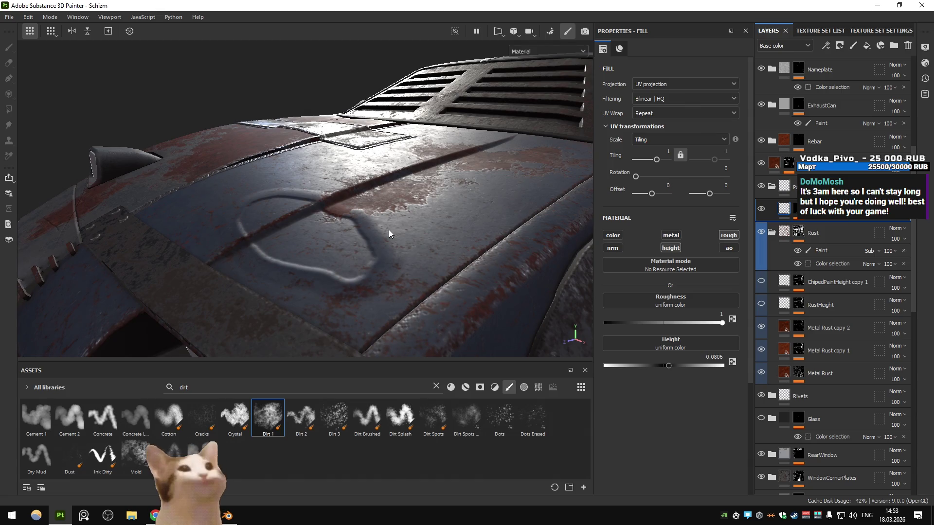
left_click_drag(427, 224, 392, 204)
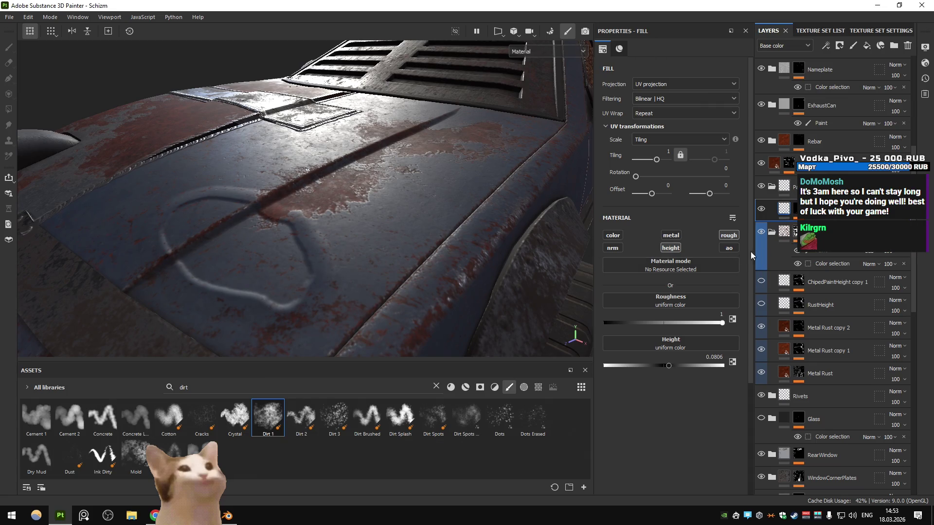
- Delete the Paint effect from Fill layer 23's mask
left_click(796, 233)
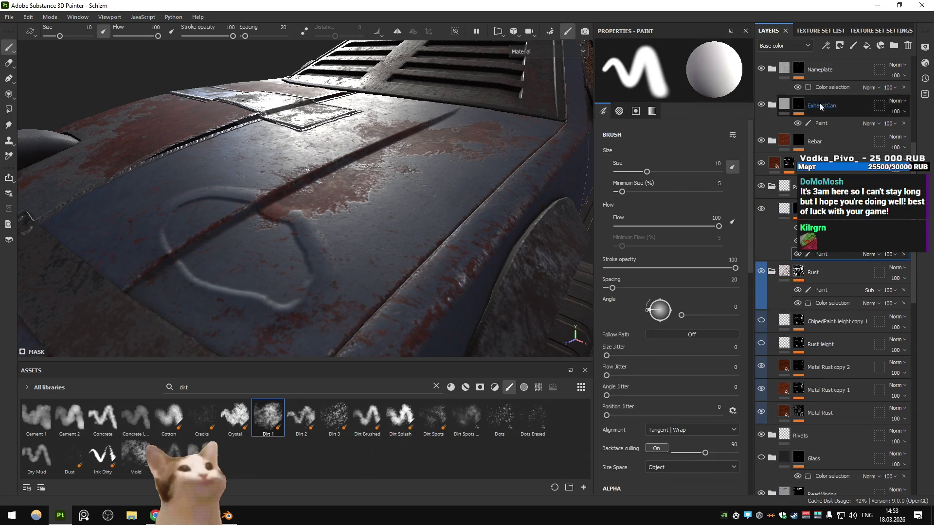
left_click(903, 254)
left_click(825, 46)
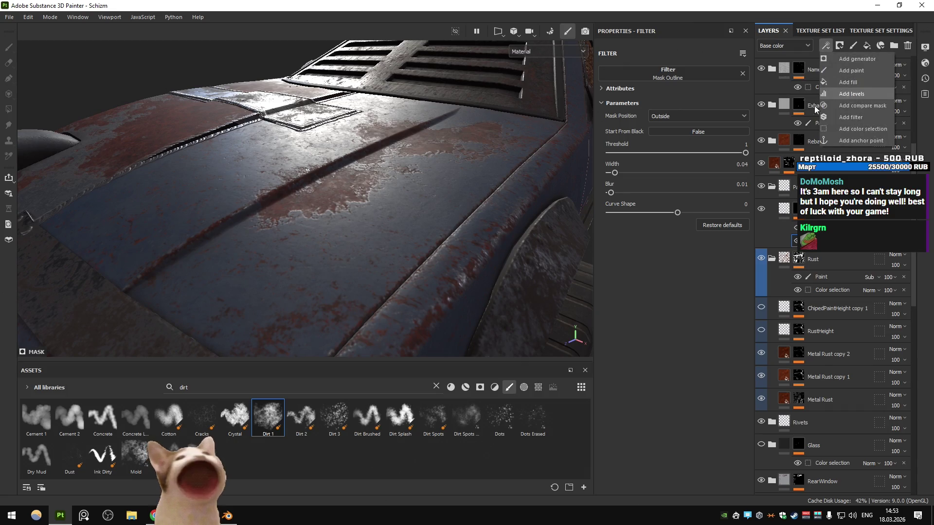
left_click(373, 179)
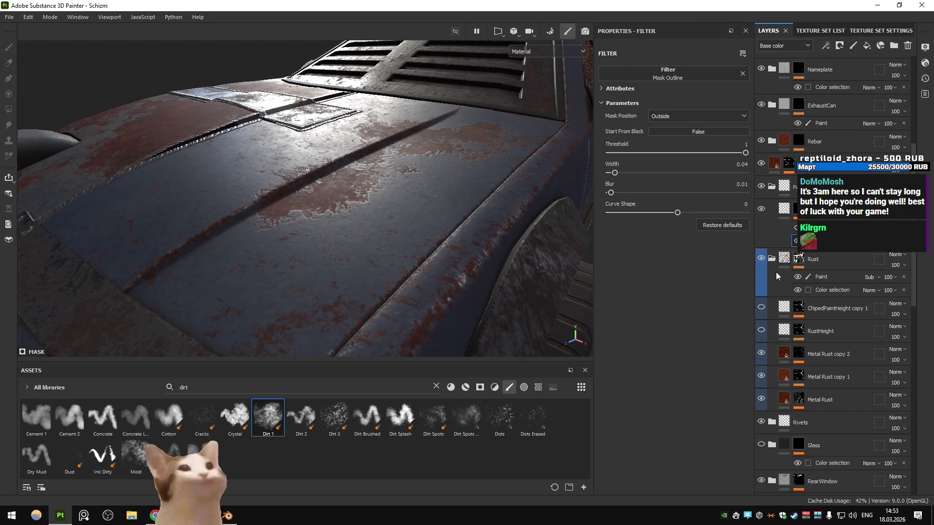
left_click_drag(419, 161, 467, 231)
- Hide RustHeight's mask Blur effect and then the whole RustHeight layer
left_click(801, 331)
left_click(801, 331)
left_click(820, 349)
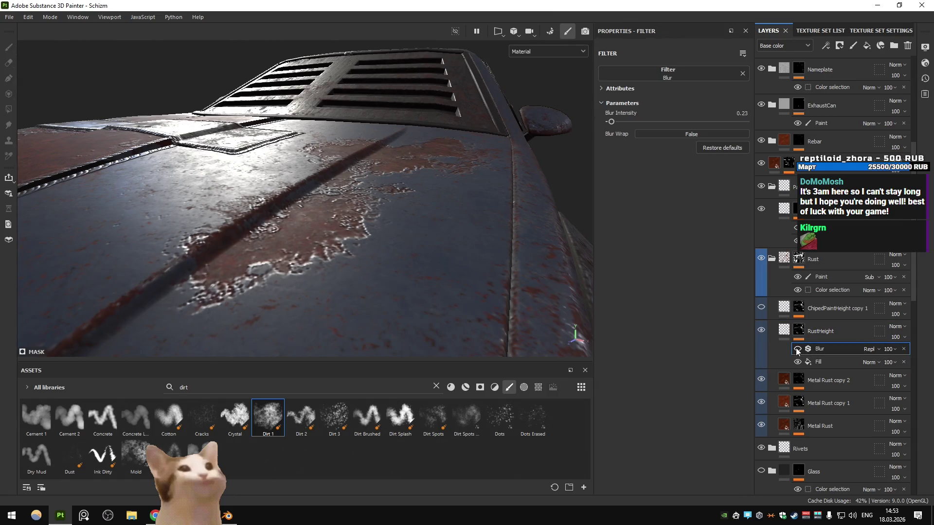
left_click(797, 348)
left_click_drag(389, 243, 429, 242)
left_click(819, 362)
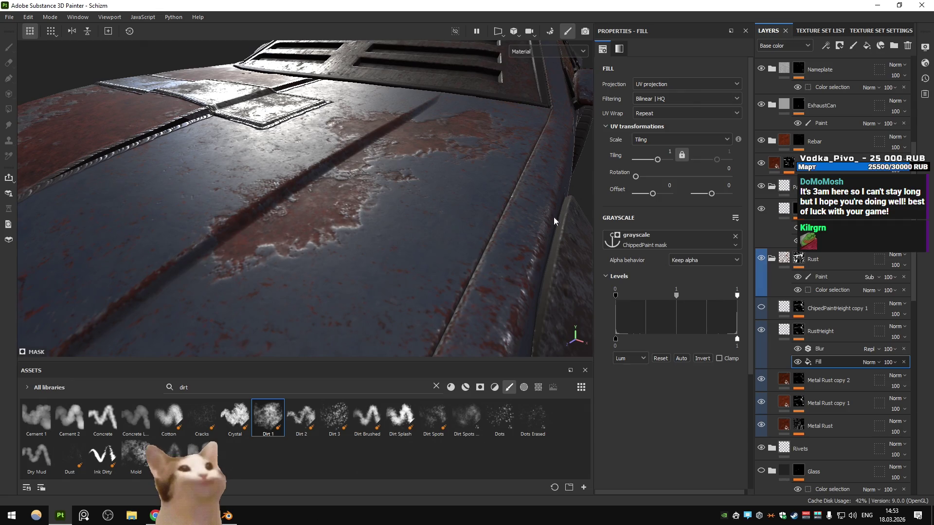
left_click(761, 331)
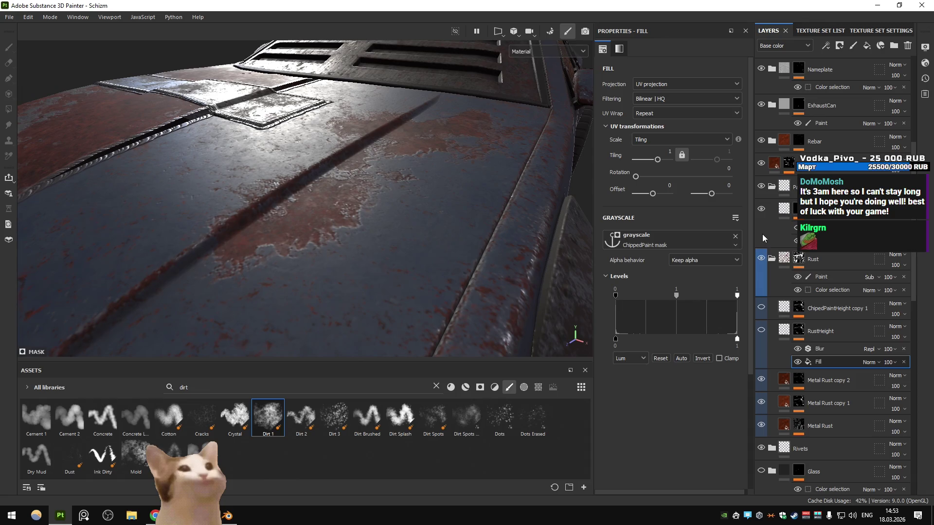
- Add a Fill effect to Fill layer 23's mask and open its grayscale anchor-point picker
left_click(825, 45)
left_click(837, 82)
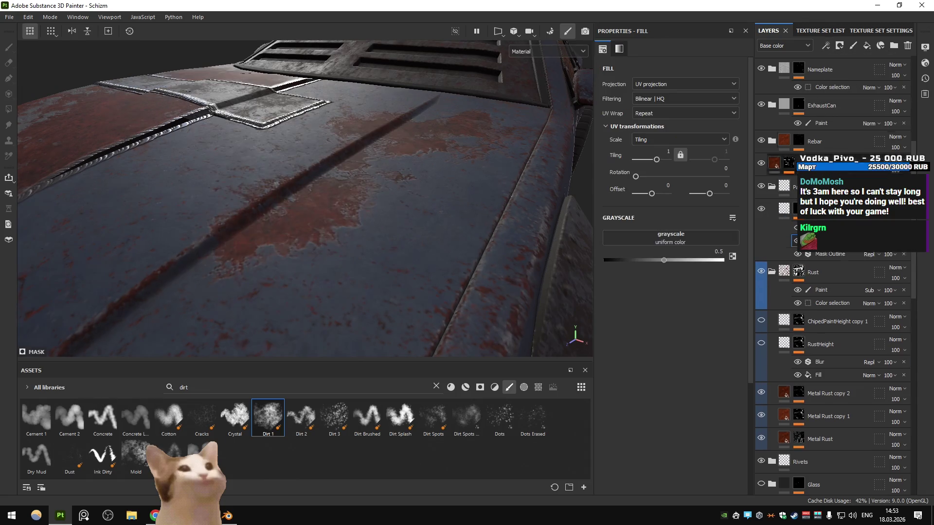
left_click(670, 240)
left_click(744, 254)
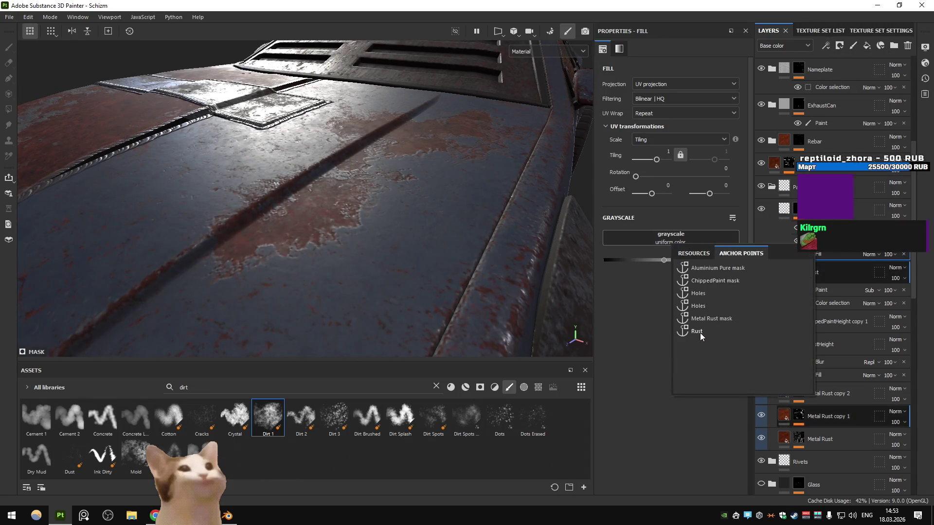
- Drive the fill with the Rust anchor point and brighten it with the Levels white point and output black ~192
left_click(699, 332)
left_click(794, 241)
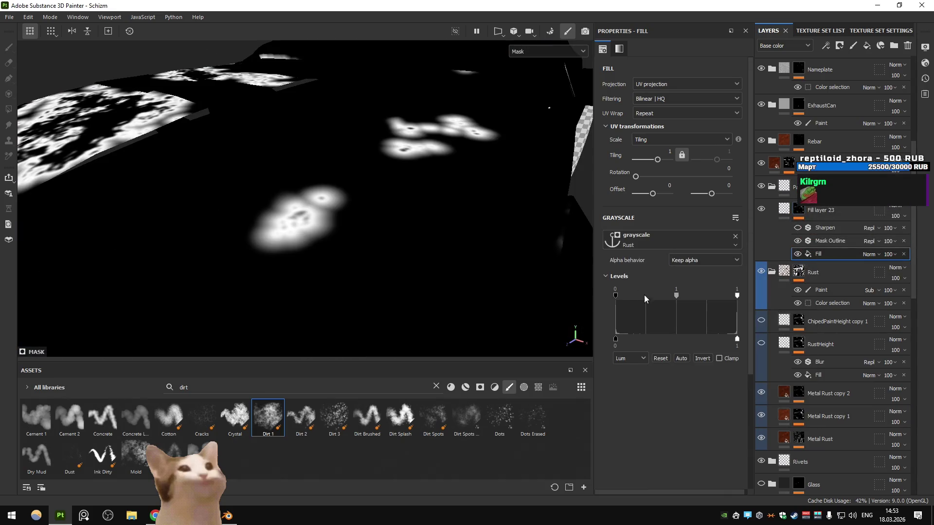
left_click_drag(677, 295, 637, 296)
key("ctrl+z")
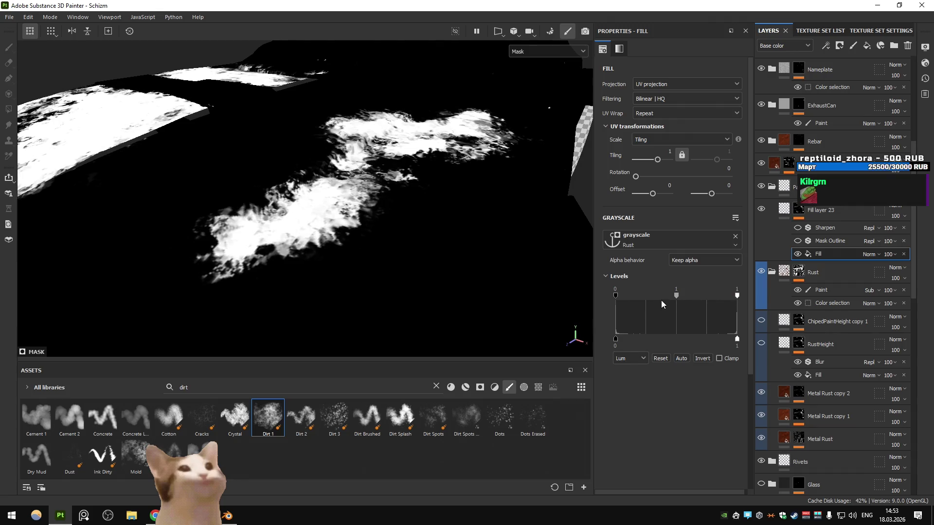
left_click_drag(735, 295, 631, 300)
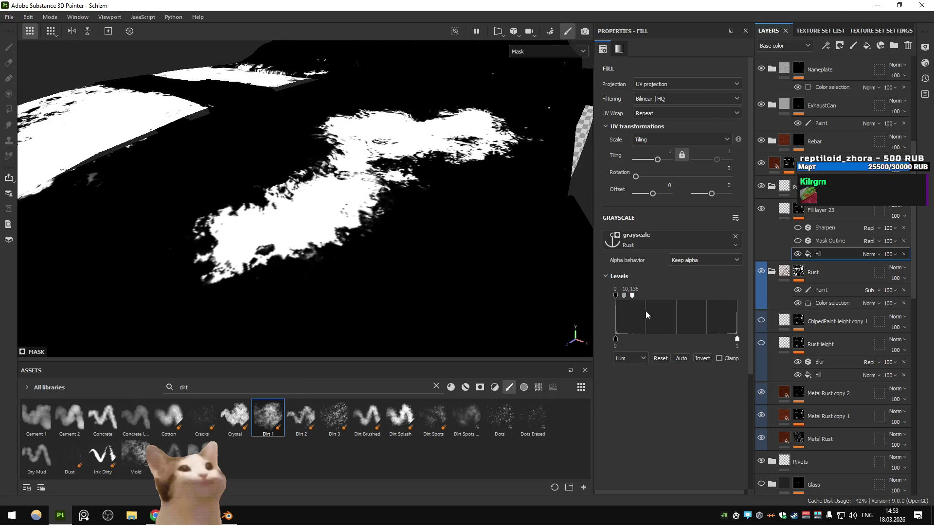
double_click(736, 339)
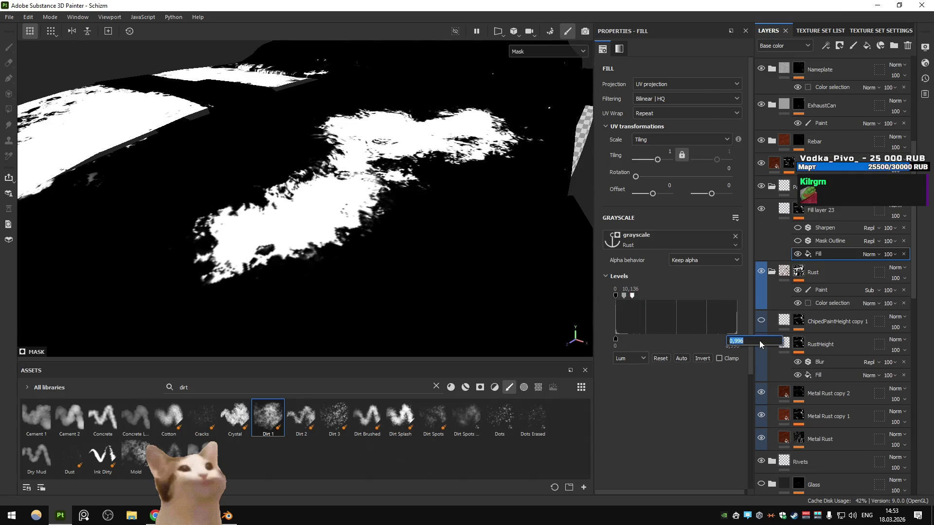
key("Return")
left_click_drag(737, 339, 737, 339)
left_click_drag(615, 339, 575, 340)
left_click_drag(737, 339, 736, 338)
- Enable Mask Outline on Fill layer 23 with position Inside and width 0.02
left_click(799, 240)
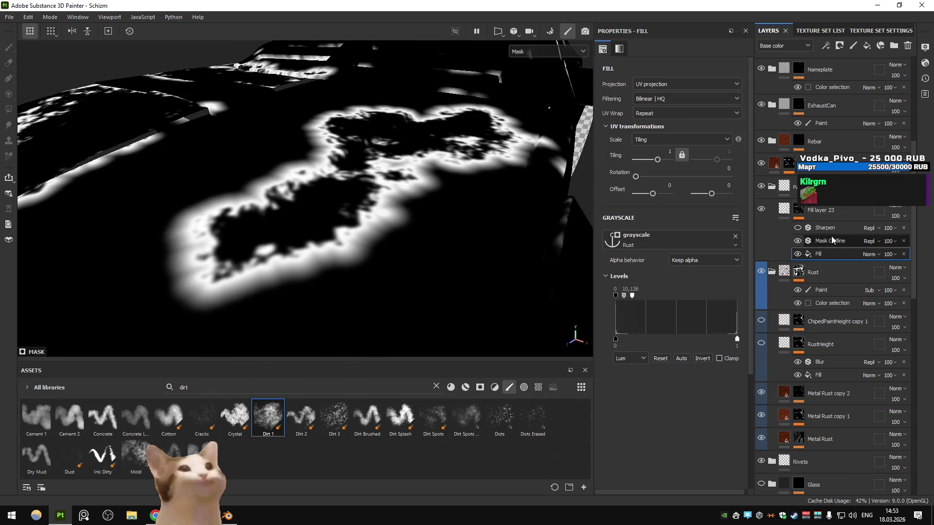
left_click(834, 241)
left_click(666, 132)
left_click(666, 133)
left_click(663, 116)
left_click(667, 139)
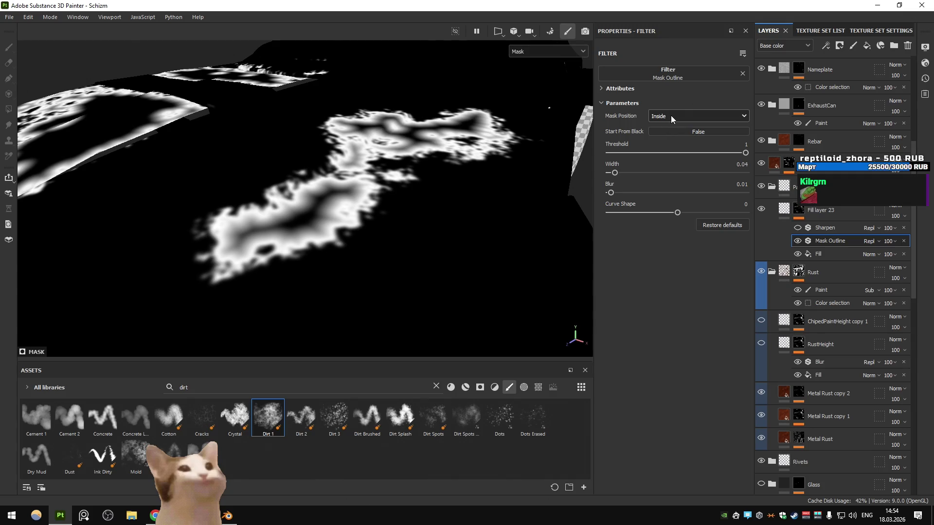
left_click_drag(614, 173, 612, 174)
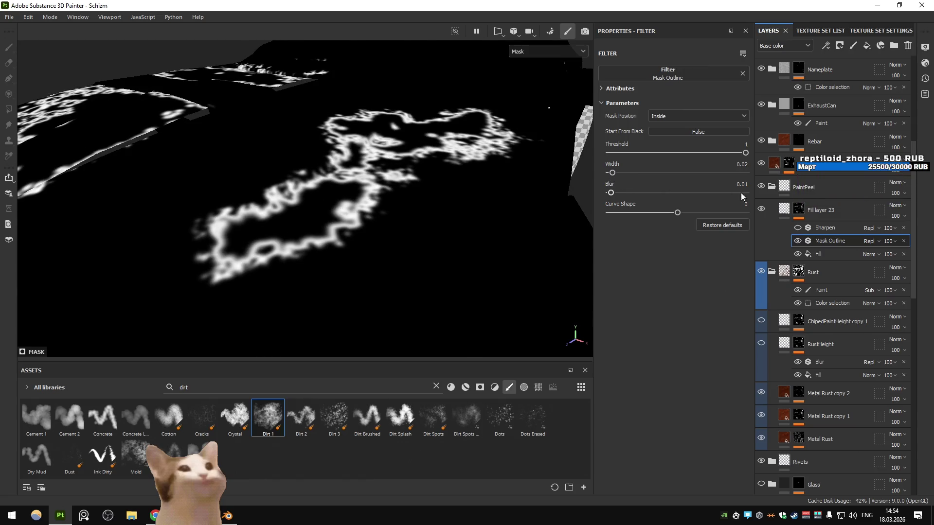
left_click(826, 212)
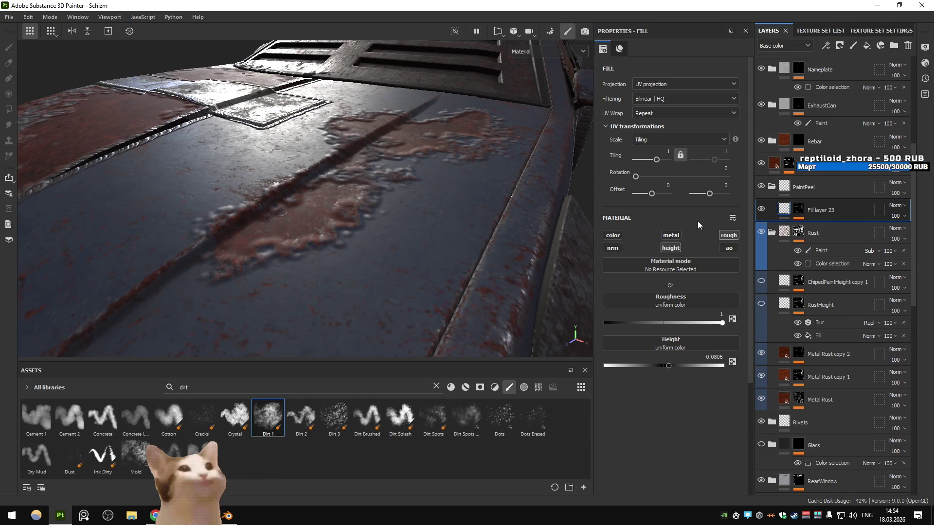
- Move Fill layer 23's Mask Outline position to Outside
scroll("down", 3)
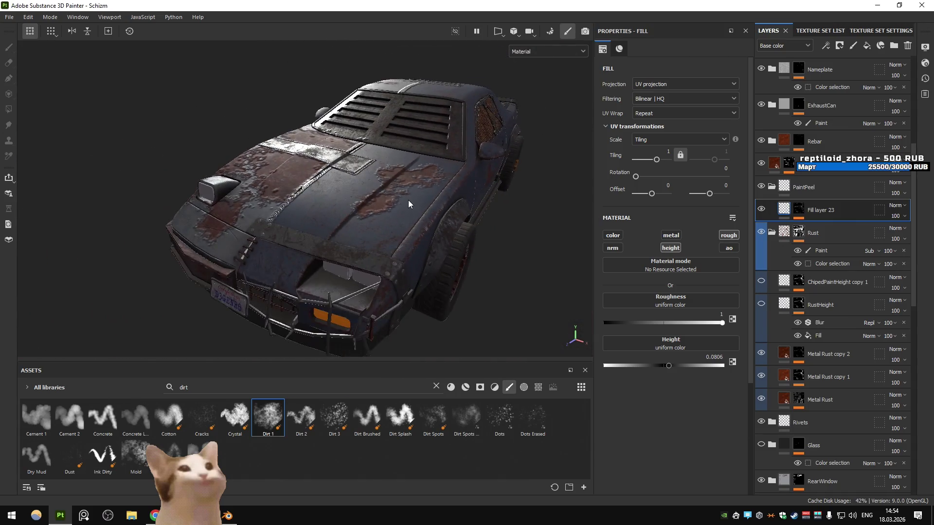
scroll("up", 3)
left_click_drag(668, 365, 659, 368)
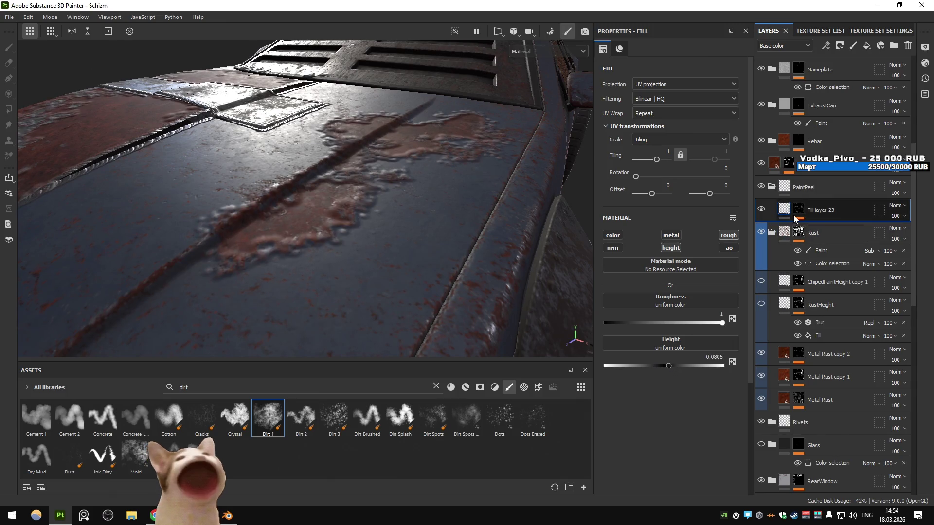
left_click(799, 210)
left_click(829, 241)
left_click(692, 115)
left_click(681, 131)
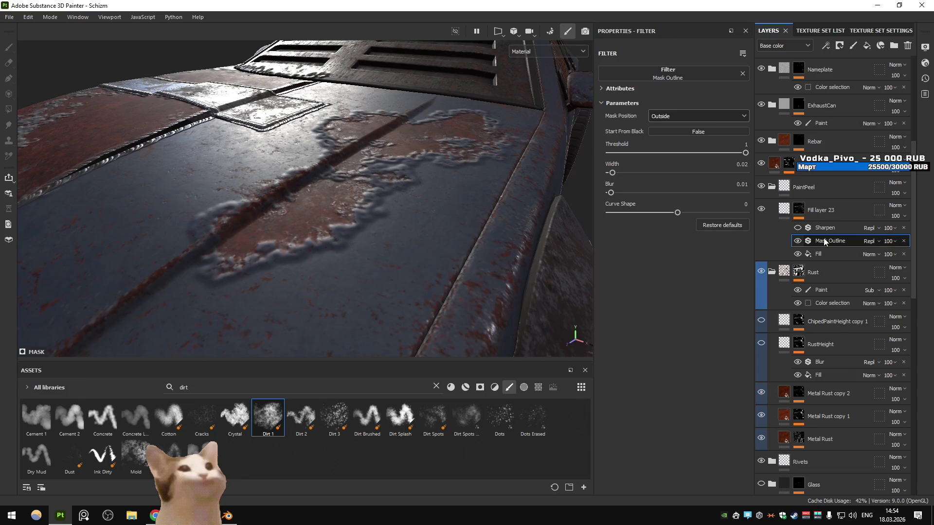
- Add a Blur filter to Fill layer 23's mask, lower its intensity, then hide it
left_click(825, 46)
left_click(857, 117)
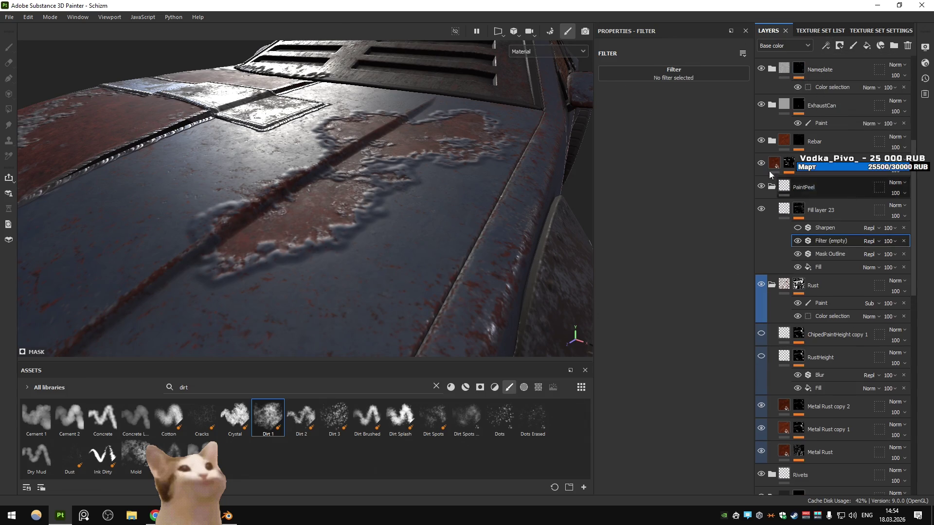
type("blur")
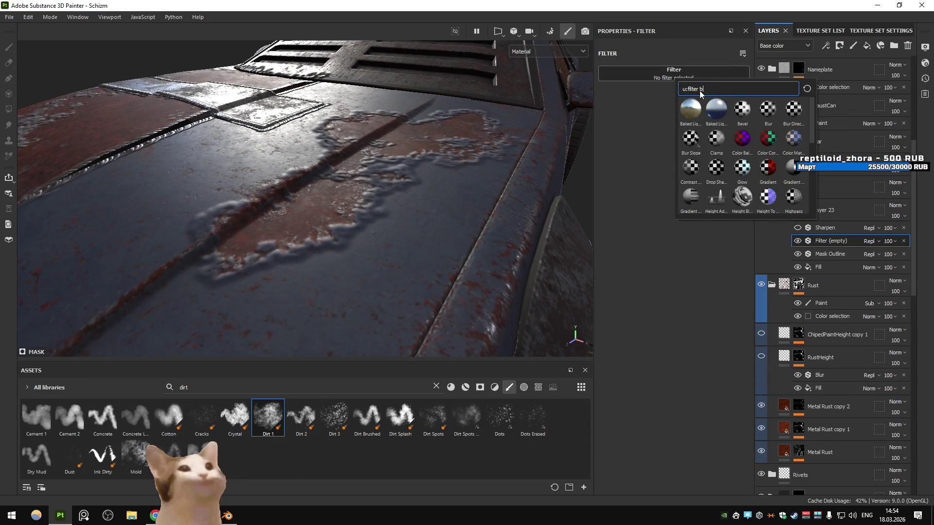
left_click(690, 108)
left_click_drag(614, 122, 614, 125)
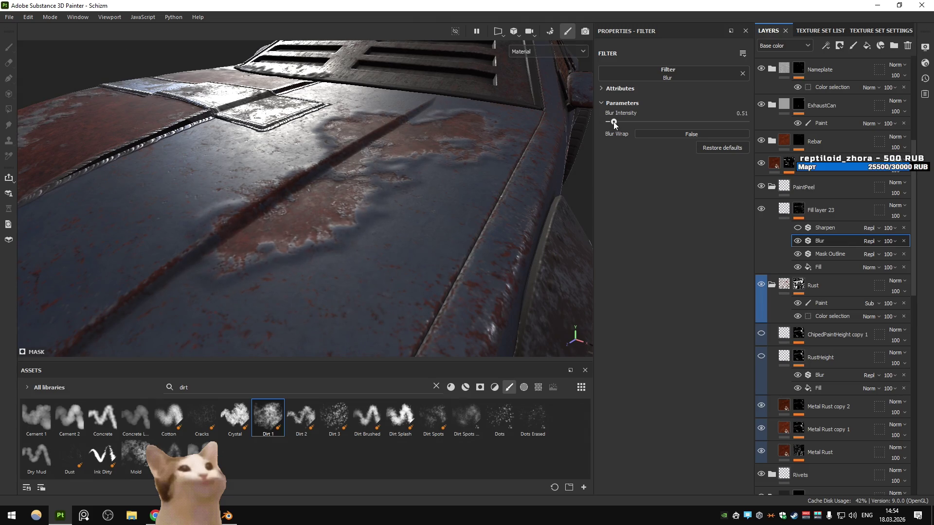
left_click(797, 241)
- Give the Mask Outline blur 0.03 and curve shape -1
left_click(829, 254)
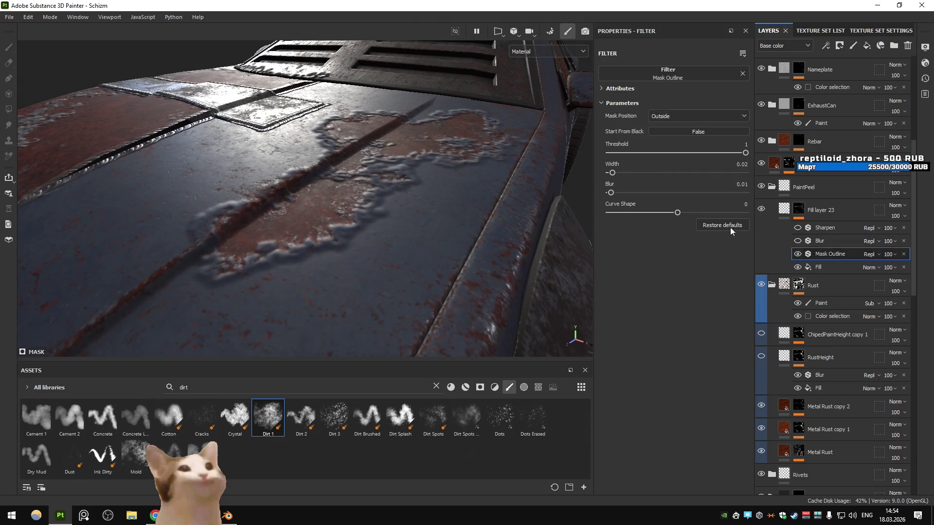
left_click_drag(610, 192, 614, 193)
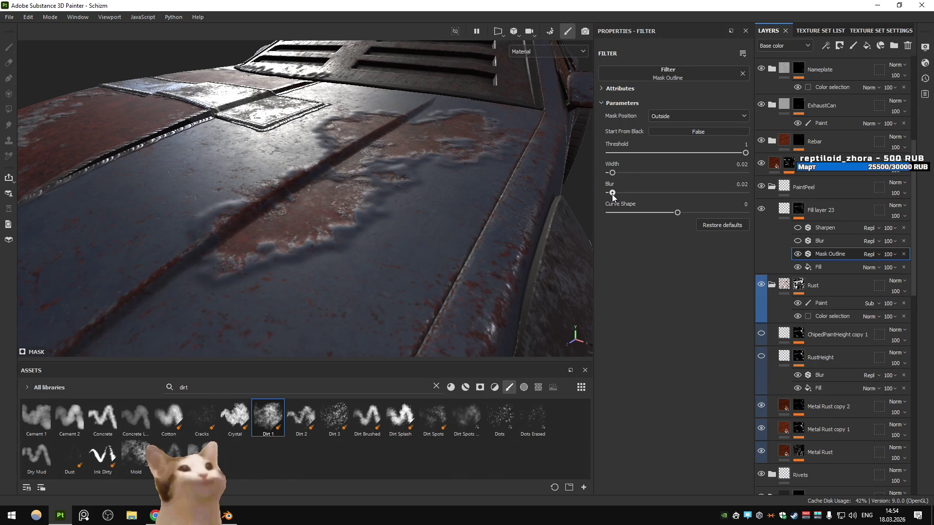
left_click_drag(677, 212, 597, 213)
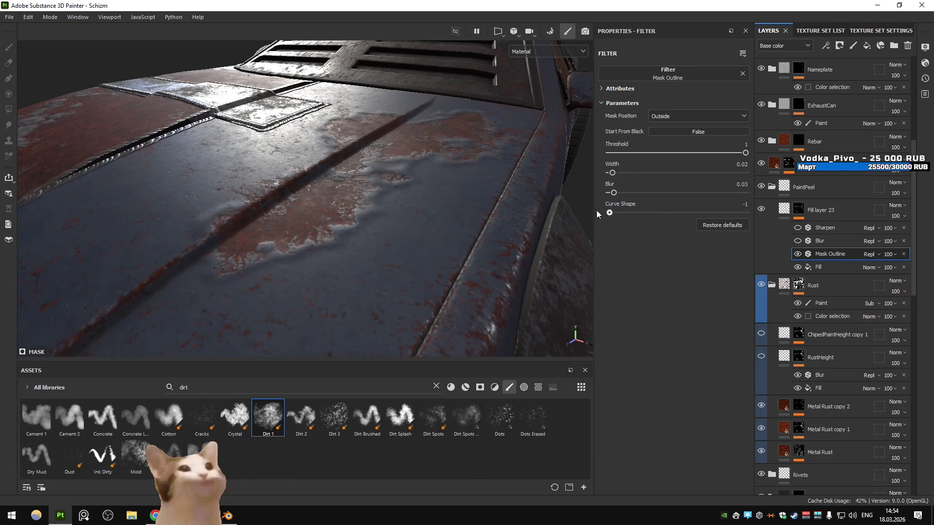
- Raise Fill layer 23's height to 0.2742, keeping the outline on Outside
left_click(821, 210)
left_click(680, 365)
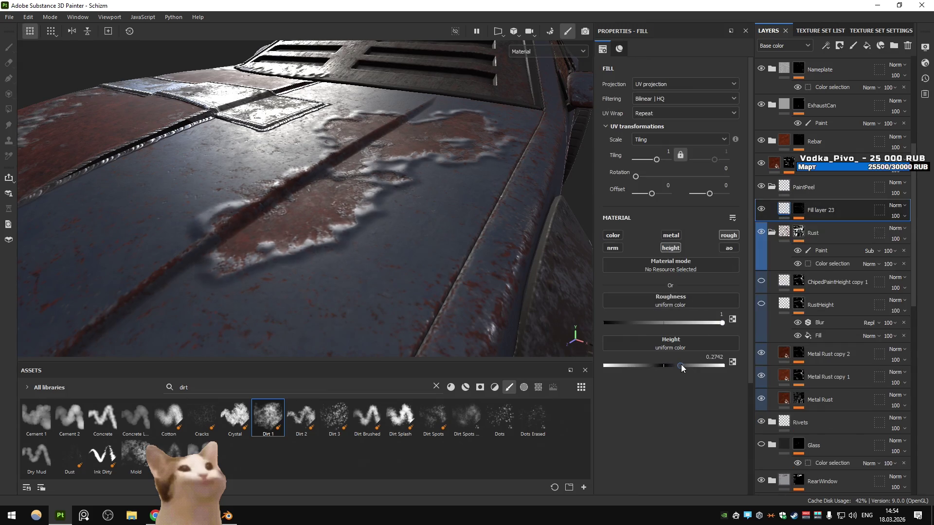
left_click_drag(679, 364, 684, 362)
left_click(798, 209)
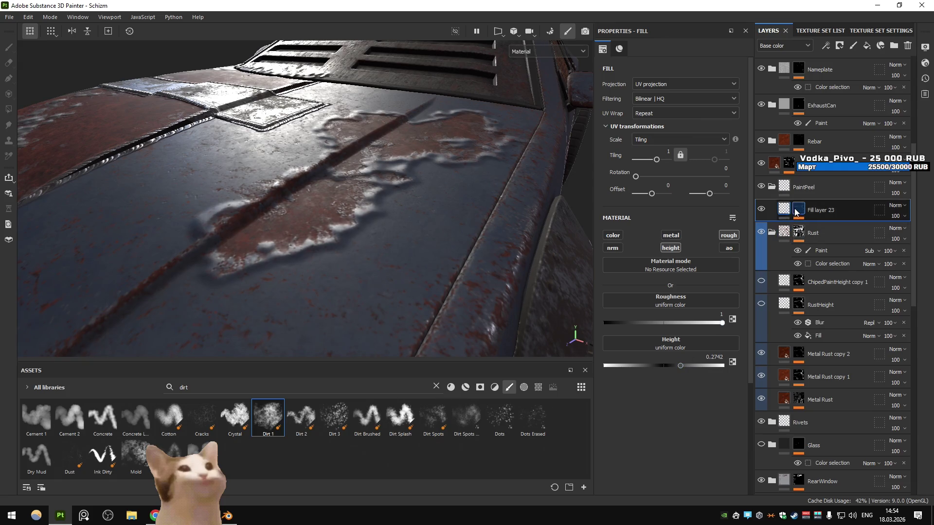
left_click(830, 254)
left_click(679, 116)
left_click(677, 126)
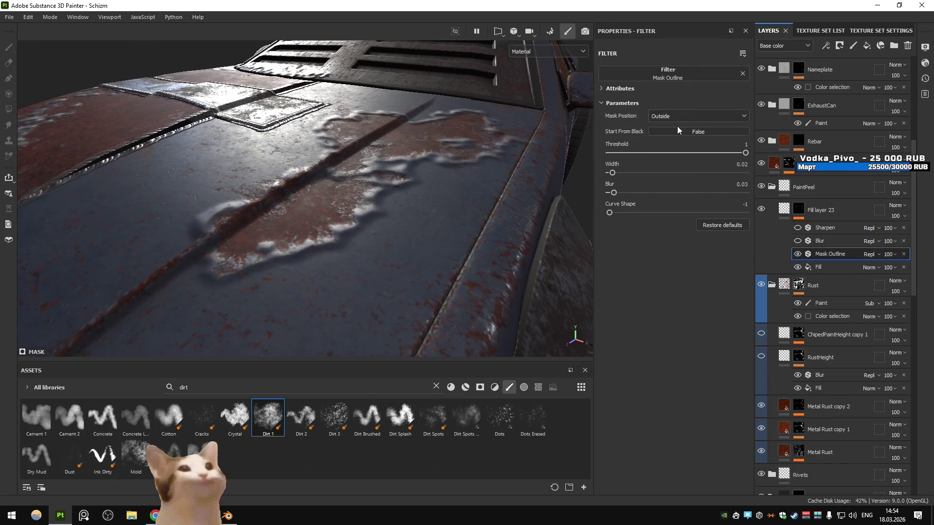
- Try Inside and Both outline positions, width 0.01 and higher curve, then restore defaults
left_click(681, 122)
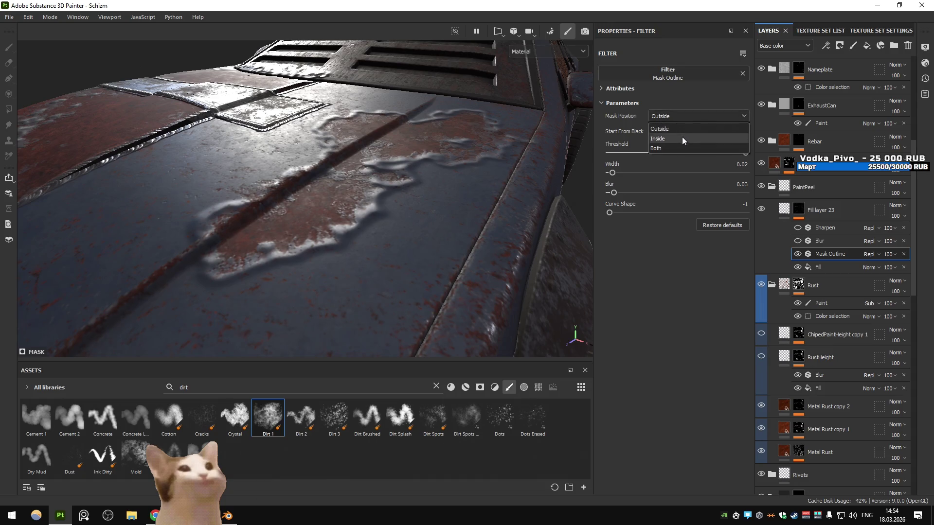
left_click(681, 136)
left_click(681, 116)
left_click(680, 134)
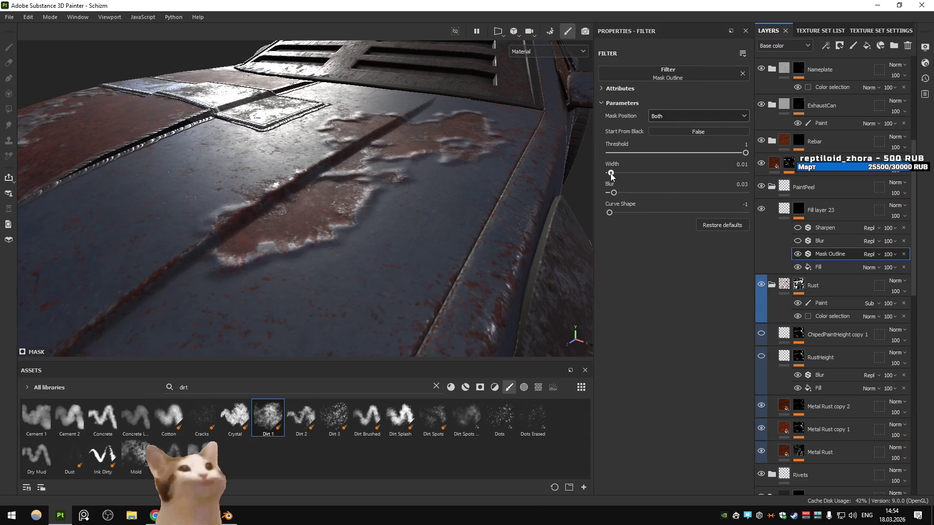
left_click_drag(612, 174, 611, 173)
key("Return")
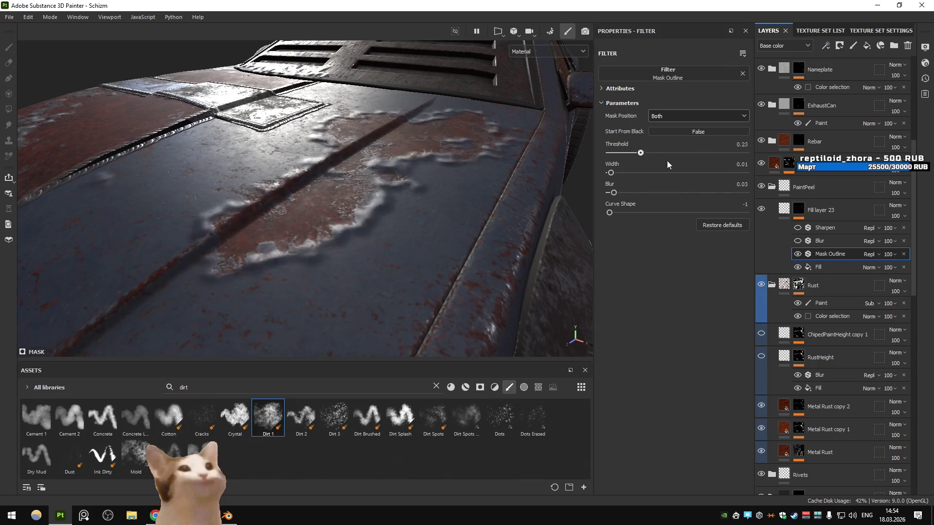
left_click_drag(609, 212, 688, 213)
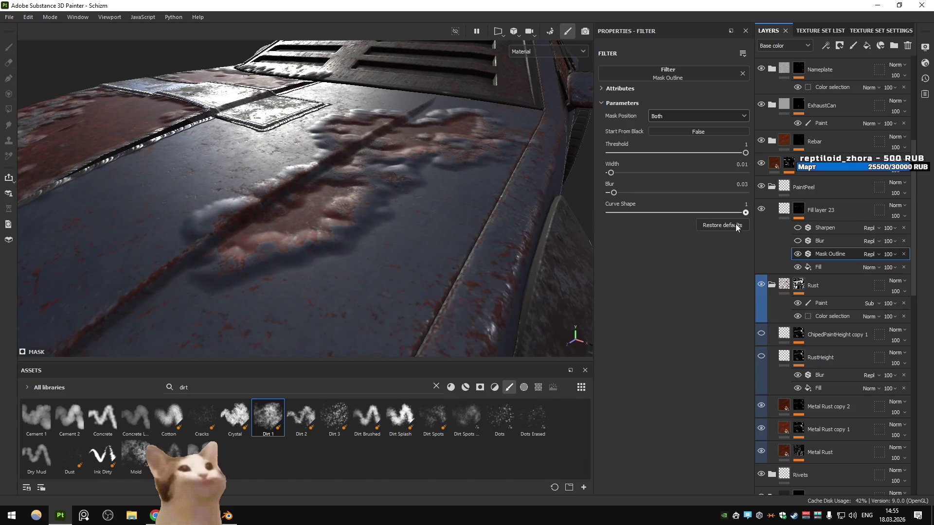
left_click(718, 226)
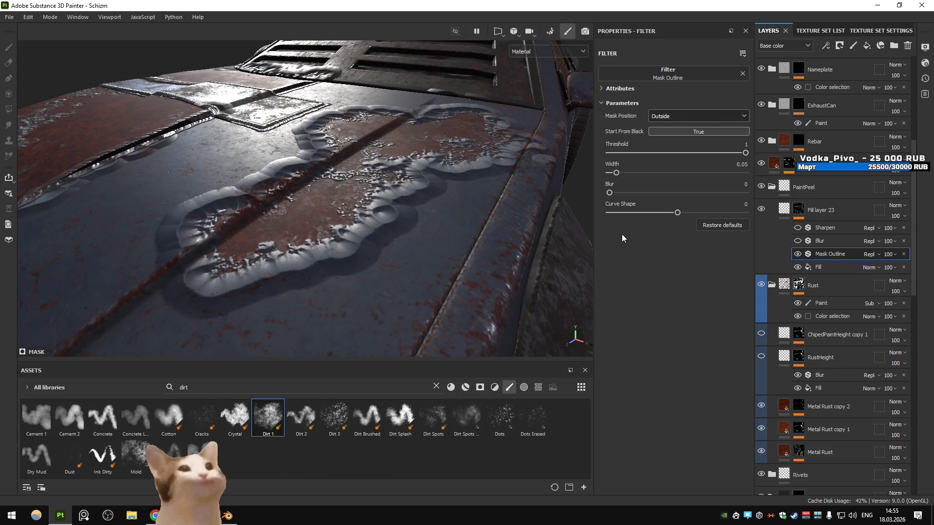
- Turn off Start From Black and set the outline Outside, width 0.03, blur 0.01
left_click(676, 131)
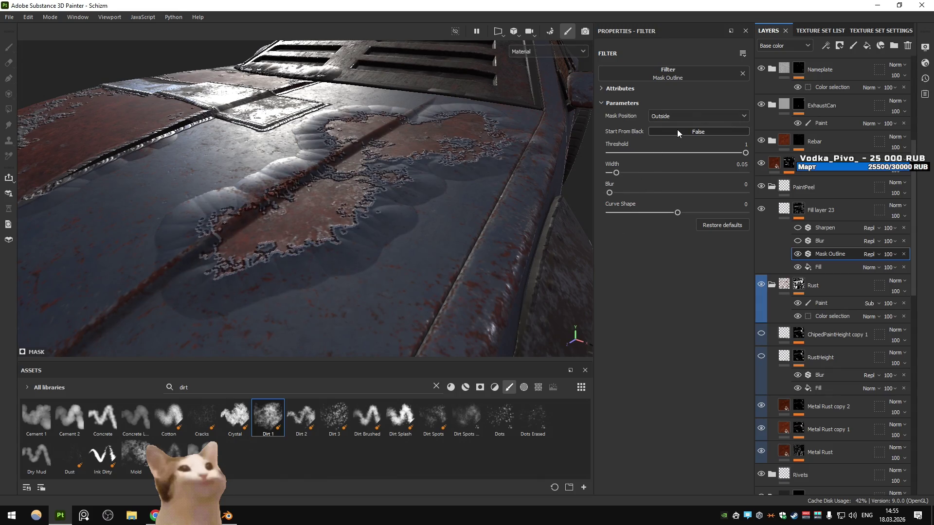
left_click(680, 113)
left_click(669, 130)
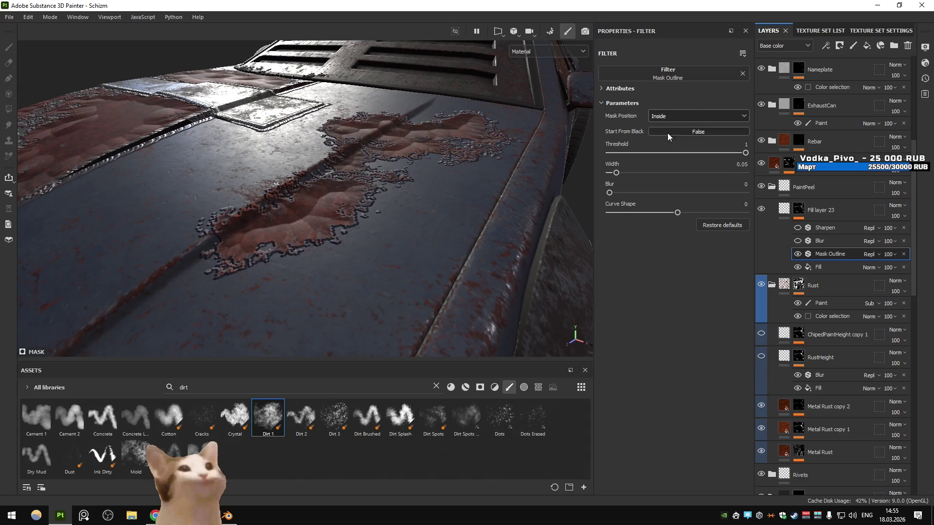
left_click(673, 120)
left_click(668, 133)
left_click_drag(610, 195, 613, 176)
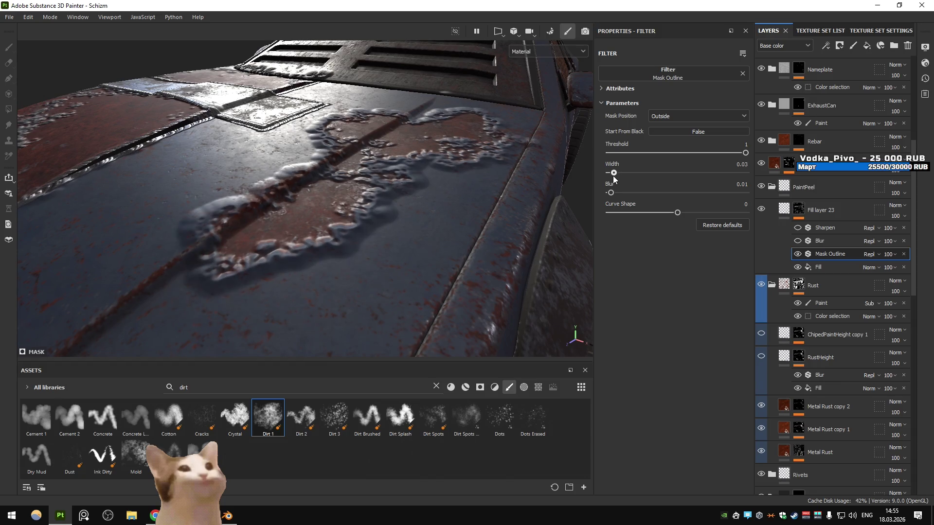
left_click_drag(676, 212, 599, 211)
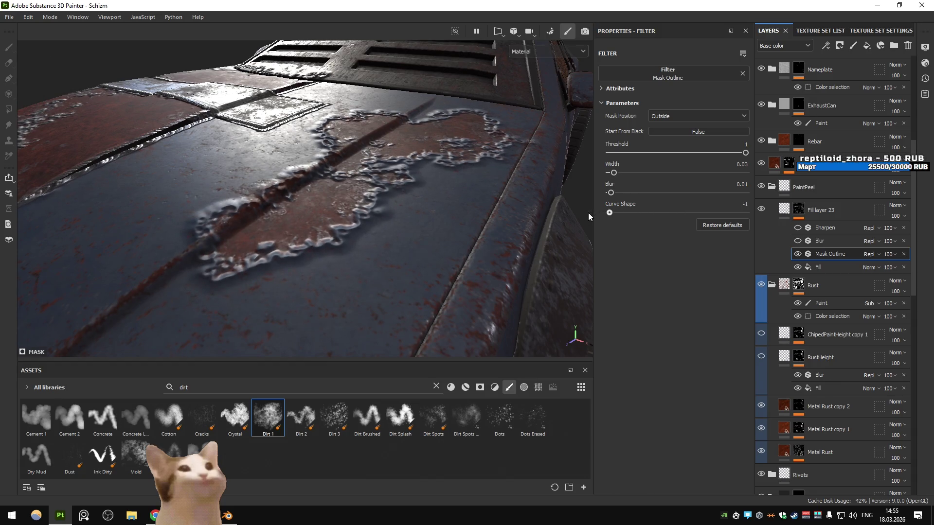
- Frame the car and rotate the environment lighting to inspect the ridge, tweaking outline blur
key("f")
scroll("up", 3)
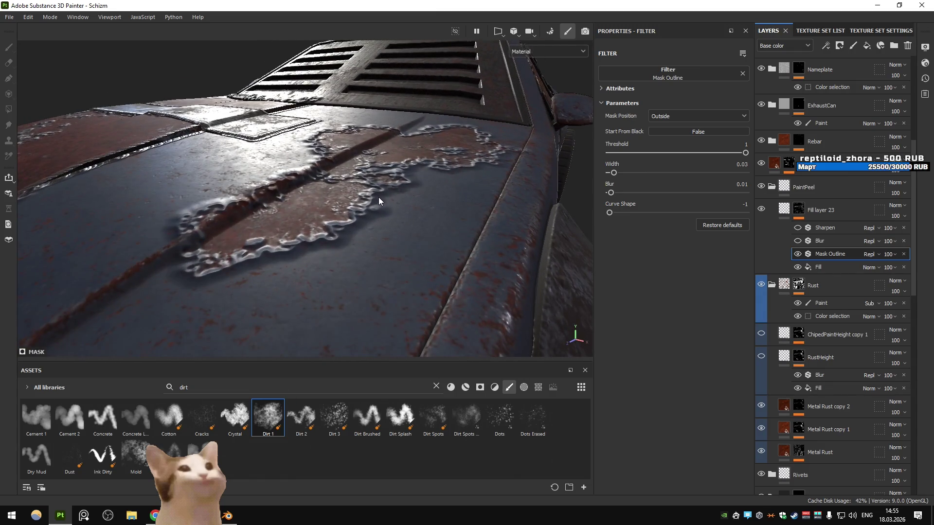
key("f")
scroll("up", 3)
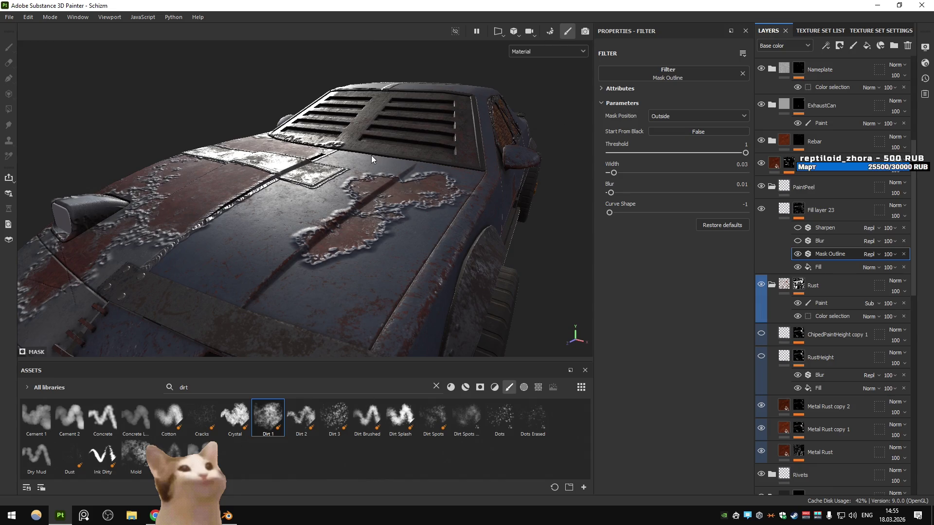
left_click_drag(384, 155, 515, 235)
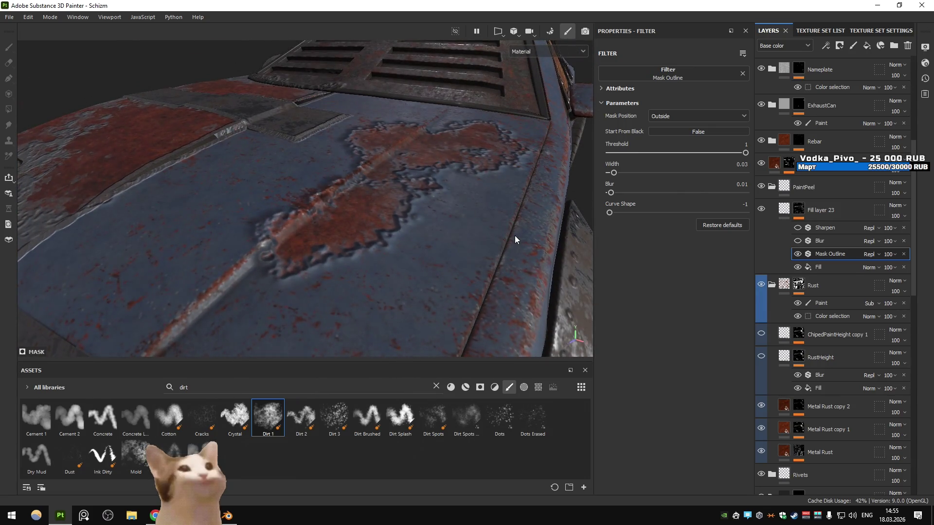
left_click_drag(612, 194, 475, 198)
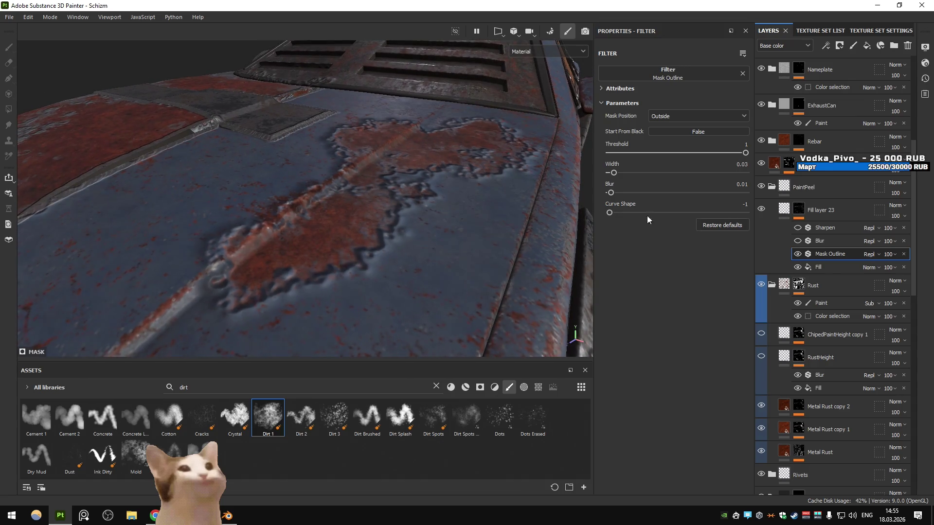
left_click(820, 30)
- Add a Sharpen filter above Mask Outline in Fill layer 23's mask, discarding a stray fill effect
left_click(769, 31)
left_click(825, 45)
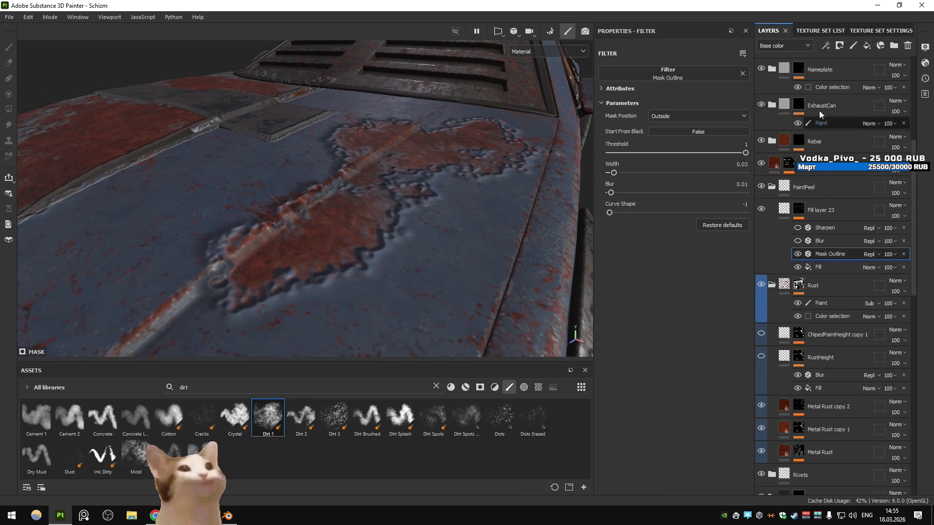
left_click(853, 83)
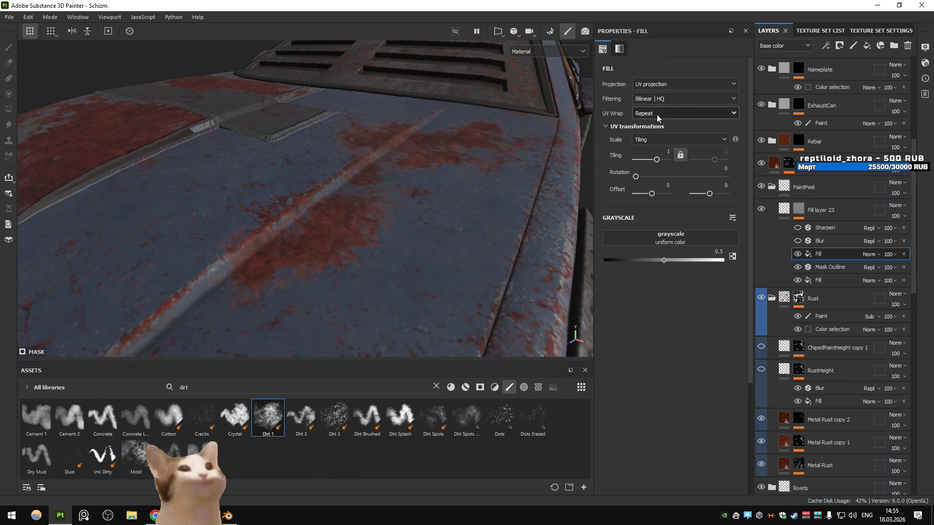
left_click(679, 242)
left_click(780, 260)
key("Delete")
left_click(825, 45)
left_click(851, 117)
left_click(671, 80)
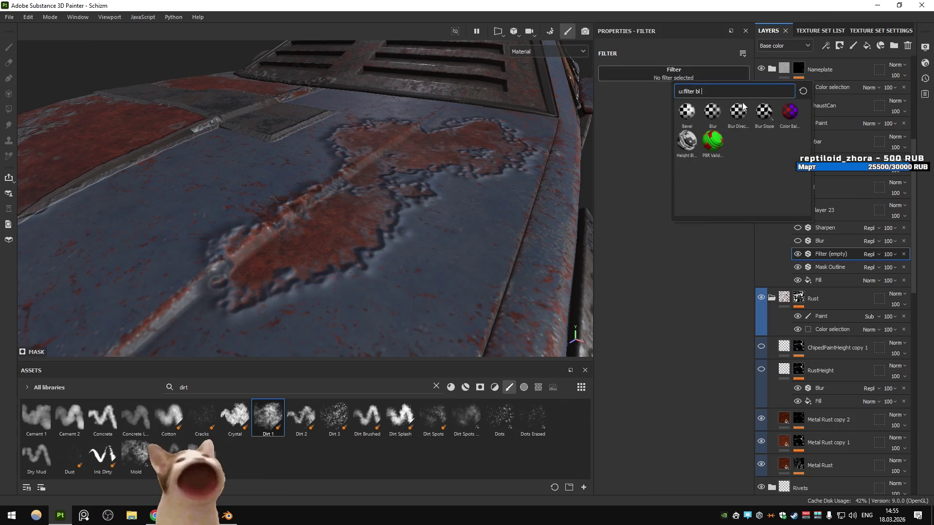
type("sharp")
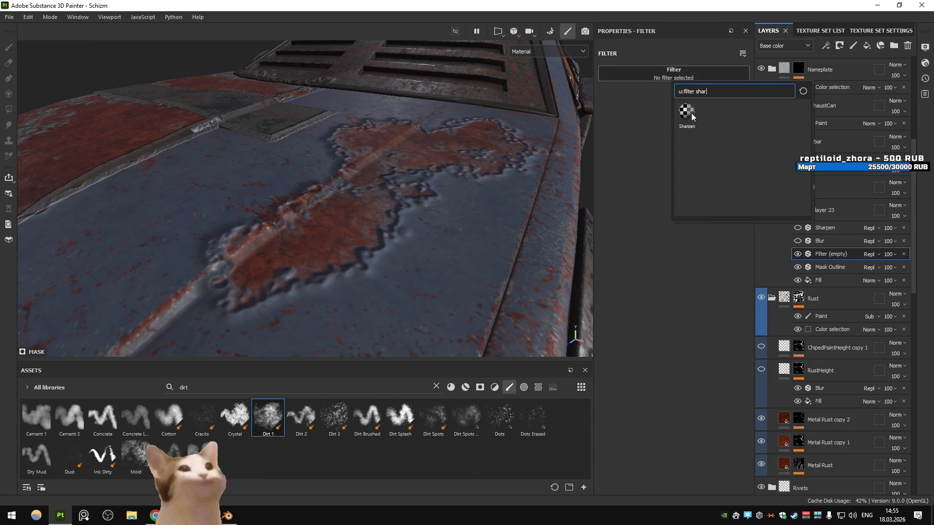
left_click(690, 113)
- Lower Fill layer 23's ridge height to 0.0435, orbiting and relighting to judge it
left_click_drag(456, 200, 479, 216)
left_click(821, 209)
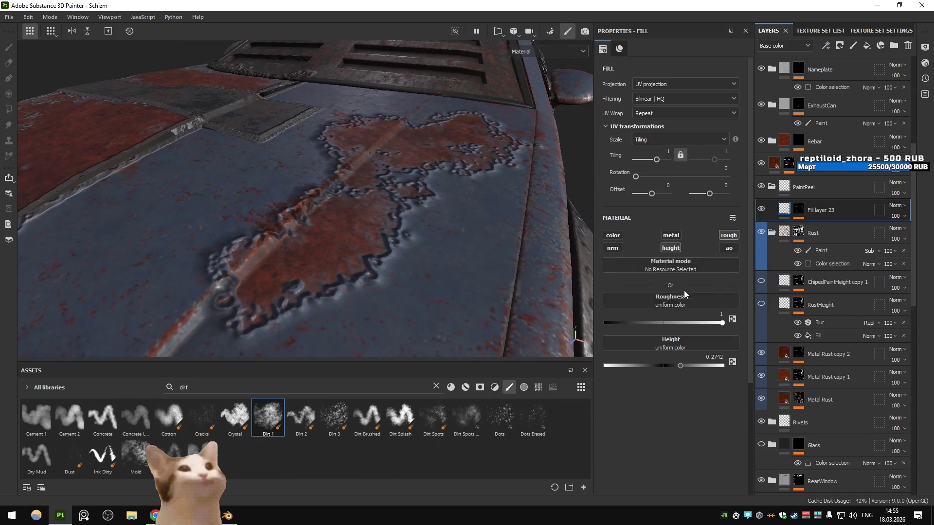
left_click_drag(680, 366, 669, 363)
left_click_drag(505, 292, 463, 196)
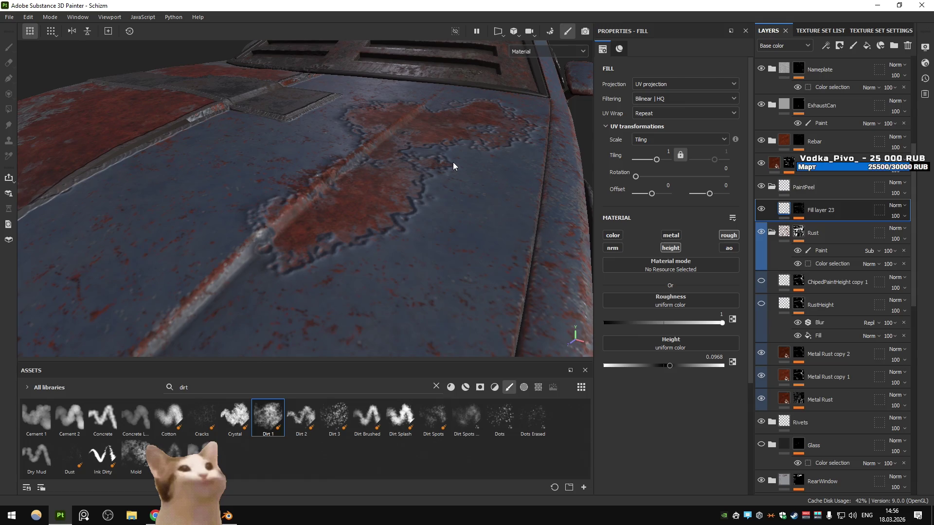
left_click_drag(453, 163, 502, 199)
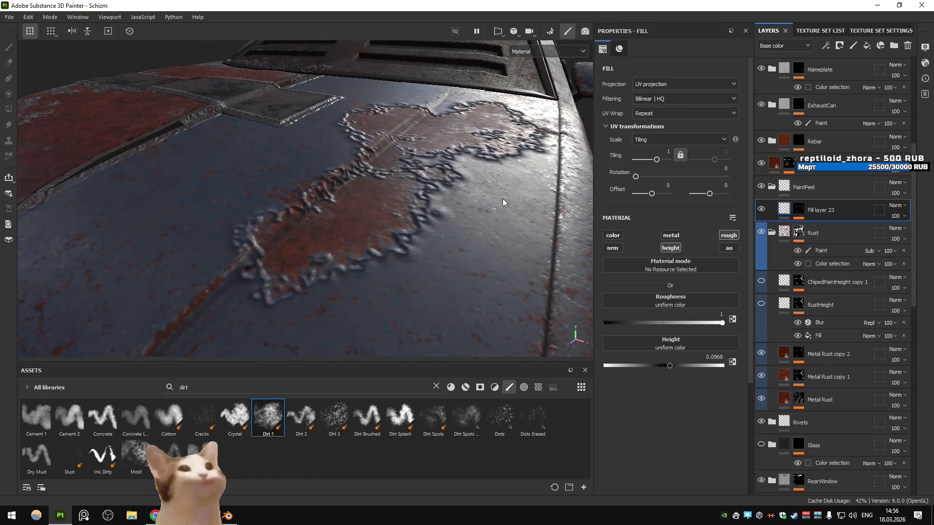
left_click(666, 365)
left_click_drag(665, 365, 667, 366)
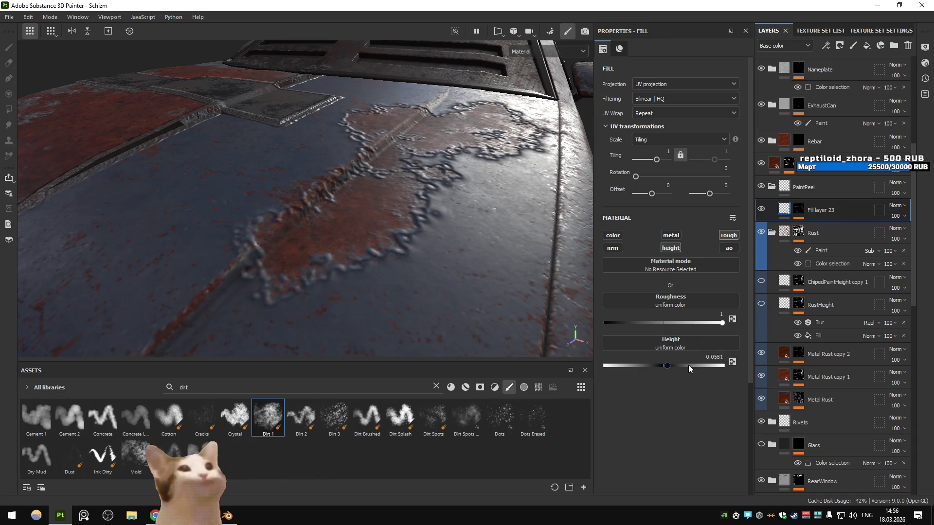
left_click(665, 366)
left_click(798, 210)
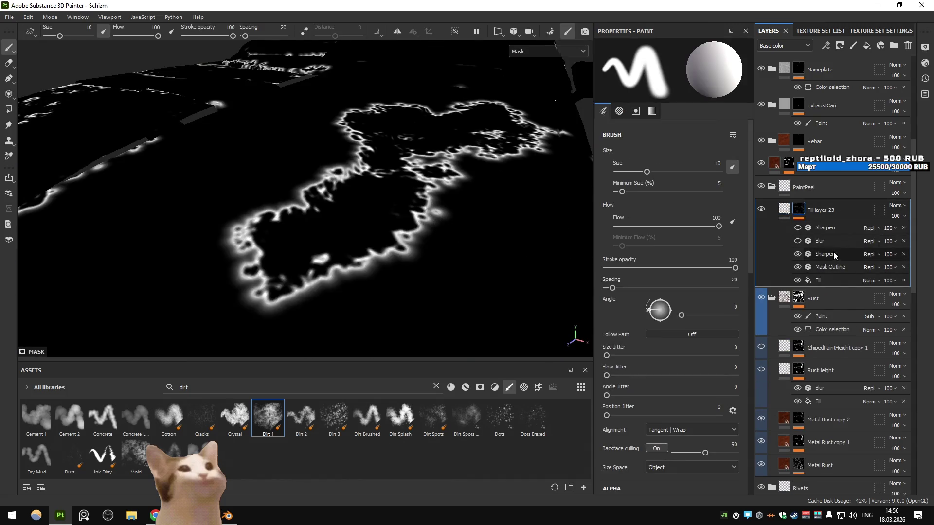
- Select Fill layer 23's Mask Outline and give it a slight 0.01 blur
left_click(833, 253)
left_click(798, 241)
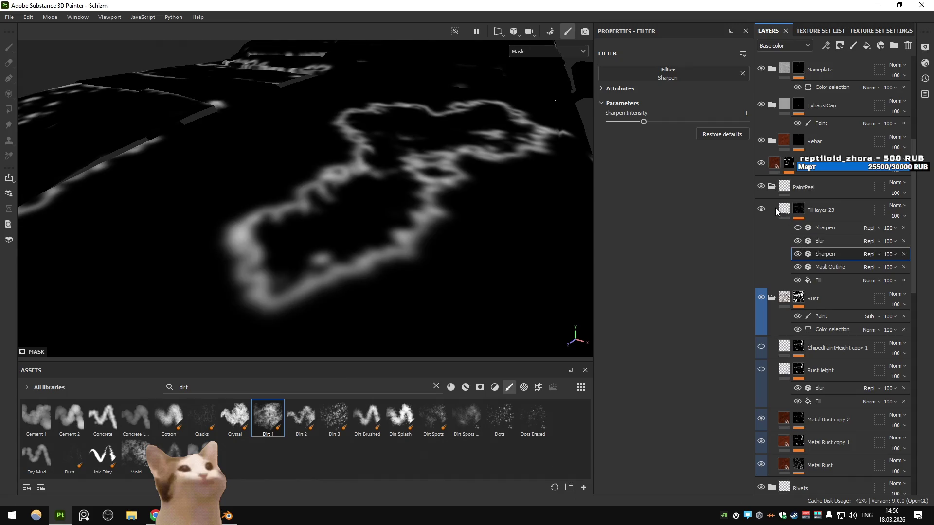
left_click(782, 209)
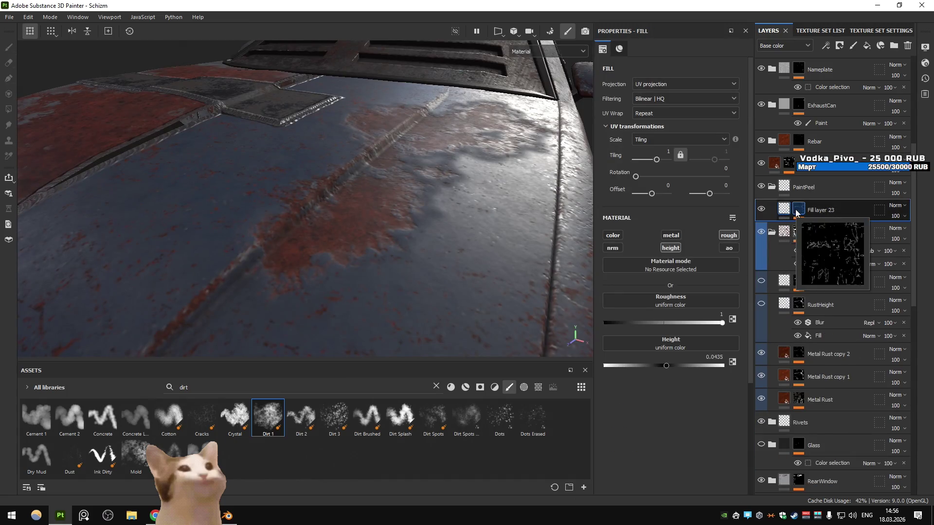
left_click(796, 209)
left_click(832, 267)
left_click_drag(613, 172, 608, 195)
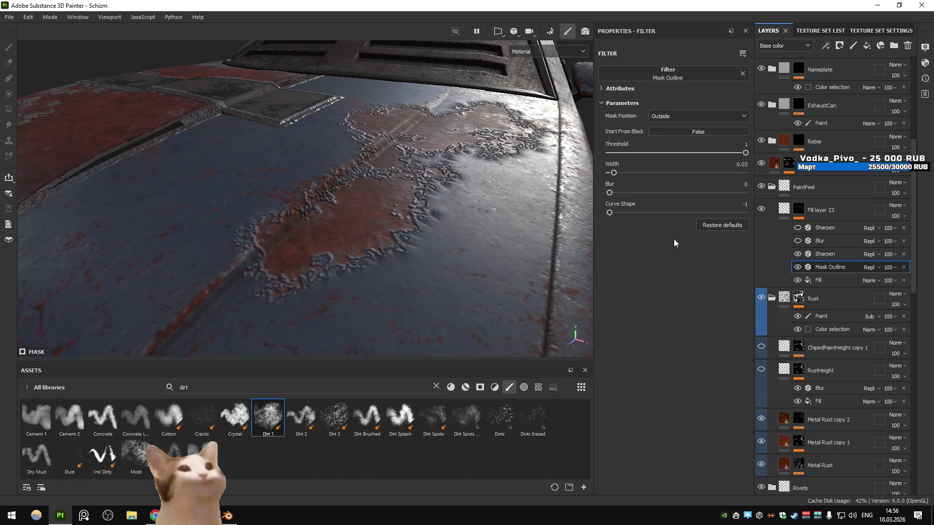
left_click_drag(608, 192, 614, 214)
key("alt+Tab")
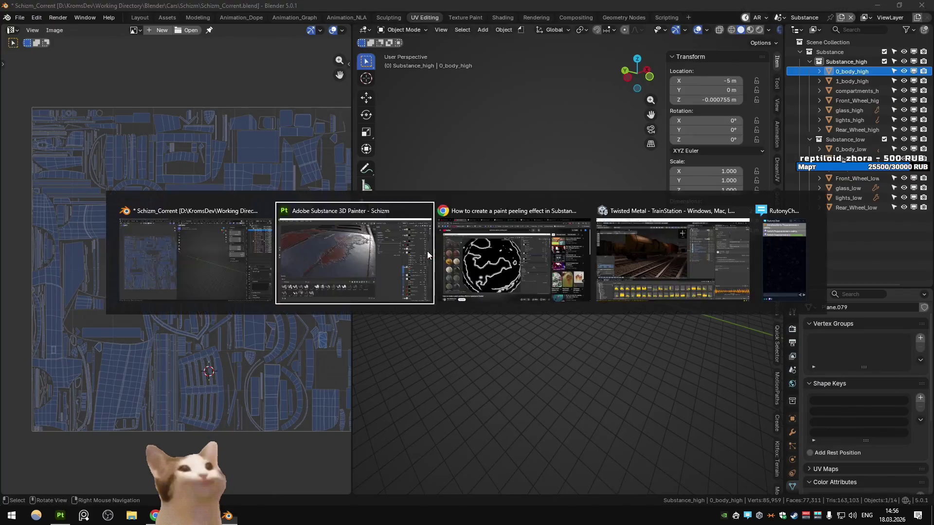
left_click(409, 250)
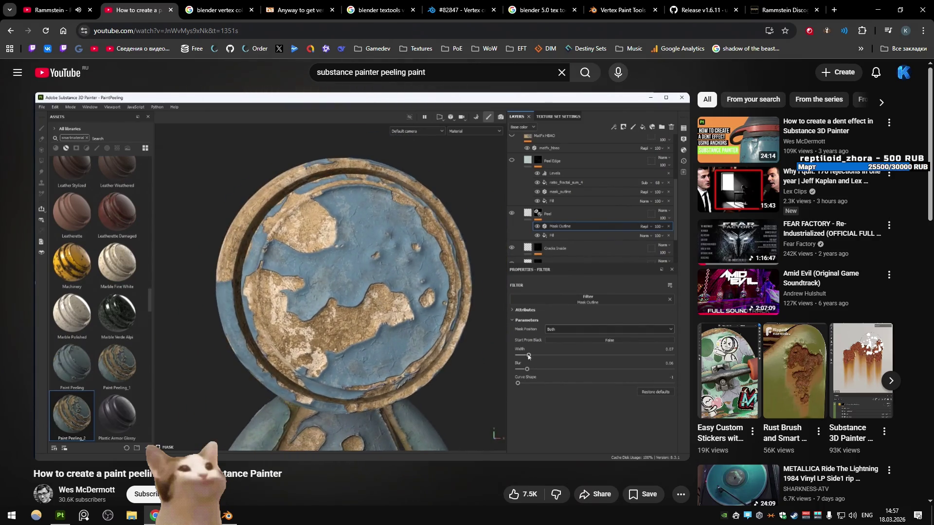
key("alt+Tab")
key("alt+Tab")
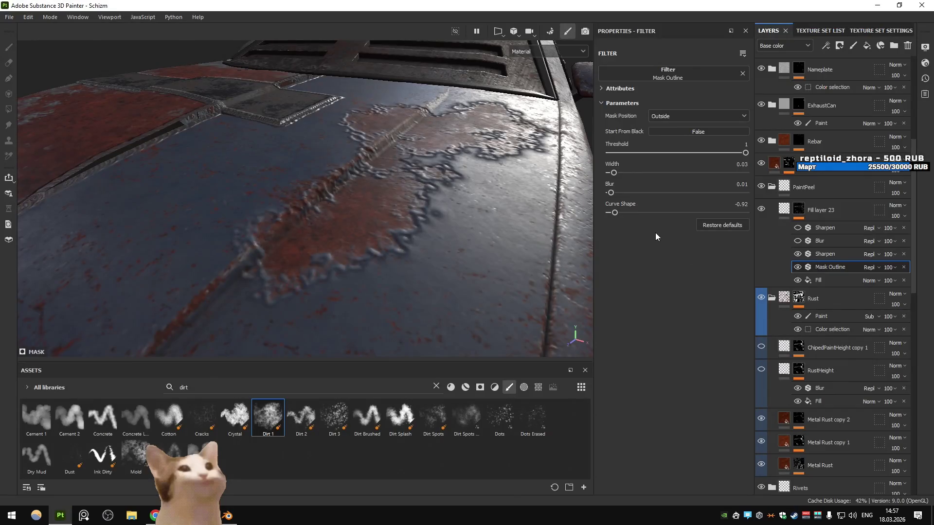
- Switch the Mask Outline position to Both and remove its blur
left_click(672, 116)
left_click(667, 146)
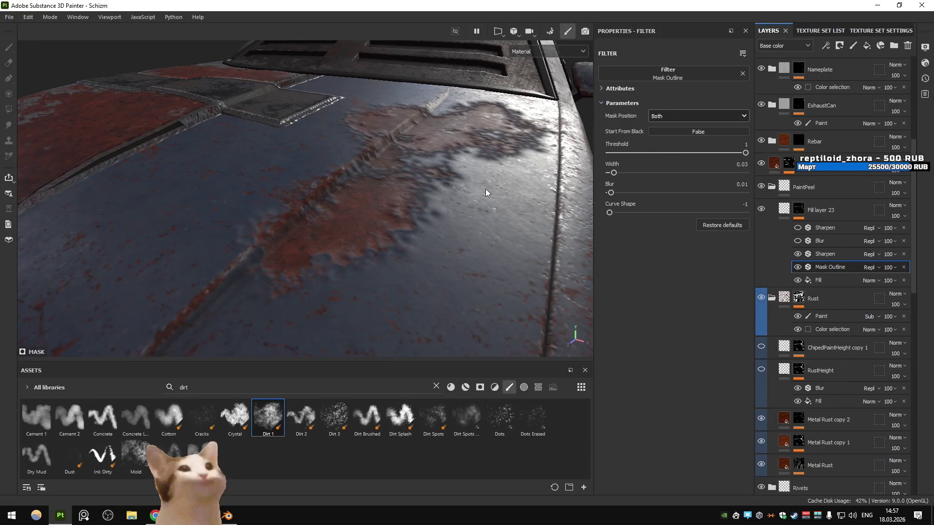
left_click_drag(613, 193, 619, 173)
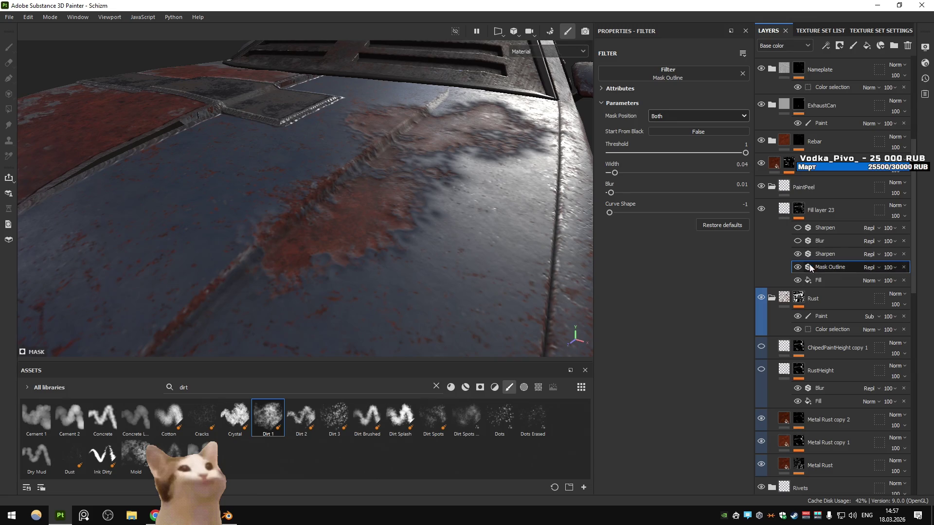
- Raise Fill layer 23's ridge height to 0.2016
left_click(818, 280)
left_click(777, 207)
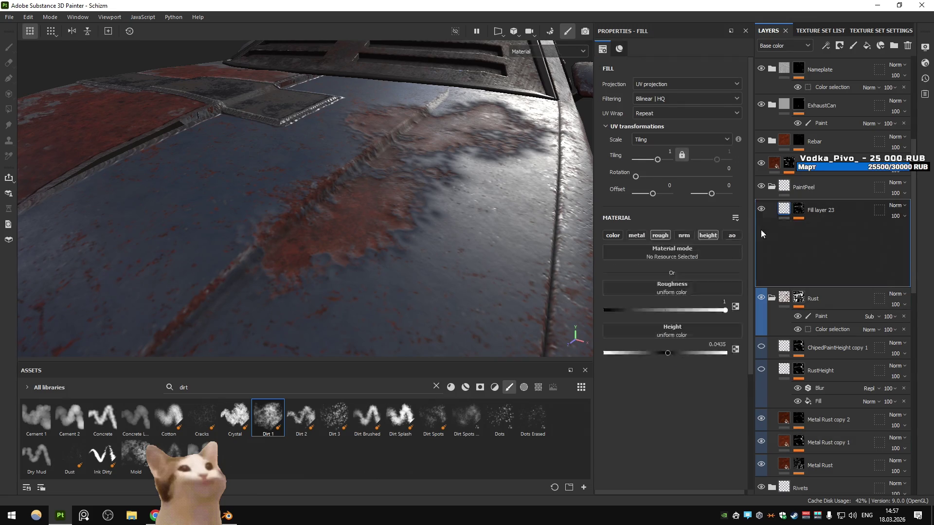
left_click(674, 366)
left_click_drag(674, 366, 676, 366)
- Hide the mask's Blur and Sharpen effects and orbit around the hood vents
left_click(798, 209)
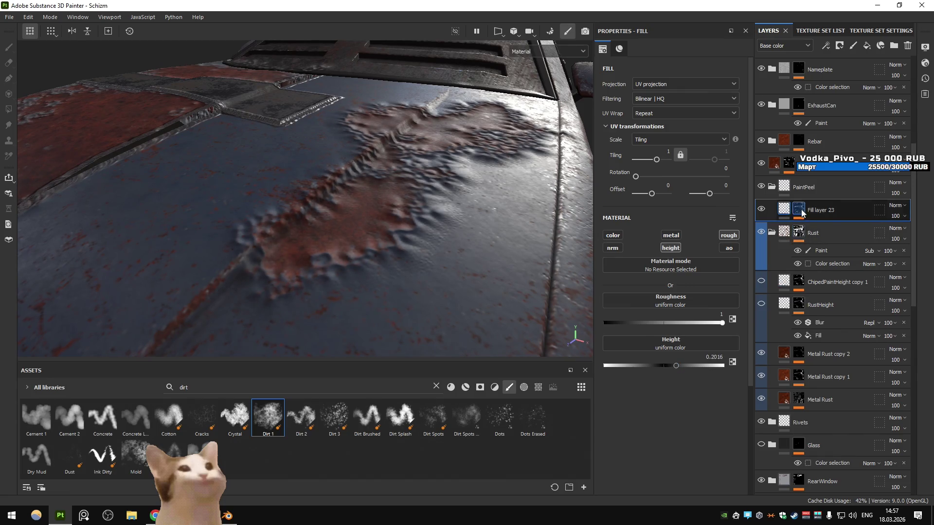
left_click(797, 241)
left_click(827, 254)
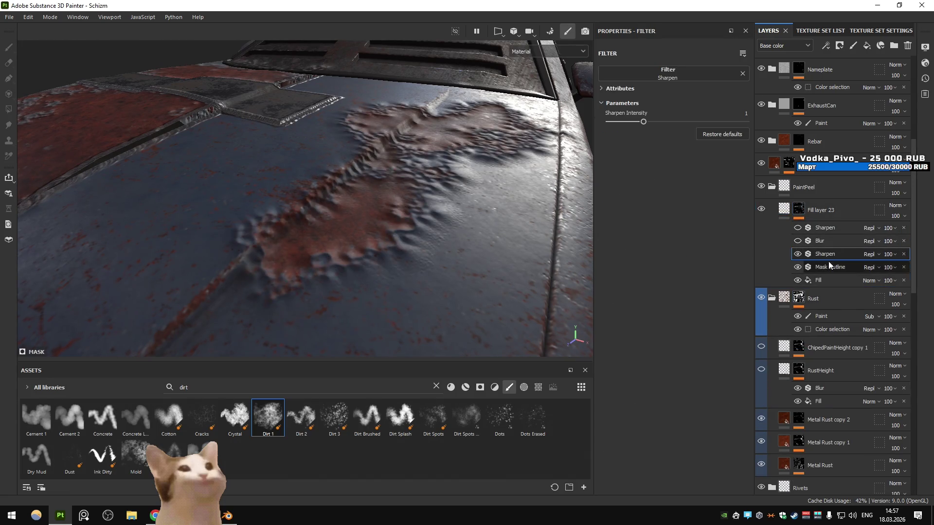
left_click(798, 254)
left_click_drag(535, 214, 530, 233)
left_click(821, 280)
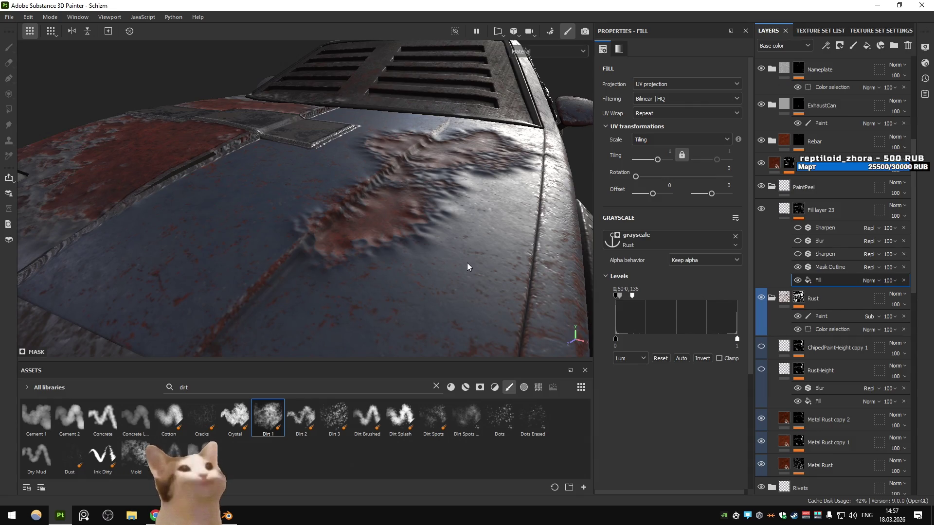
left_click_drag(526, 272, 362, 289)
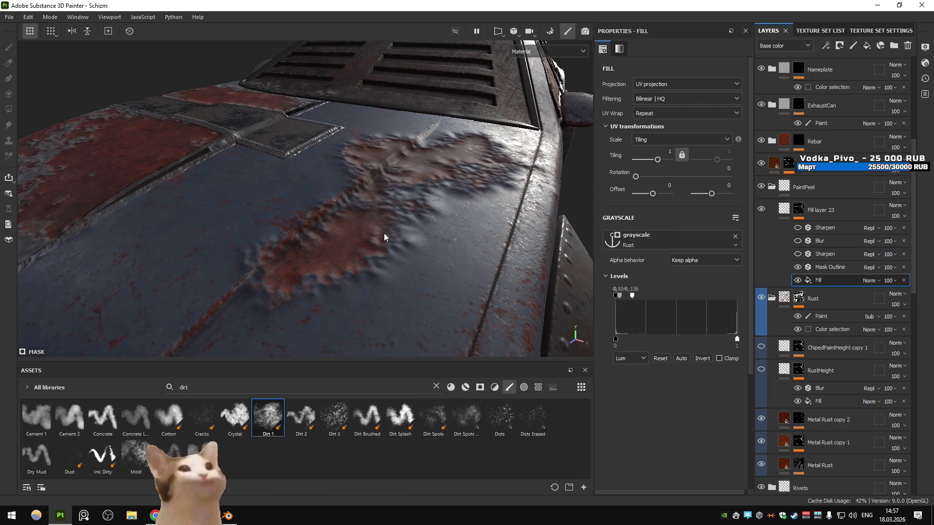
left_click_drag(384, 234, 404, 238)
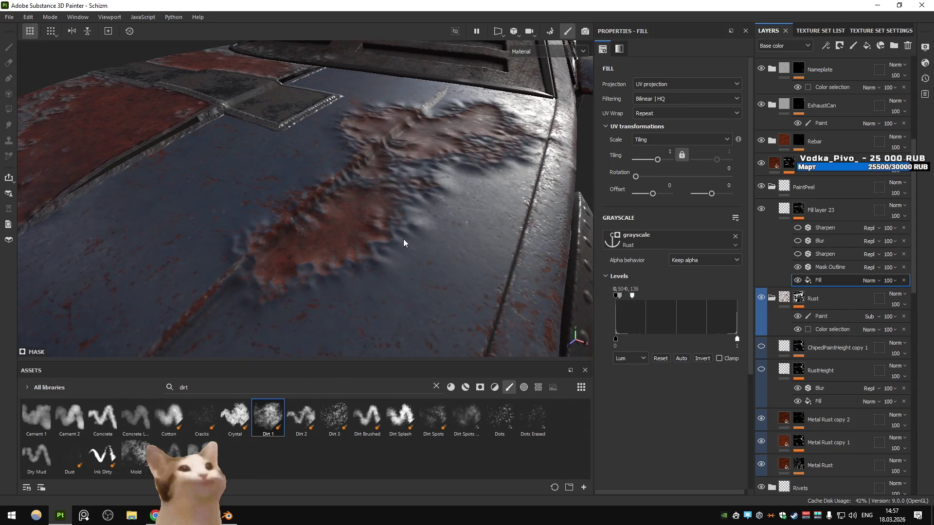
left_click_drag(404, 238, 413, 228)
- Set the Mask Outline width to 0.02 with blur 0.01
left_click(847, 268)
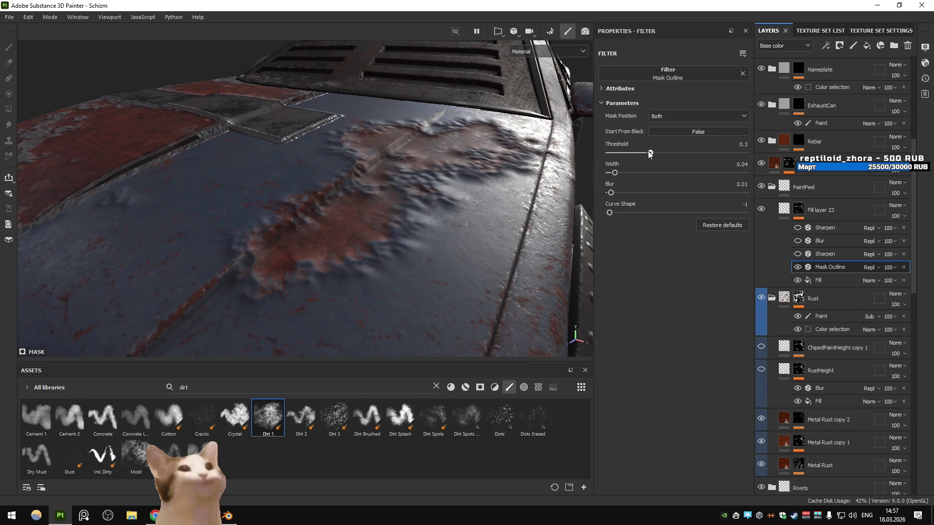
left_click_drag(614, 173, 611, 191)
left_click_drag(535, 197, 402, 244)
scroll("up", 3)
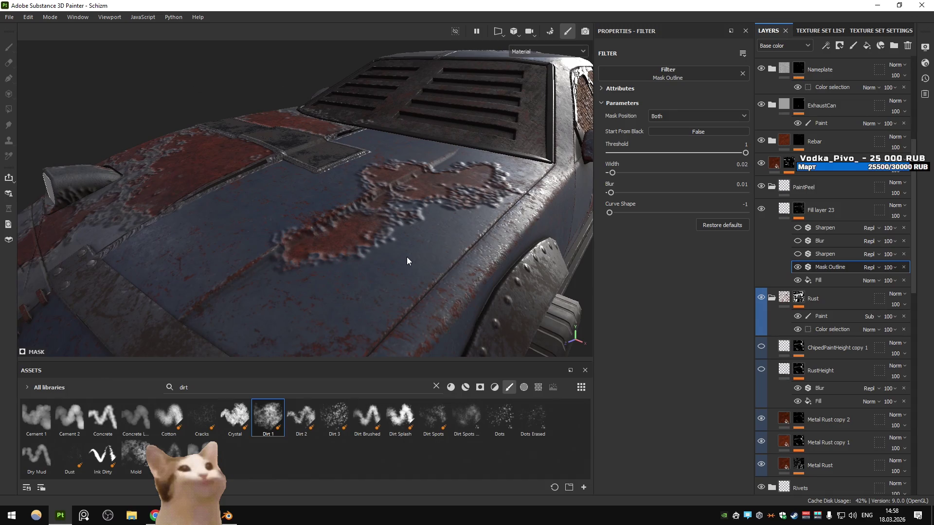
left_click(9, 17)
key("Escape")
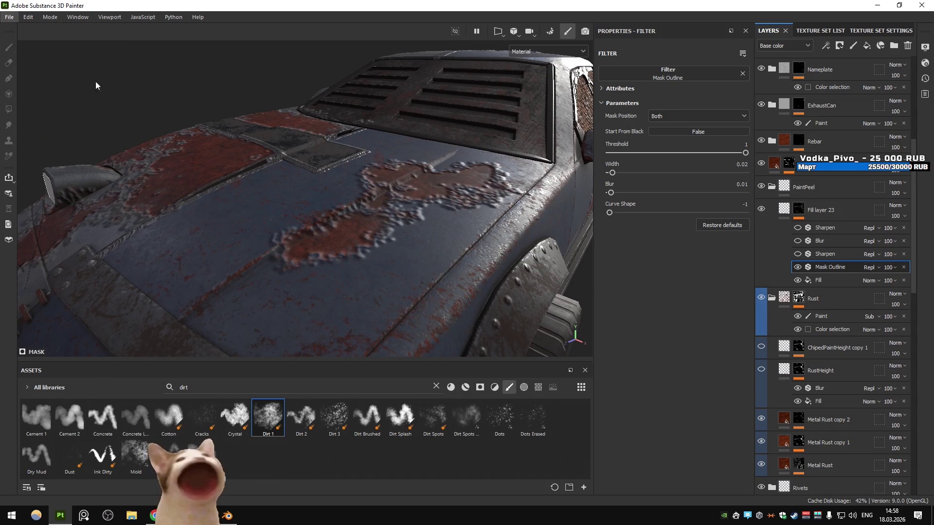
- Open the PreviewSphere.spp project
key("ctrl+o")
left_click(127, 100)
double_click(127, 100)
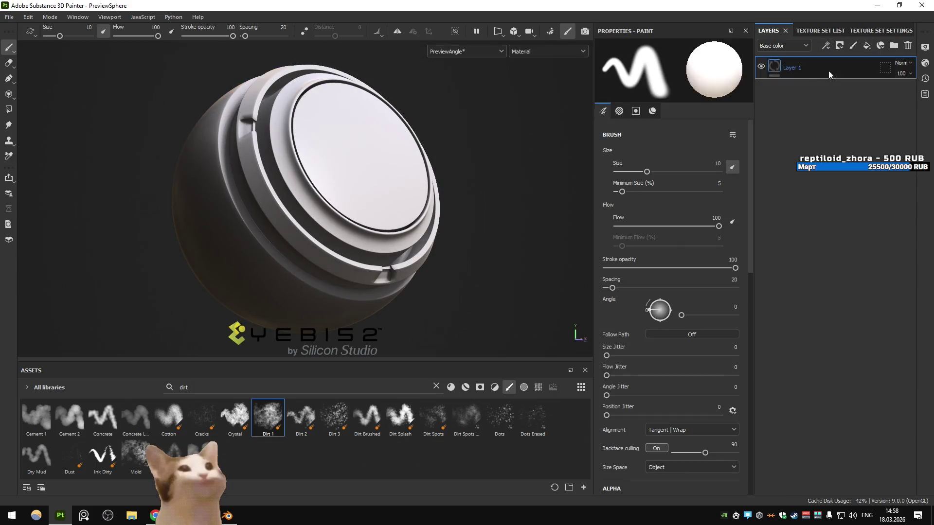
- Give Layer 1 a black mask with a Paint effect and paint a white patch on the sphere
left_click(839, 47)
left_click(853, 71)
left_click(825, 46)
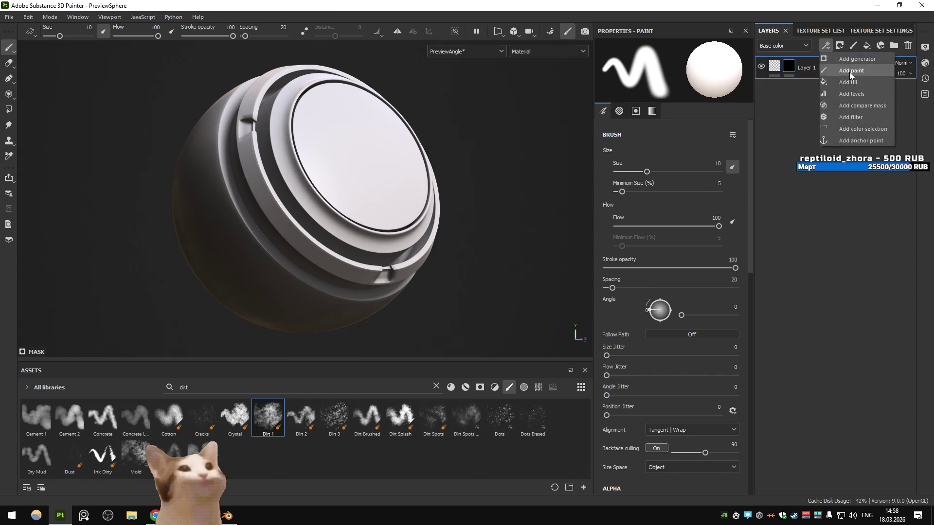
left_click(849, 72)
key("c")
left_click_drag(335, 163, 350, 162)
scroll("up", 3)
left_click_drag(298, 176, 362, 207)
- Add the Steel Painted Stained material to the layer stack and recentre the sphere
left_click(829, 45)
left_click(840, 144)
double_click(184, 387)
type("paint")
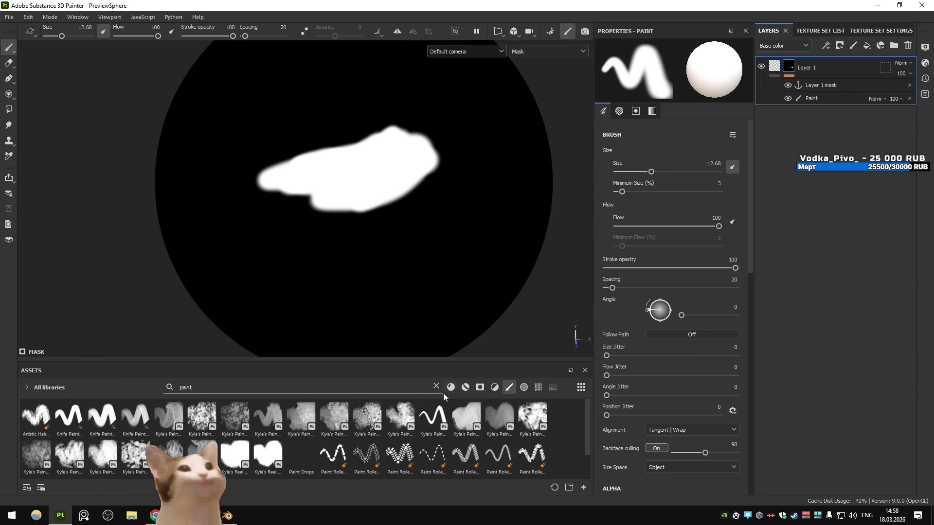
left_click(466, 387)
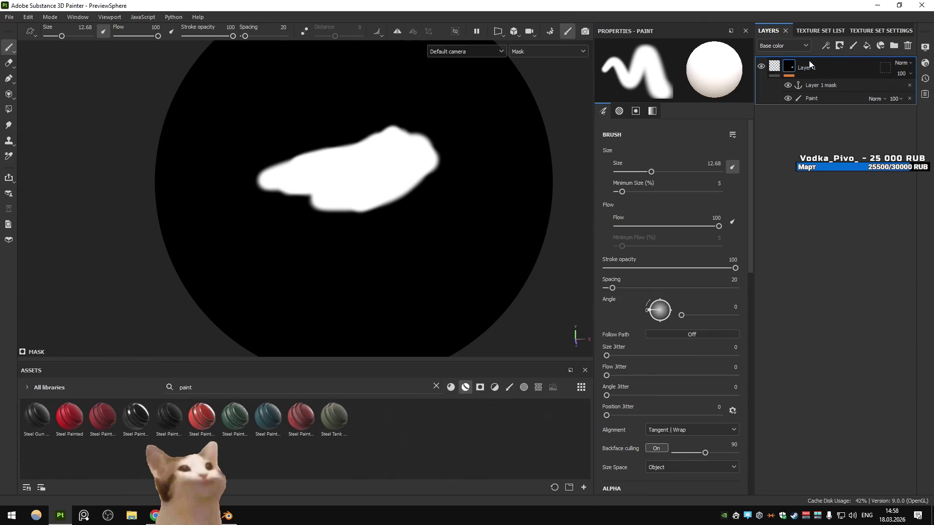
left_click(539, 51)
left_click(530, 58)
left_click_drag(268, 416, 817, 76)
left_click_drag(559, 155, 328, 241)
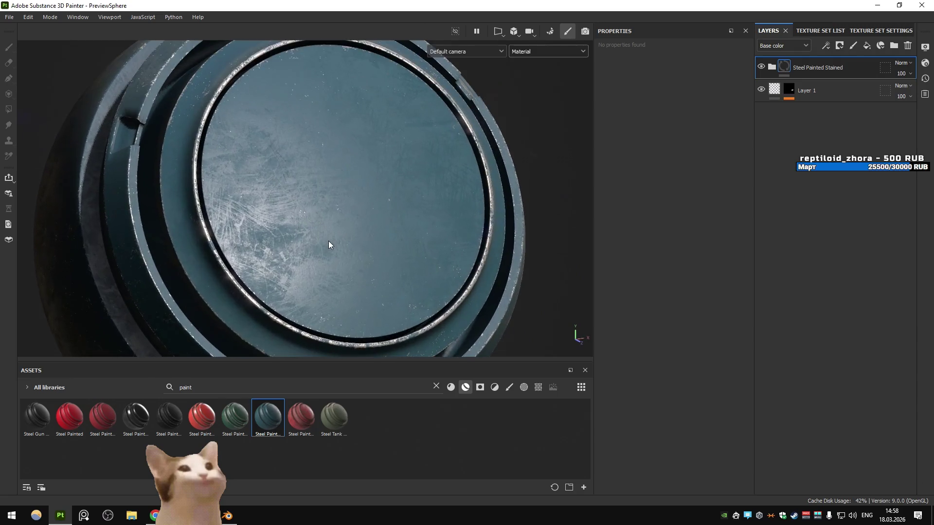
left_click_drag(328, 241, 360, 182)
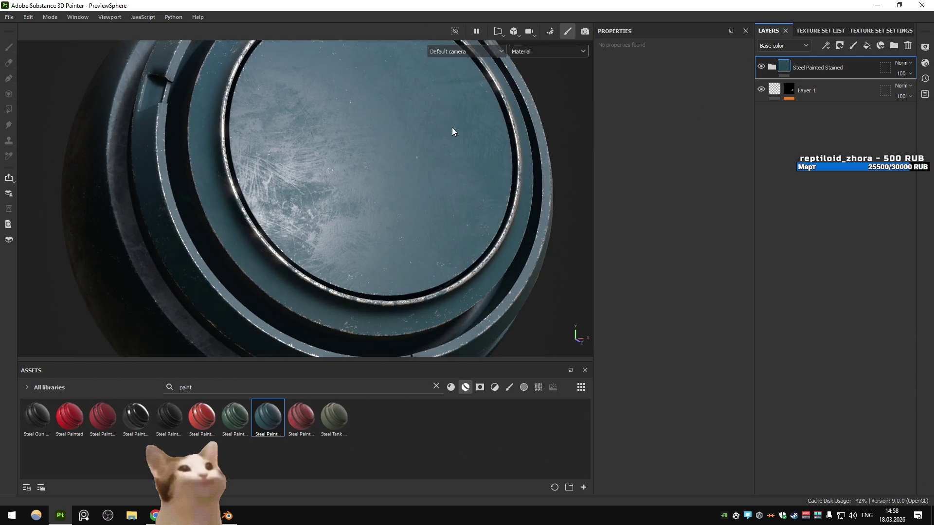
- Add a height-only fill layer with a black mask whose Fill effect uses Layer 1's mask anchor
left_click(866, 45)
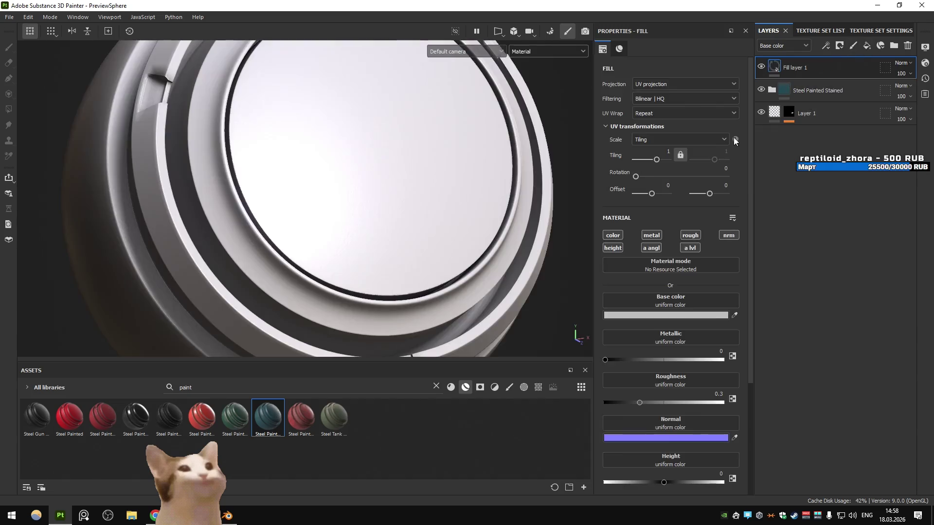
left_click(612, 248)
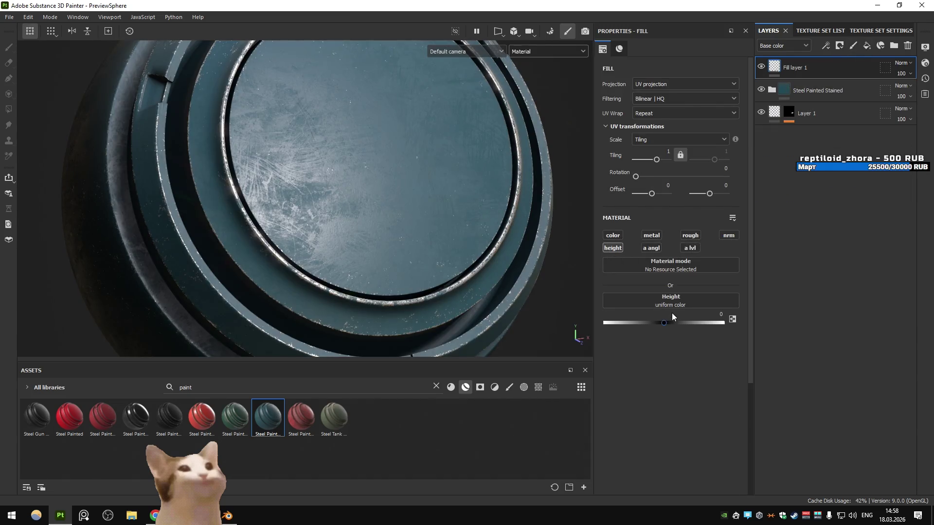
left_click(841, 45)
left_click(852, 65)
left_click(825, 46)
left_click(841, 73)
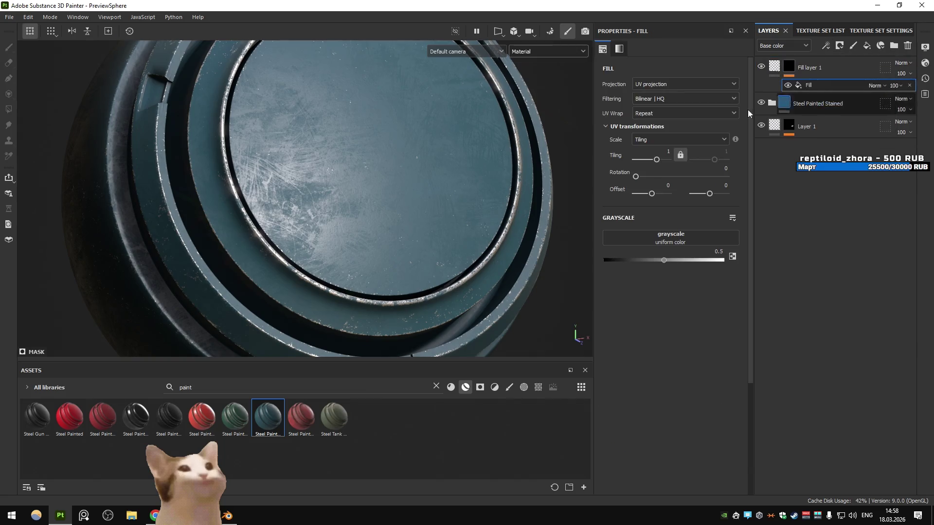
left_click(646, 239)
left_click(708, 251)
left_click(681, 294)
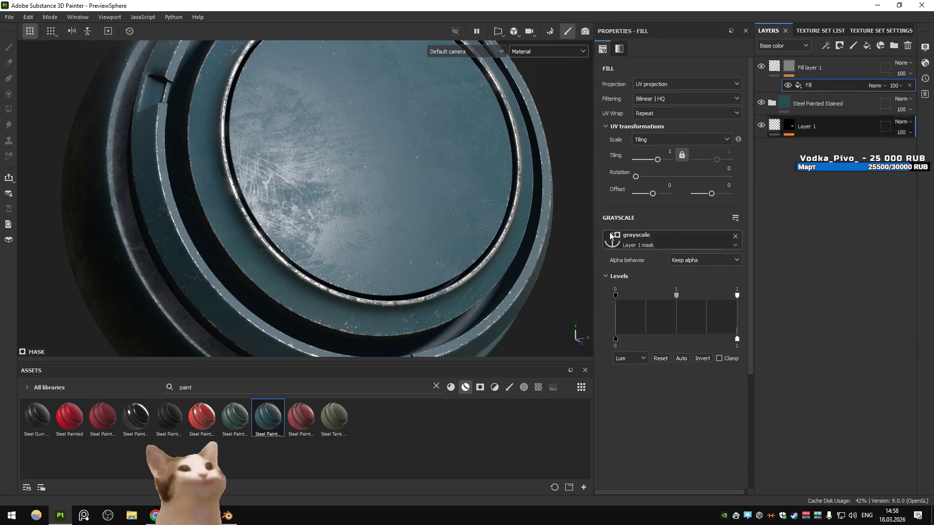
left_click(789, 126)
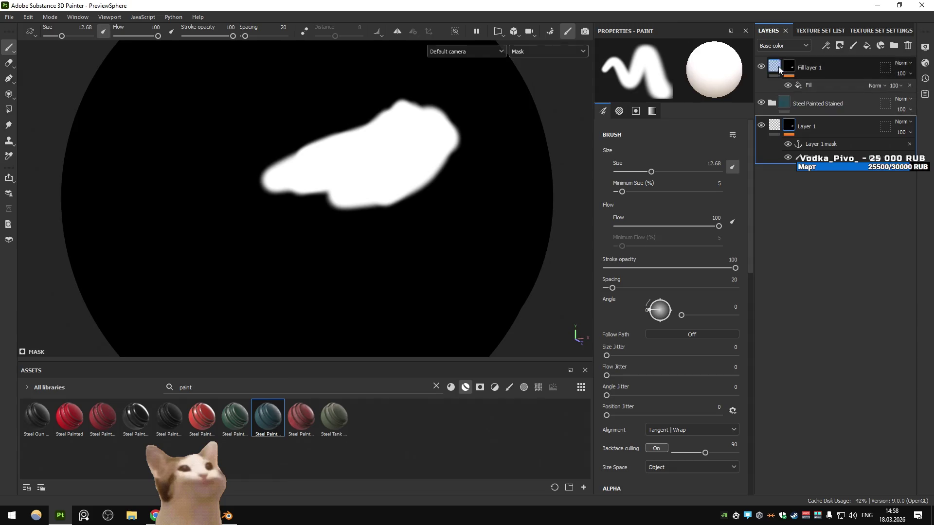
- Lower Fill layer 1's height to -0.3145 to dent the painted patch outline
left_click(778, 70)
left_click_drag(667, 327, 646, 317)
left_click(789, 67)
left_click(817, 85)
left_click(825, 46)
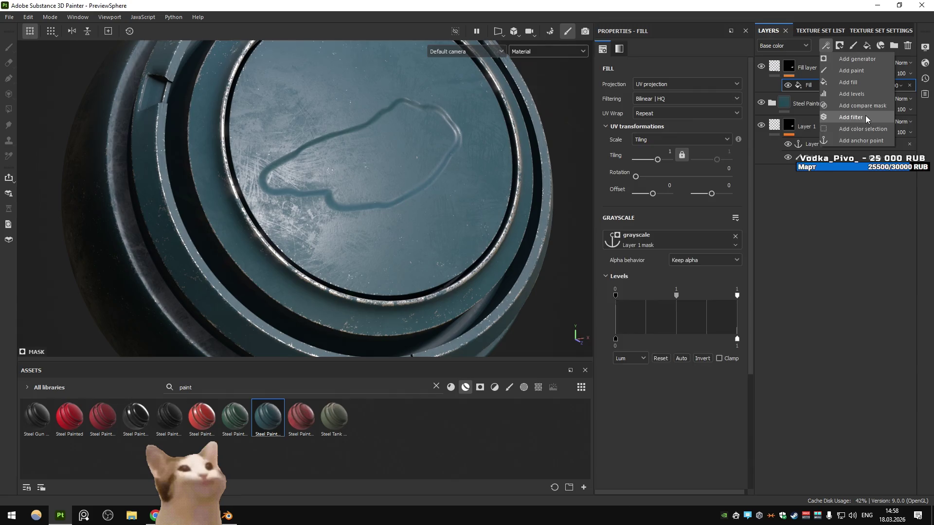
- Add a Mask Outline filter to the fill layer mask with Position set to Both
left_click(865, 119)
left_click(685, 73)
key("BackSpace")
key("BackSpace")
key("BackSpace")
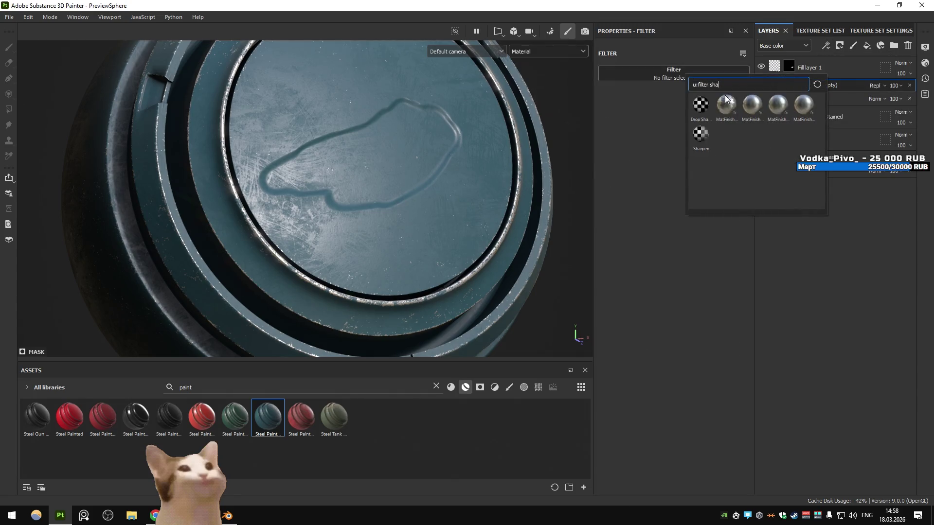
type("out")
left_click(700, 105)
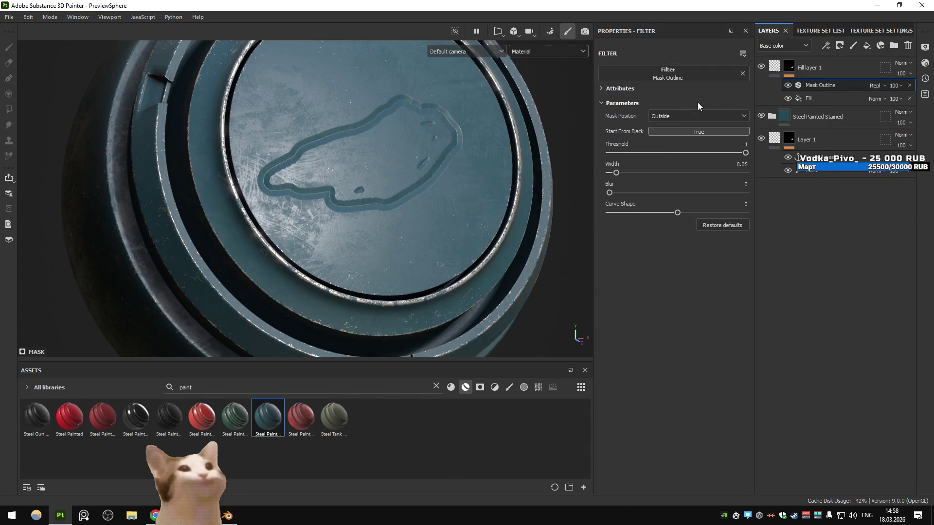
left_click(673, 117)
left_click(667, 149)
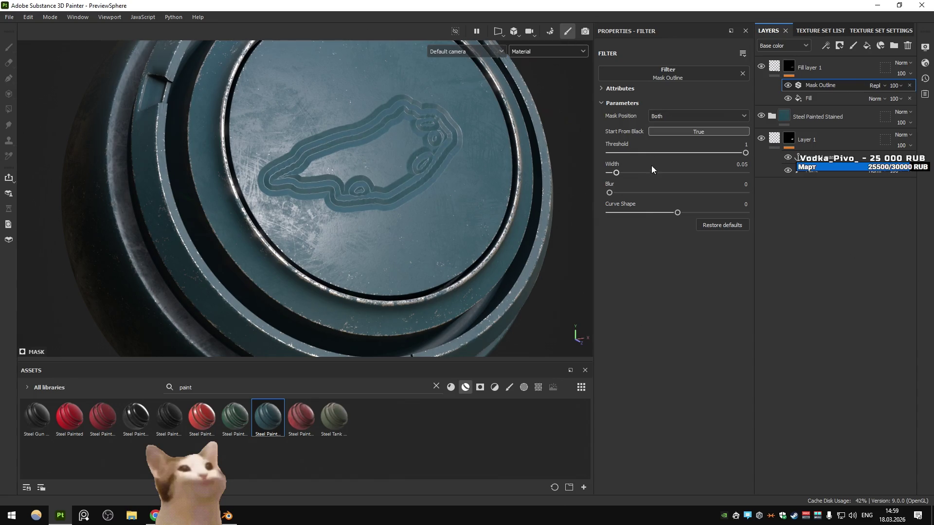
- Set curve shape -1, Start From Black off, width 0.03, and raise Fill layer 1 height to 0.1371
left_click_drag(676, 213, 609, 213)
scroll("up", 3)
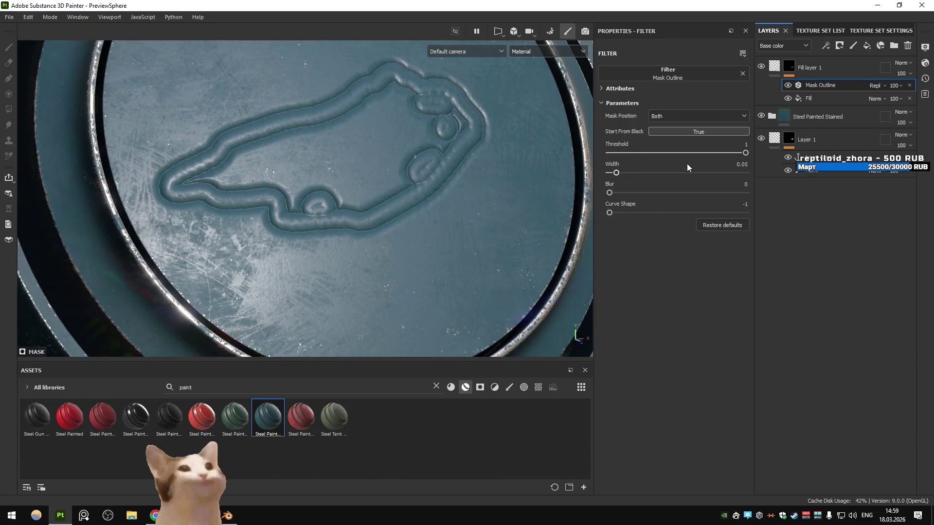
left_click(671, 132)
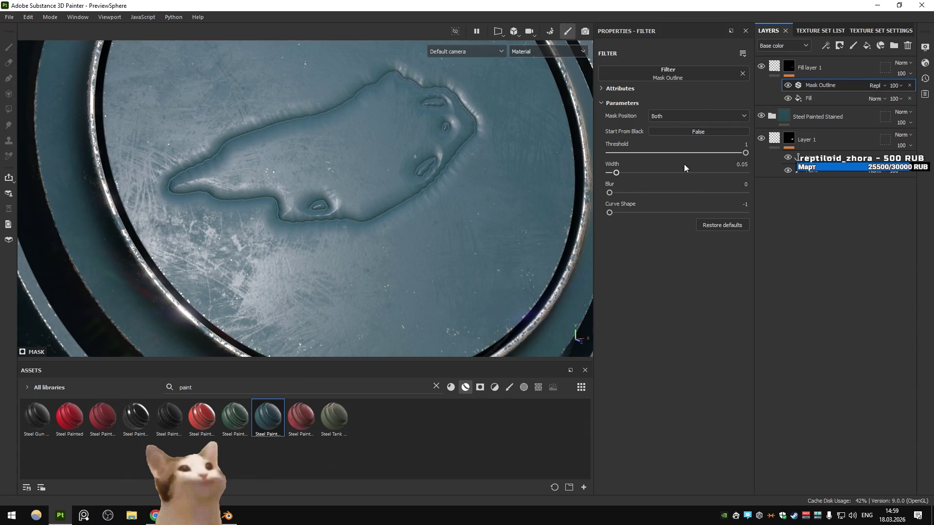
left_click_drag(617, 174, 614, 175)
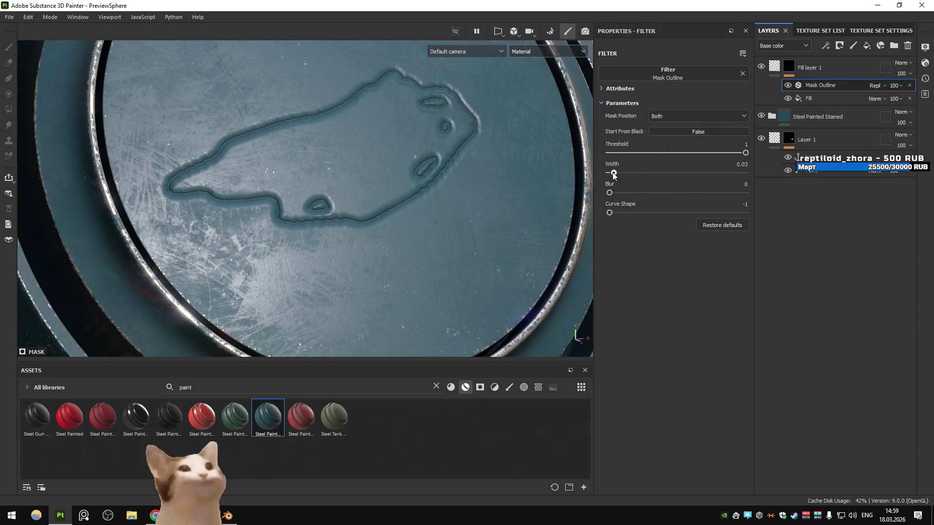
left_click(774, 67)
left_click_drag(651, 322, 672, 323)
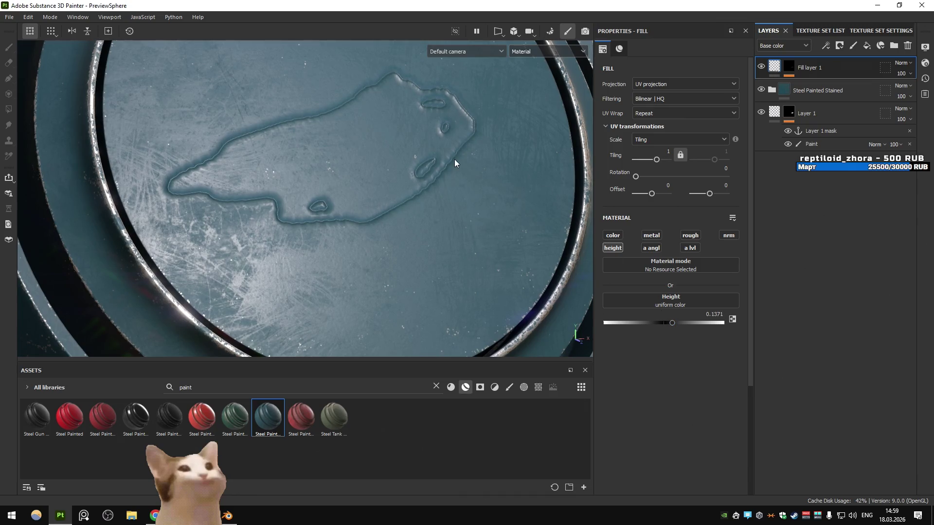
- Frame the disc and lower the Mask Outline blur to 0.02
scroll("up", 3)
scroll("down", 3)
left_click_drag(459, 150, 444, 188)
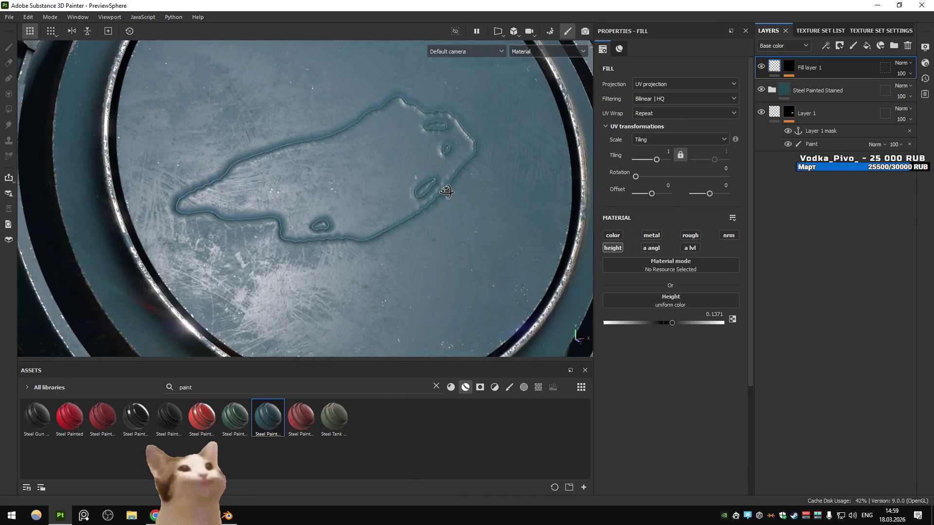
left_click(789, 67)
left_click(809, 84)
left_click(613, 194)
left_click_drag(614, 194, 616, 176)
- Compare Outside and Inside outline positions, settling on Outside with width 0.04
left_click(669, 128)
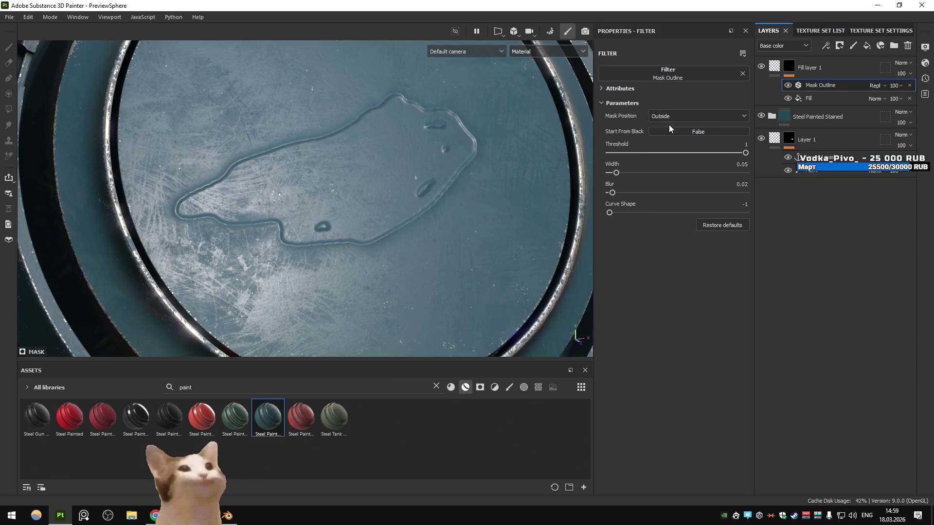
left_click(669, 116)
left_click(667, 138)
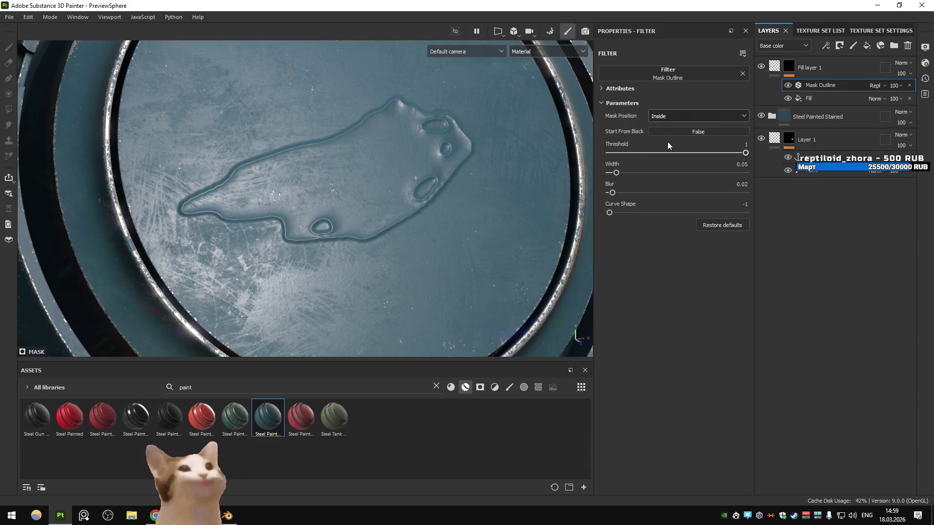
left_click_drag(615, 173, 627, 173)
left_click(669, 115)
left_click(665, 126)
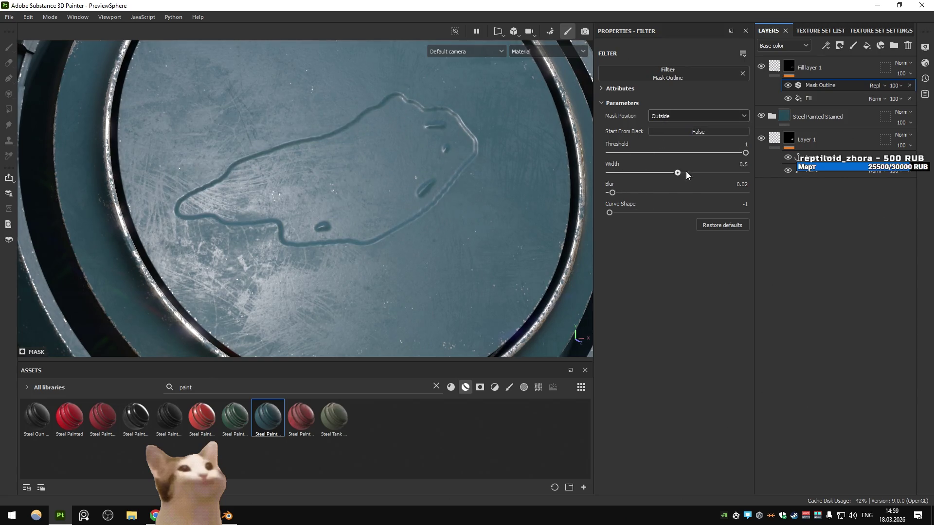
left_click_drag(638, 174, 614, 174)
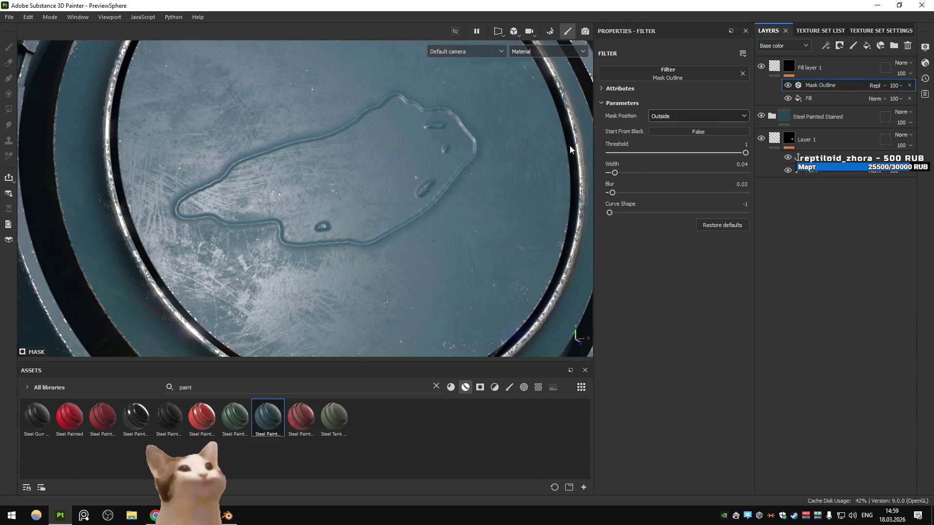
- Raise Fill layer 1's height to about 0.2 and orbit to inspect the blob
left_click(767, 69)
left_click_drag(673, 323, 675, 328)
scroll("down", 3)
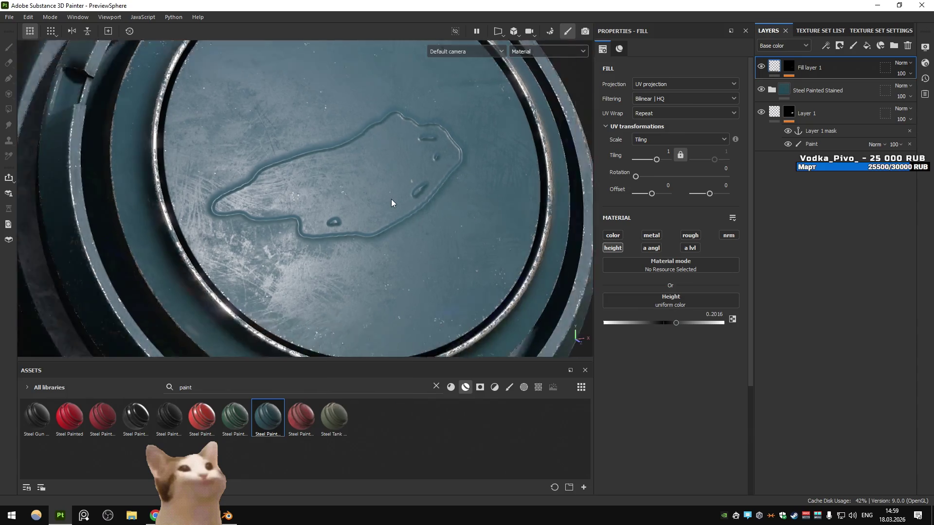
scroll("up", 3)
left_click_drag(407, 194, 353, 158)
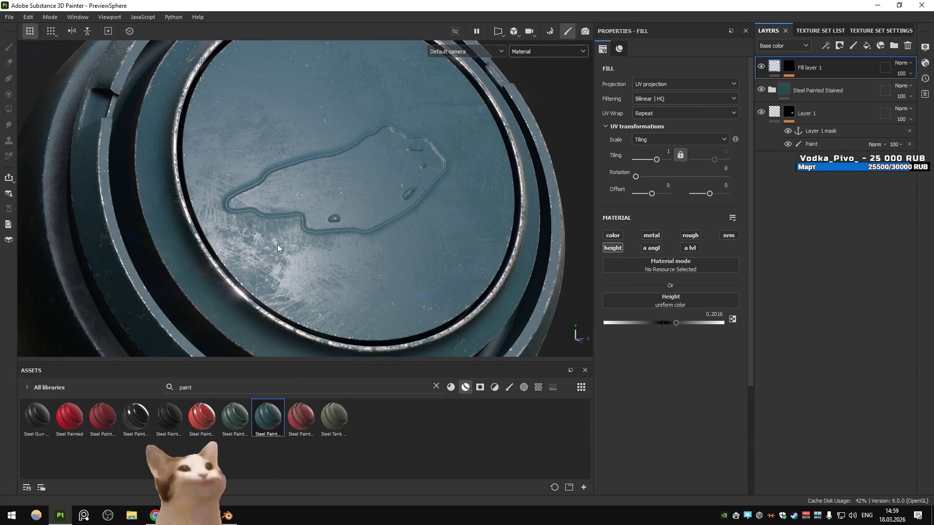
scroll("up", 3)
left_click_drag(388, 188, 388, 190)
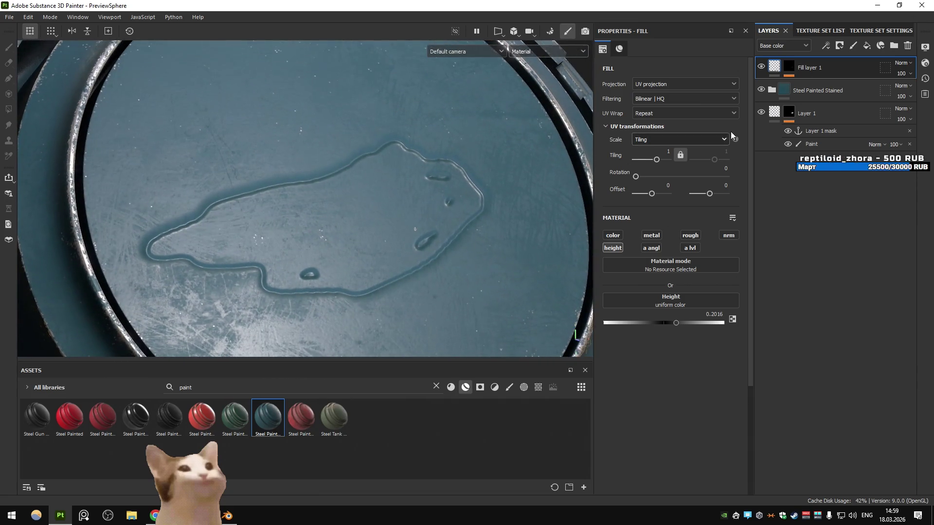
- Set the outline Position to Both, zoom in on the blob, then switch programs
left_click(824, 86)
left_click(695, 116)
left_click(667, 147)
left_click_drag(469, 199, 445, 228)
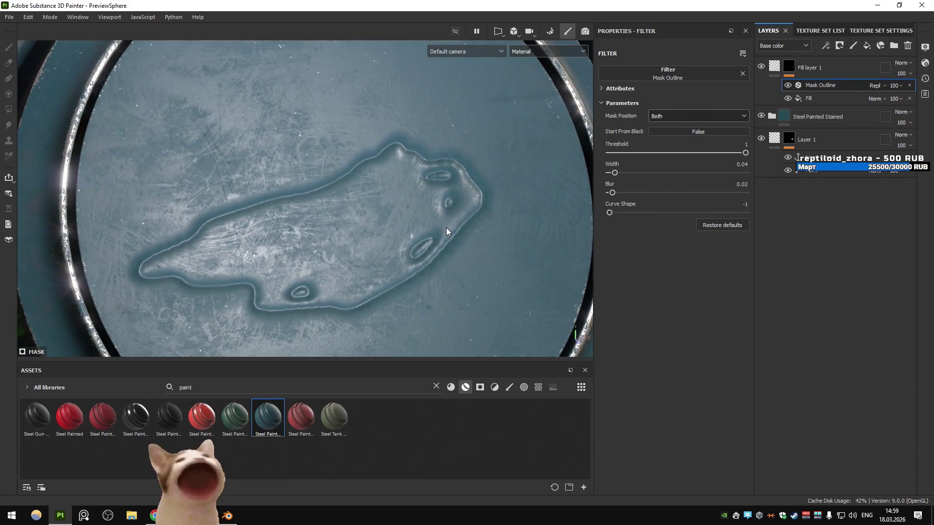
left_click_drag(430, 176, 366, 214)
scroll("down", 3)
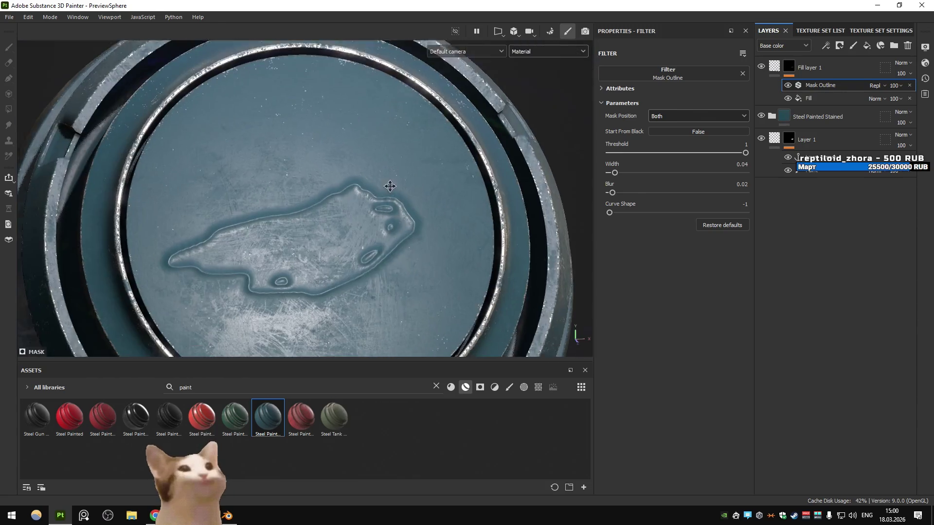
key("alt+Tab")
key("alt+Tab")
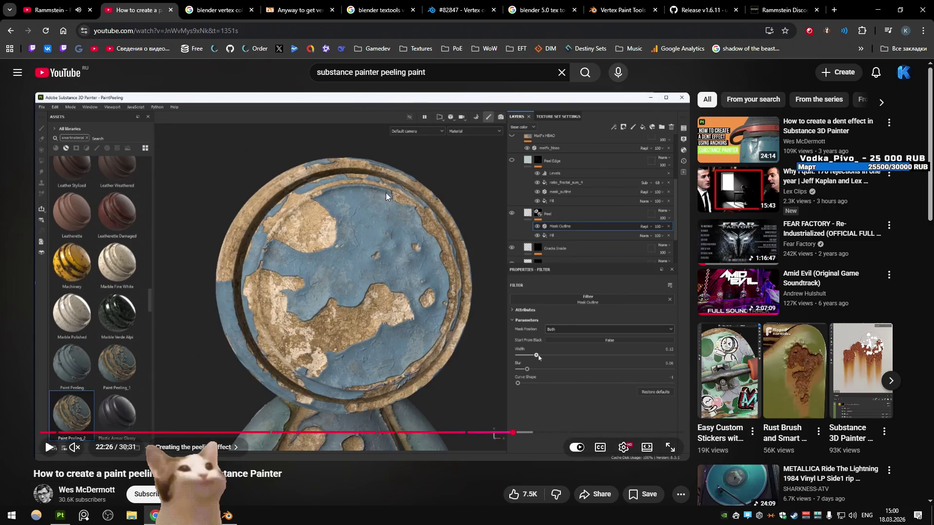
- Scrub the tutorial from 20:29 back through 14:07, 9:15, 10:23 and 11:09
key("space")
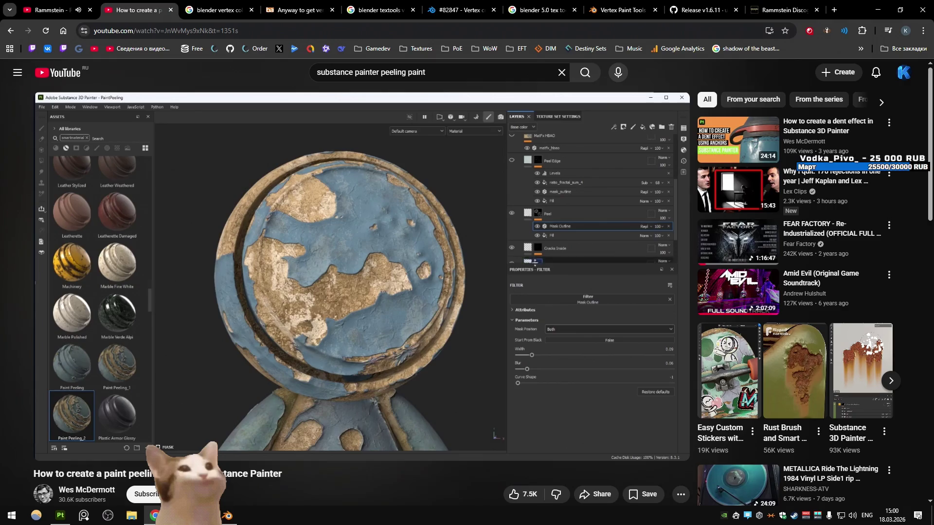
left_click(472, 433)
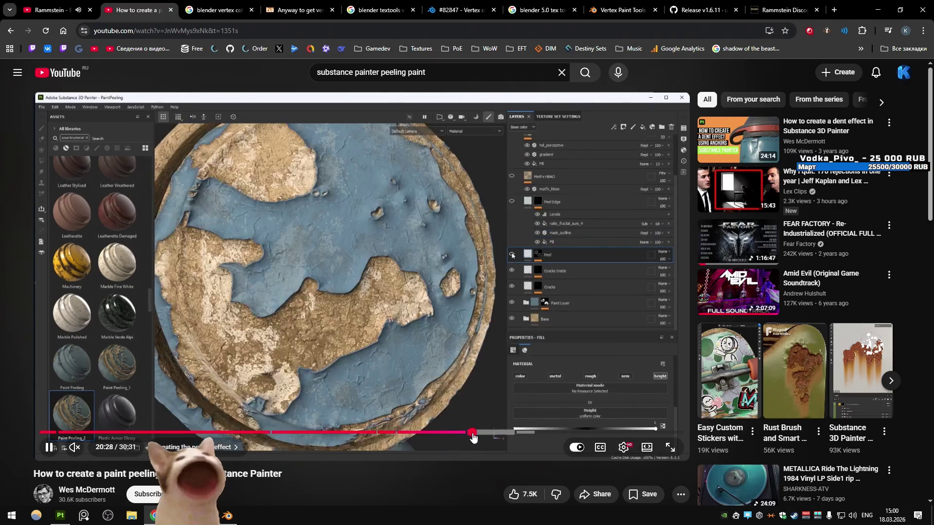
left_click_drag(472, 437, 225, 432)
left_click(346, 421)
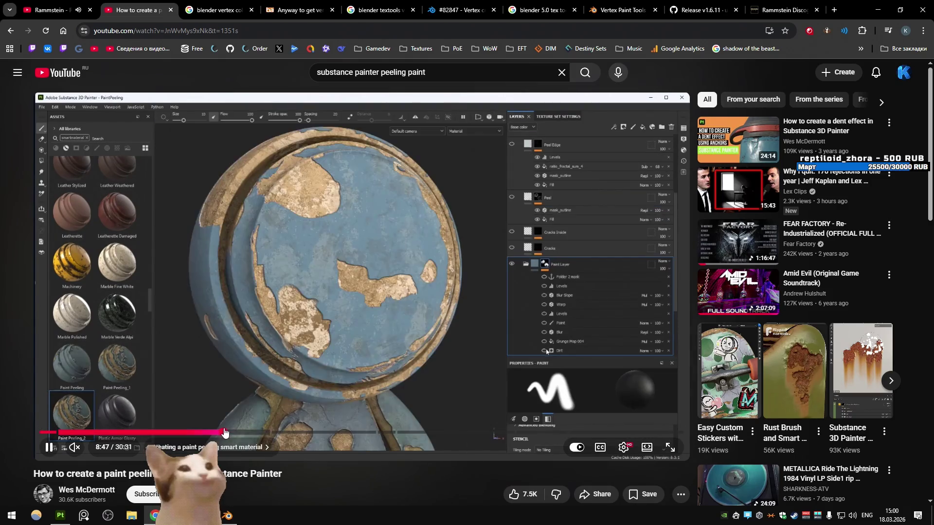
left_click(234, 433)
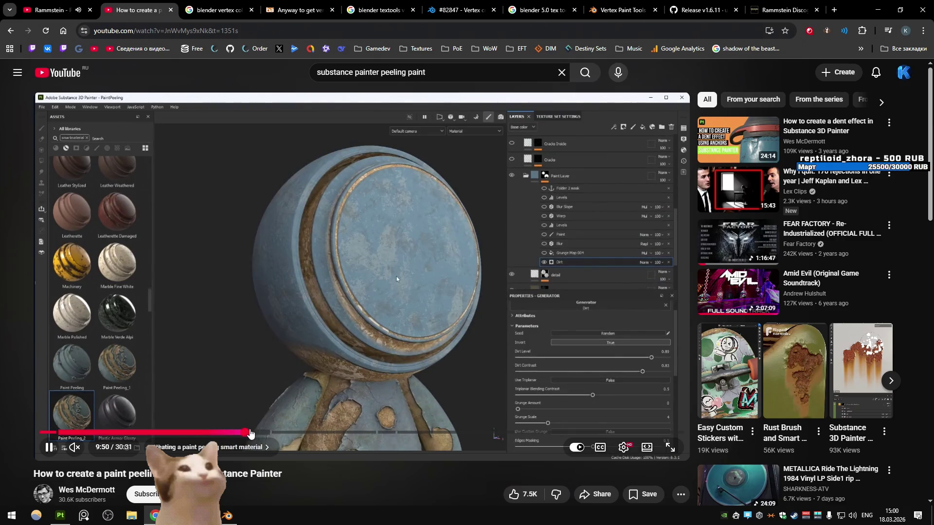
left_click(257, 433)
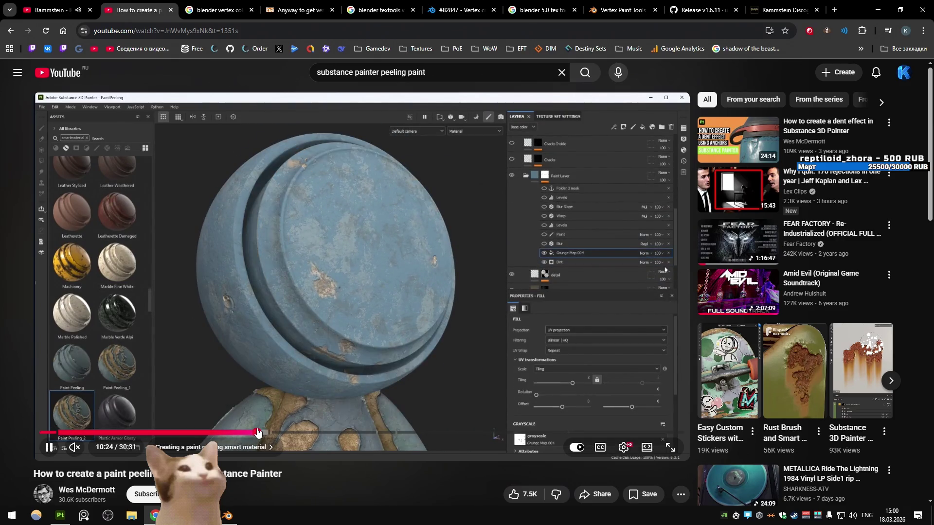
left_click(266, 431)
left_click(275, 432)
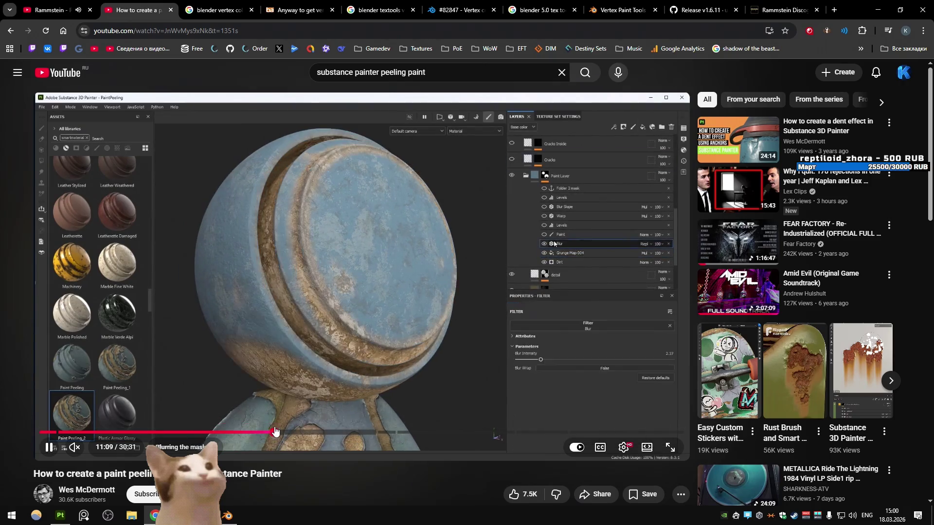
left_click(290, 432)
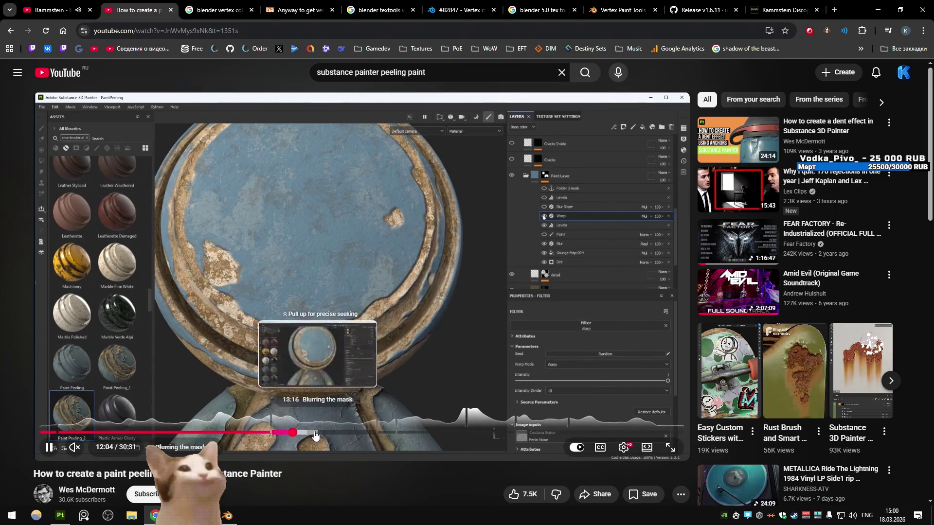
left_click(298, 432)
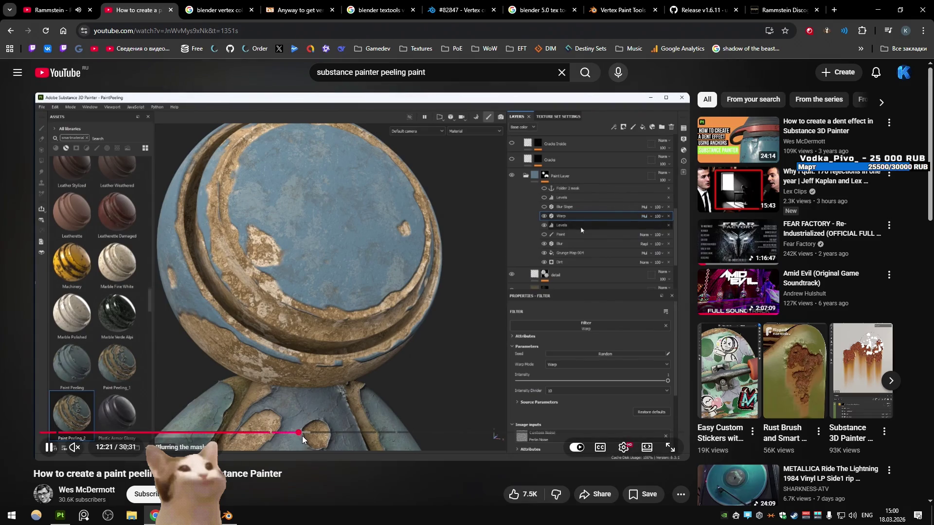
left_click(308, 432)
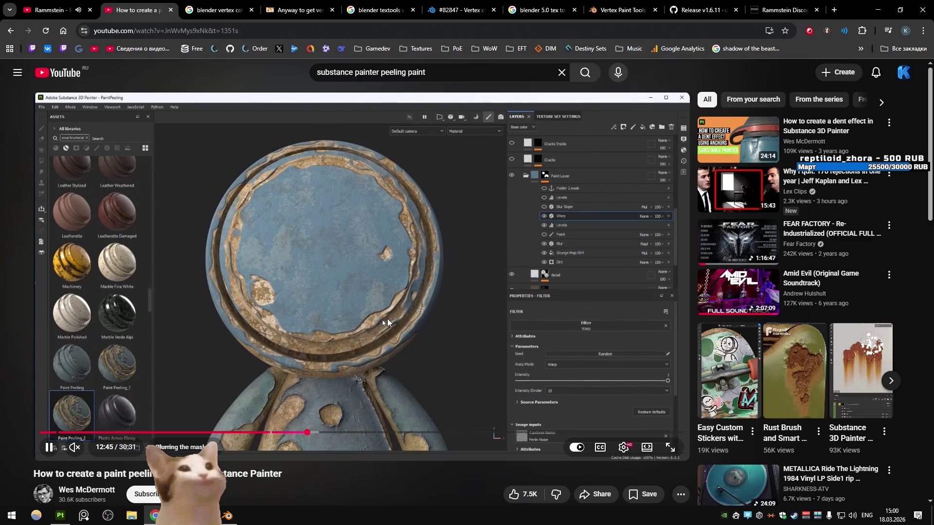
- Review the mask-blurring and black-and-white mask parts, from 4:14 through 13:52
left_click(326, 410)
left_click(329, 387)
left_click(319, 432)
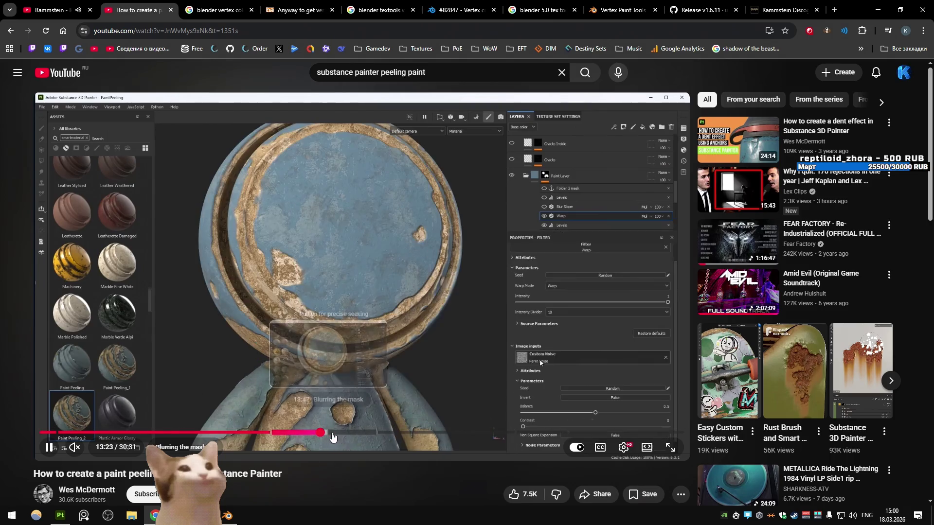
left_click(176, 433)
left_click(129, 432)
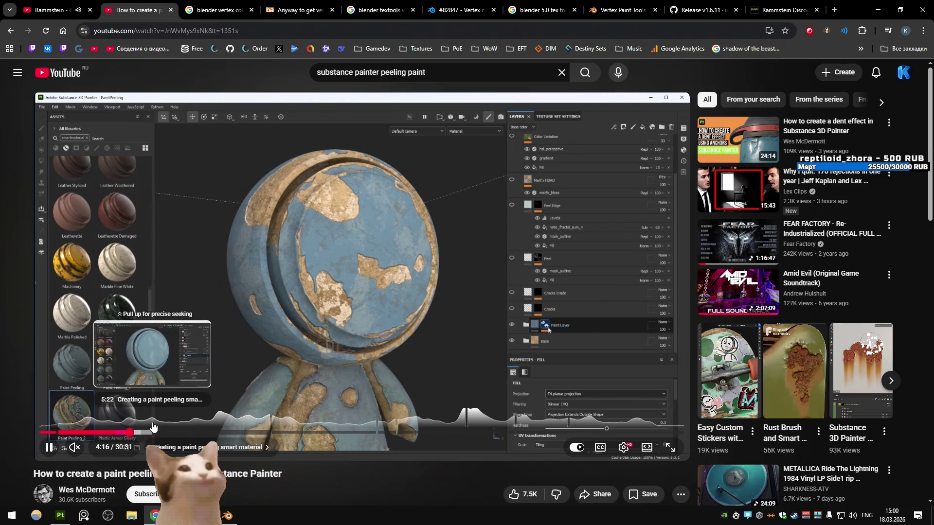
left_click(116, 432)
left_click_drag(117, 432, 240, 435)
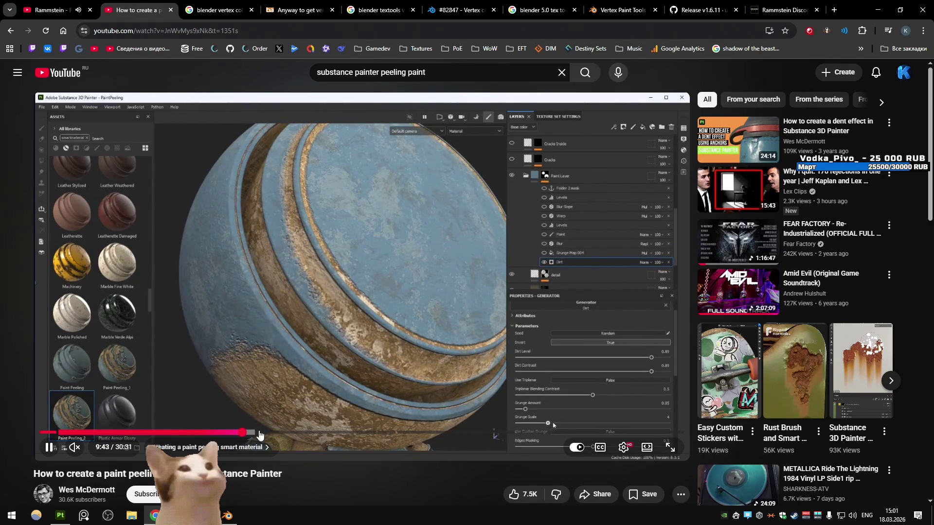
left_click_drag(253, 433, 281, 438)
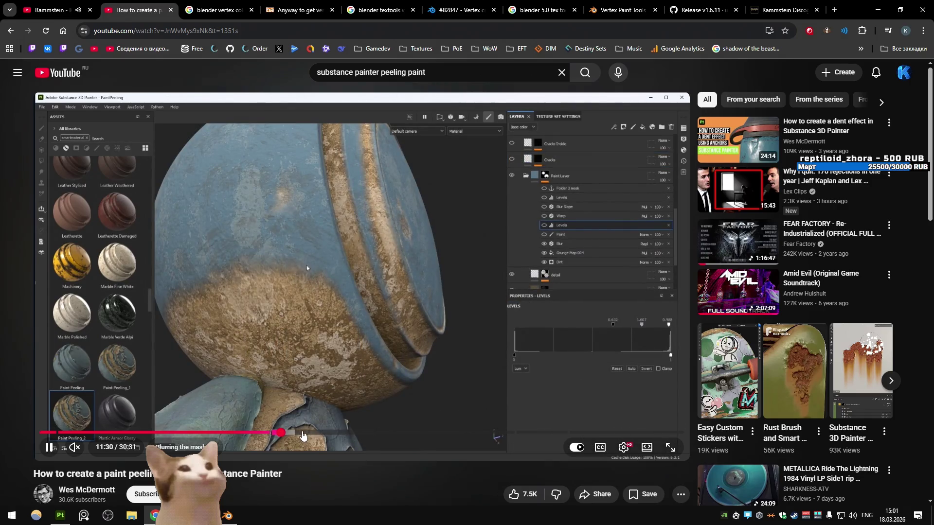
left_click(303, 435)
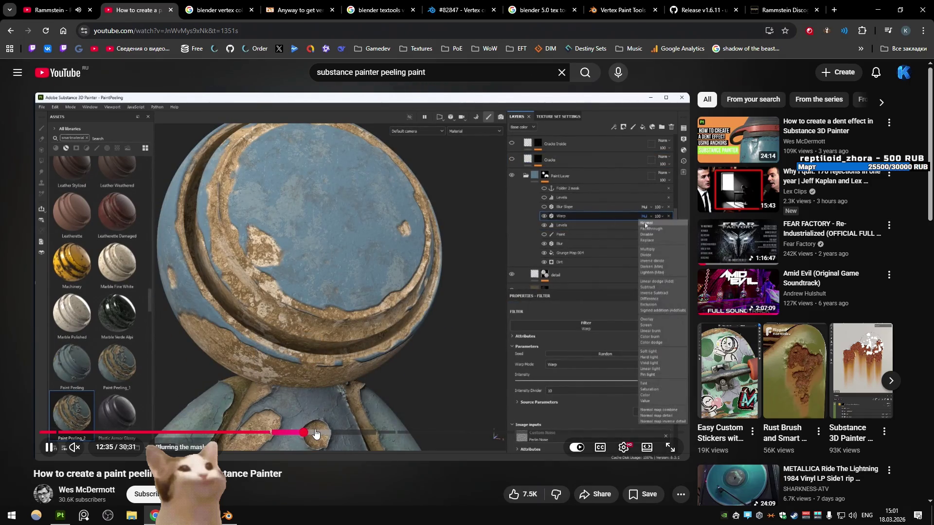
left_click(330, 436)
- Back in Substance Painter, set the Mask Outline position to Outside
key("alt+Tab")
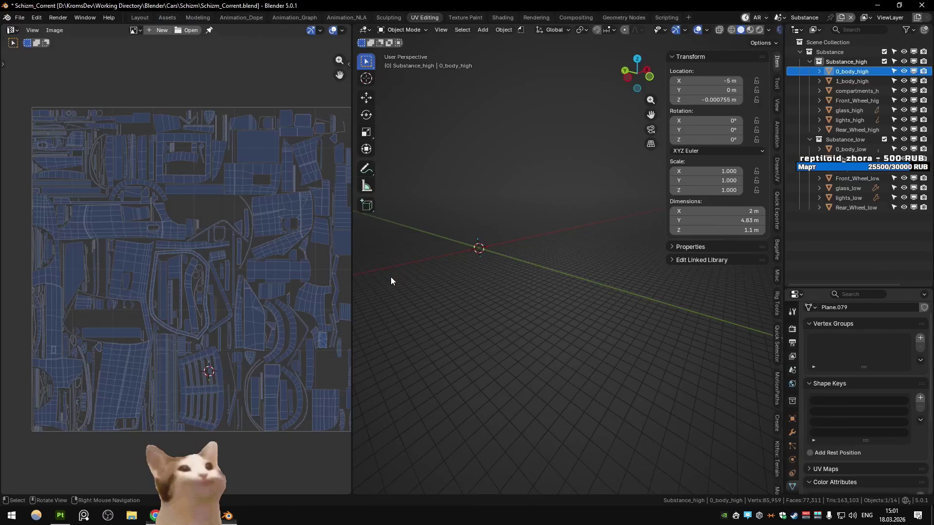
key("alt+Tab")
left_click_drag(369, 266, 371, 261)
left_click(669, 131)
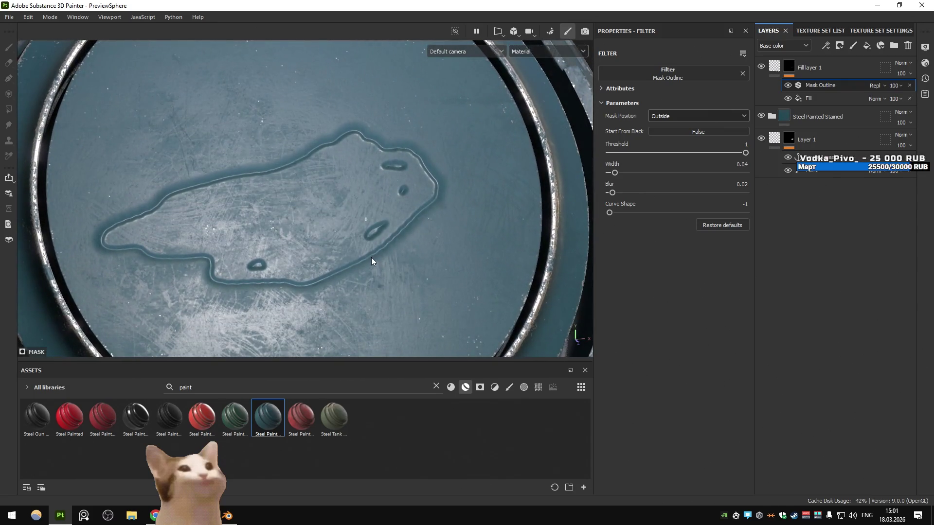
- Add a Fill effect to Fill layer 1's mask with Subtract blending
left_click(656, 103)
left_click(662, 104)
left_click(671, 116)
left_click(678, 119)
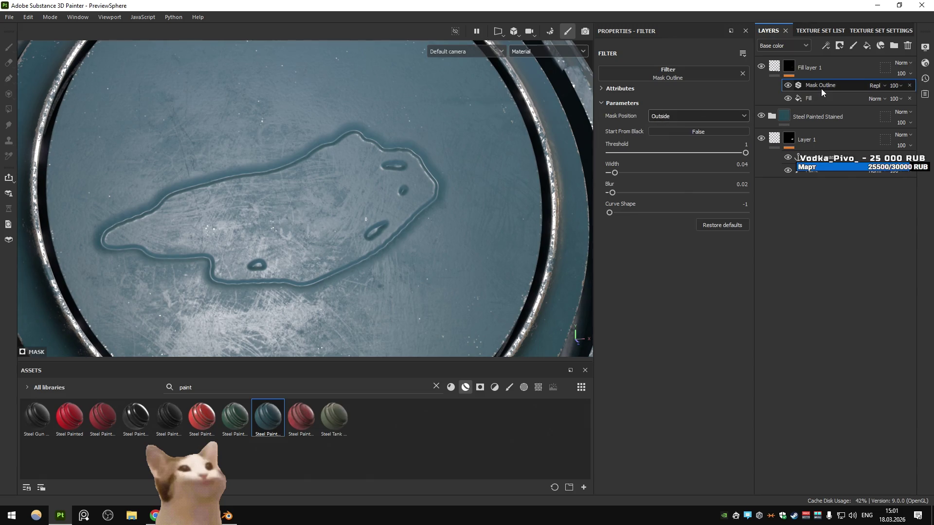
left_click(826, 46)
left_click(851, 85)
left_click(875, 86)
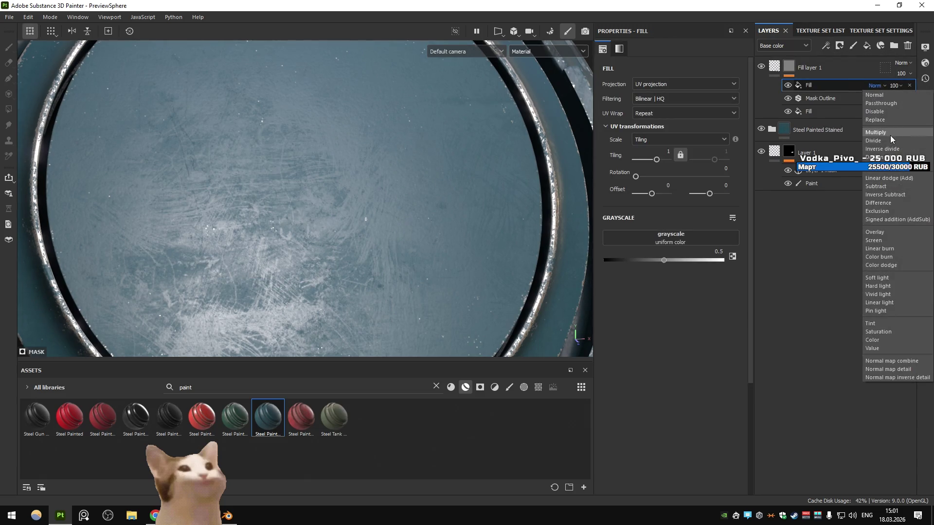
left_click(876, 186)
- Use the Layer 1 mask anchor as the fill's grayscale and view the mask alone
left_click(668, 239)
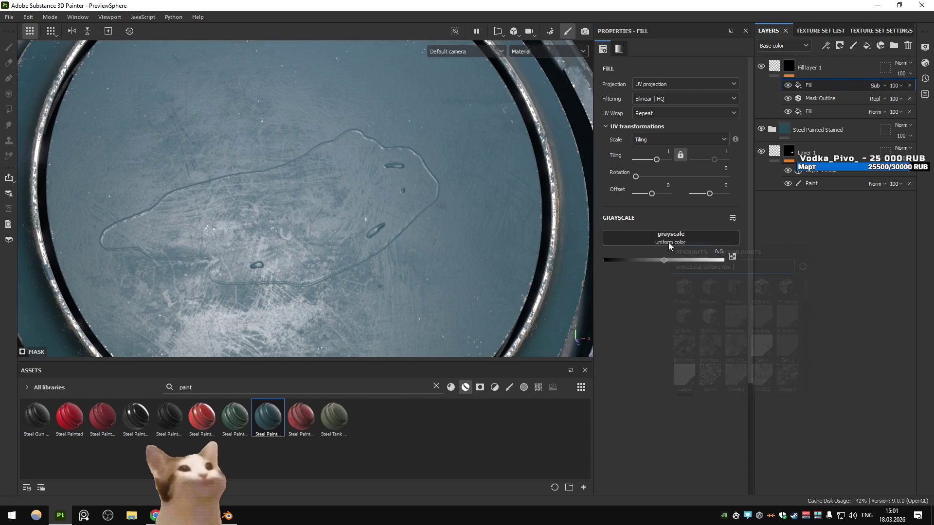
left_click(759, 245)
left_click(711, 269)
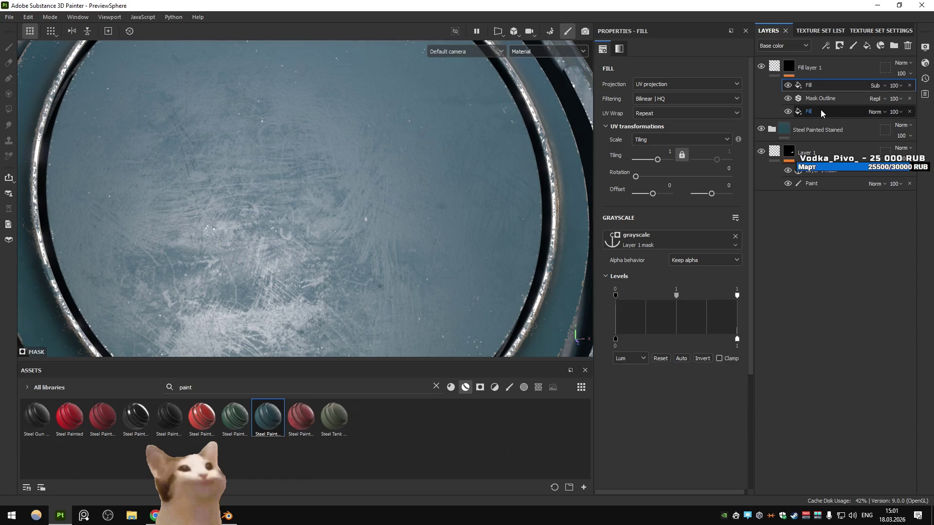
left_click(788, 71)
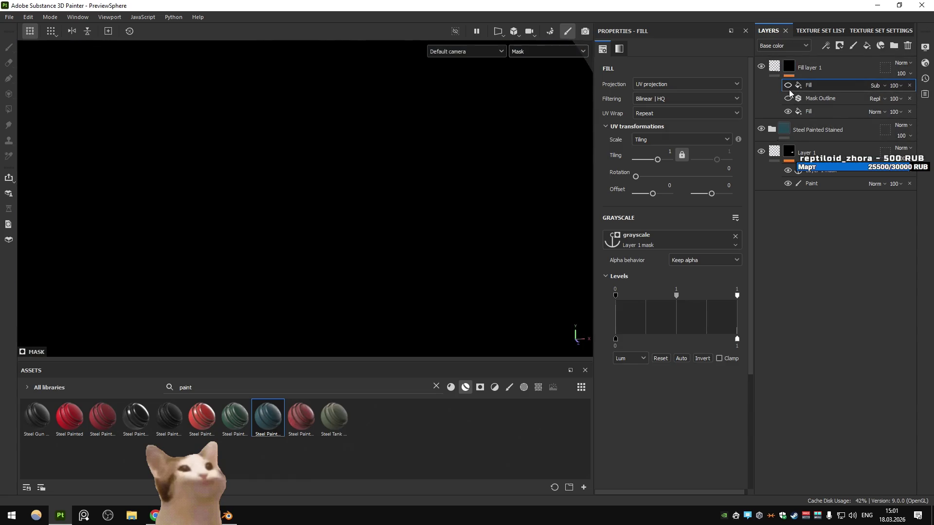
- Re-enable Mask Outline, widen it to 0.07, and toggle the subtracting fill off
left_click(788, 100)
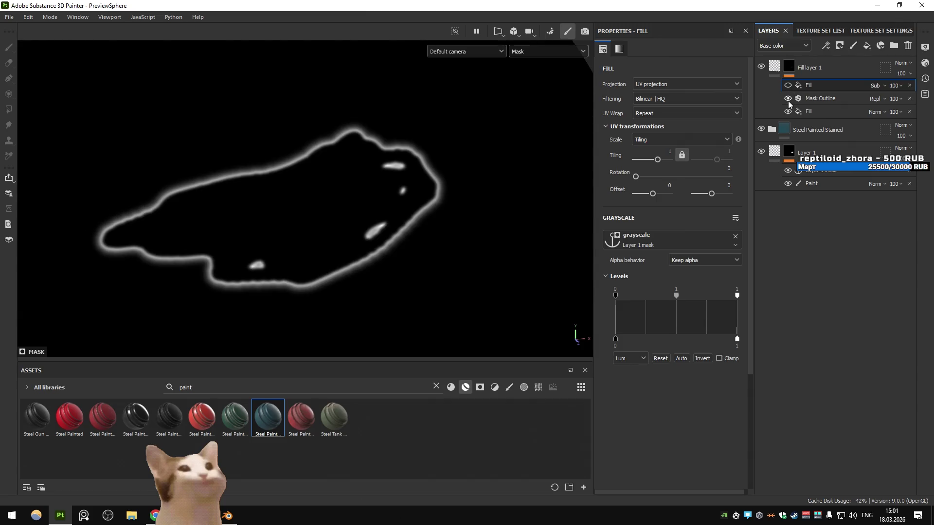
left_click(817, 99)
left_click_drag(613, 172, 619, 173)
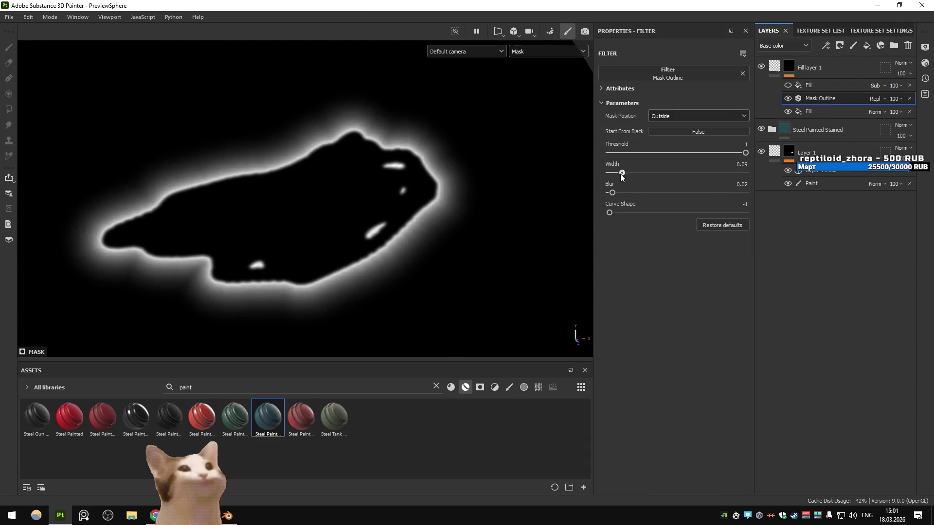
left_click(788, 86)
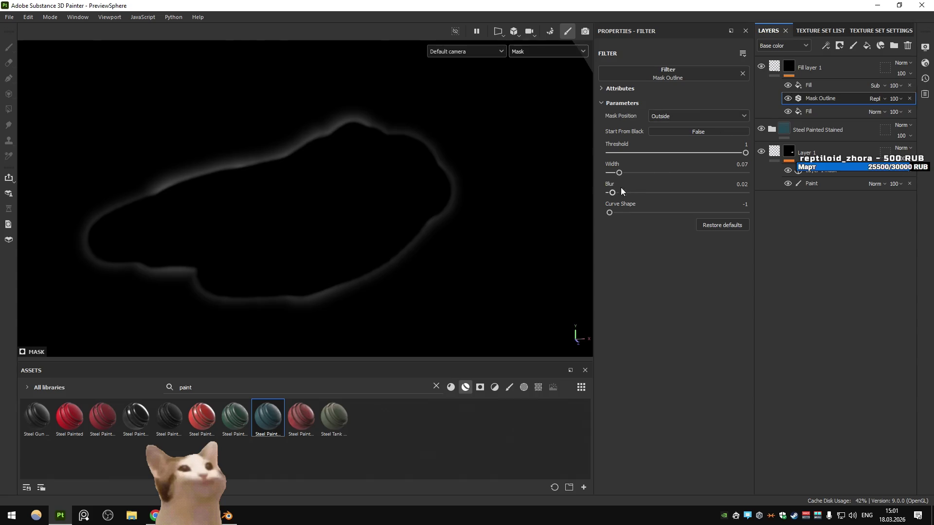
- Try the outline Inside with widths around 0.16 to 0.2
left_click(779, 69)
left_click(789, 67)
left_click(809, 85)
left_click(820, 98)
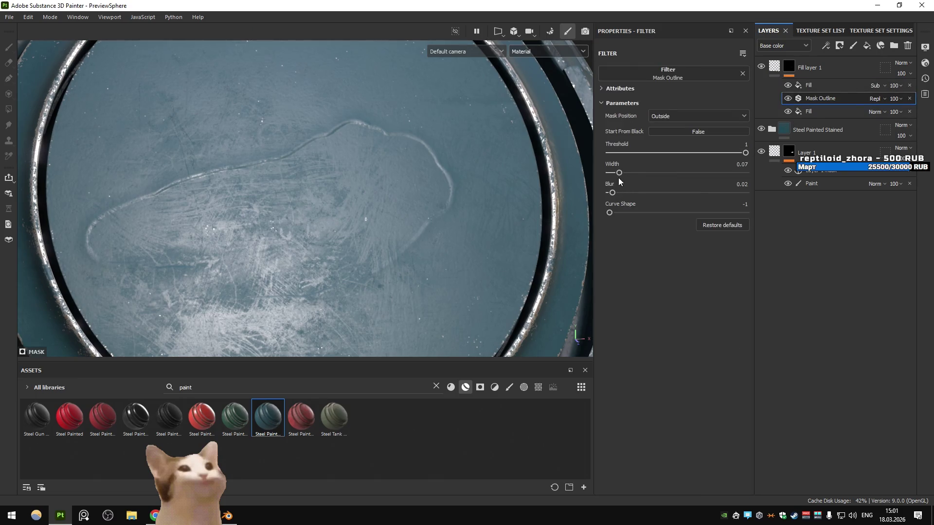
left_click_drag(619, 173, 630, 173)
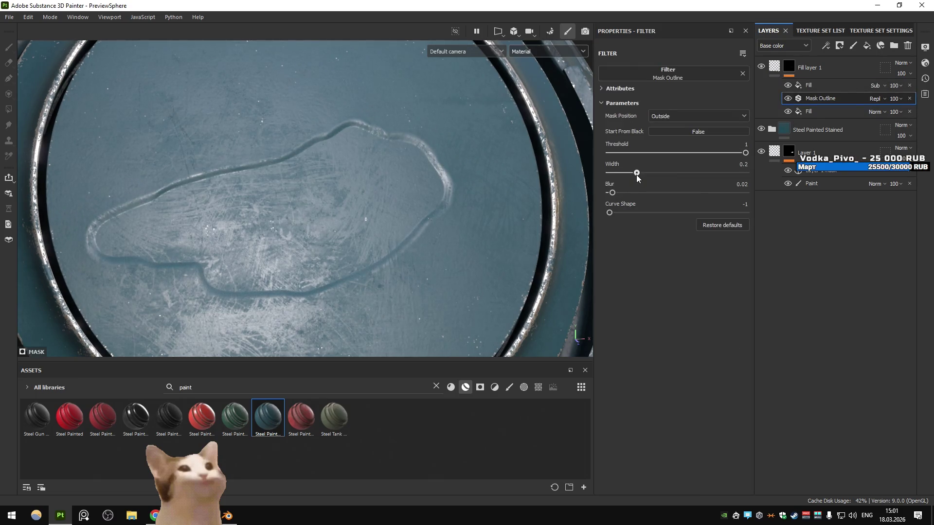
left_click(664, 116)
left_click(664, 137)
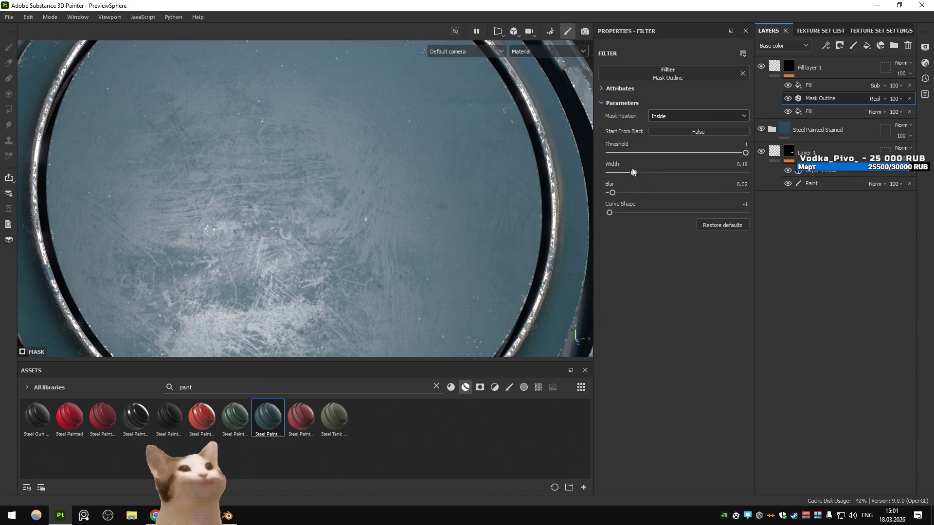
left_click_drag(623, 173, 636, 172)
- Try Outside and Both positions, thin the outline to 0.18, and adjust curve shape
left_click(665, 115)
left_click(665, 131)
left_click(666, 116)
left_click(667, 149)
left_click(670, 115)
left_click(671, 129)
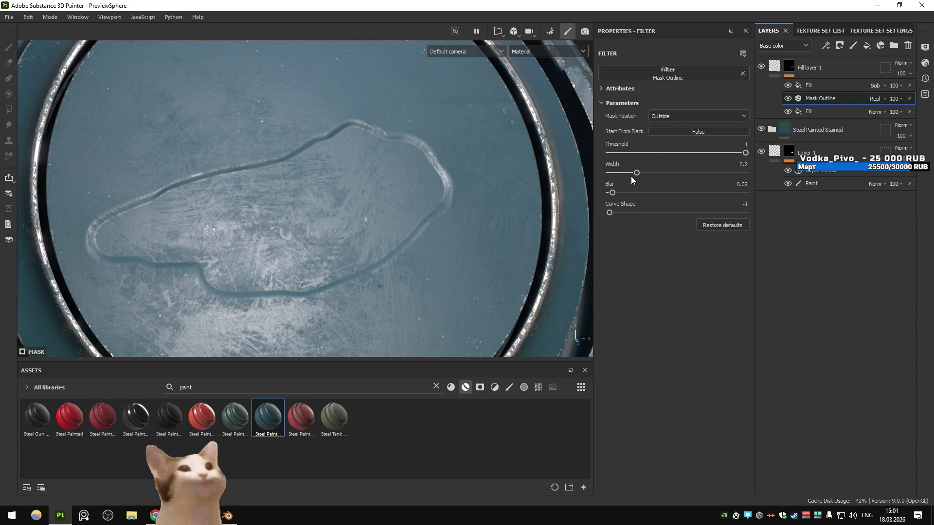
left_click_drag(664, 176, 633, 174)
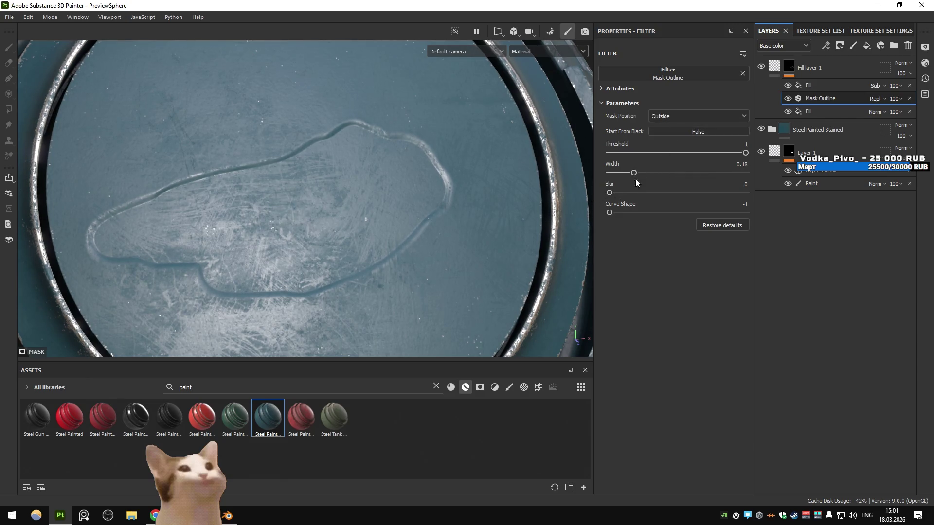
left_click_drag(639, 218, 608, 212)
left_click_drag(633, 172, 633, 174)
- Undo back to width 0.04 and remove the subtracting fill
key("ctrl+z")
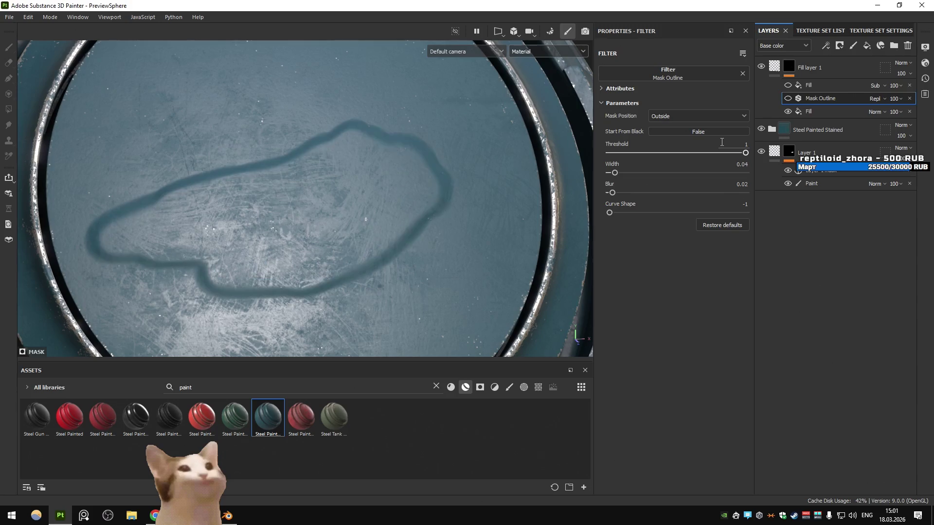
key("ctrl+z")
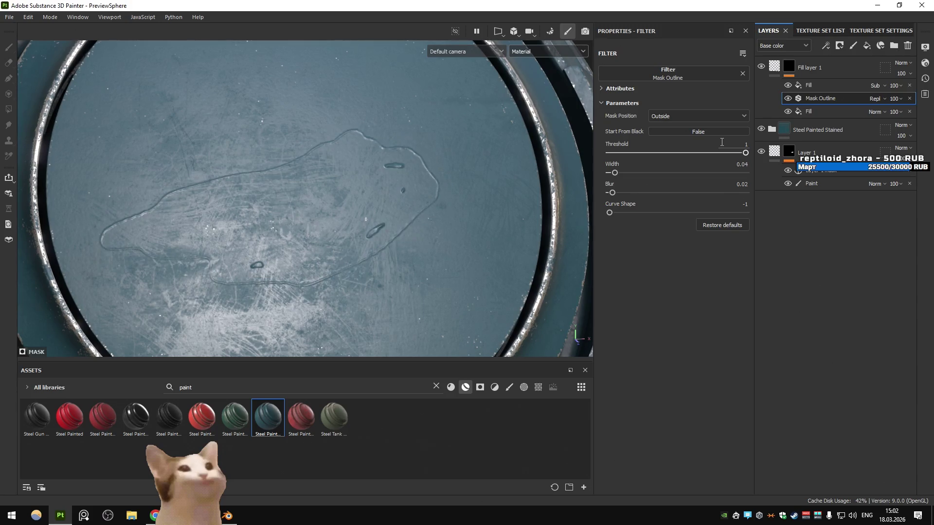
scroll("down", 3)
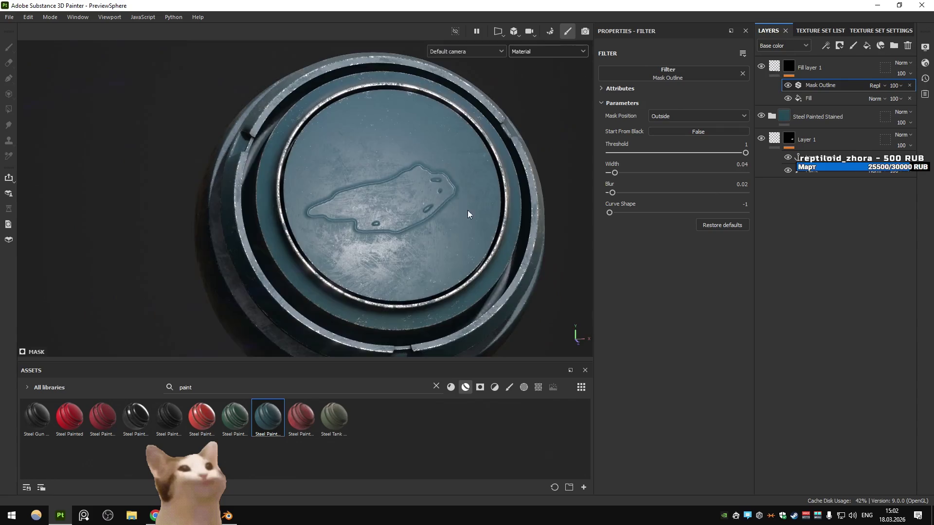
- Set the Mask Outline width to 0.05 and orbit to a frontal view
left_click_drag(468, 210, 481, 213)
scroll("up", 3)
left_click(615, 174)
left_click_drag(617, 173, 616, 174)
scroll("down", 3)
left_click_drag(486, 184, 430, 172)
scroll("up", 3)
- Reshape the patch's edges on Layer 1 with the Dirt 1 brush
left_click(817, 173)
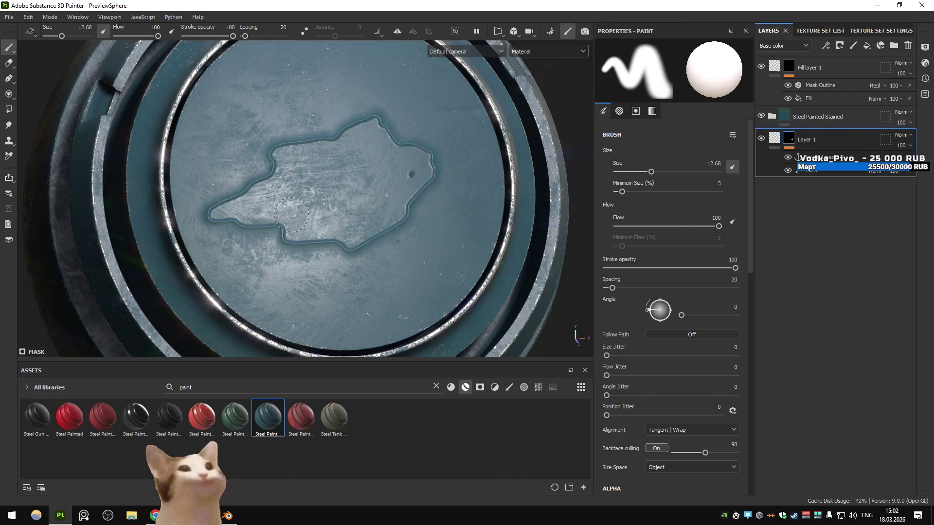
type("dirt")
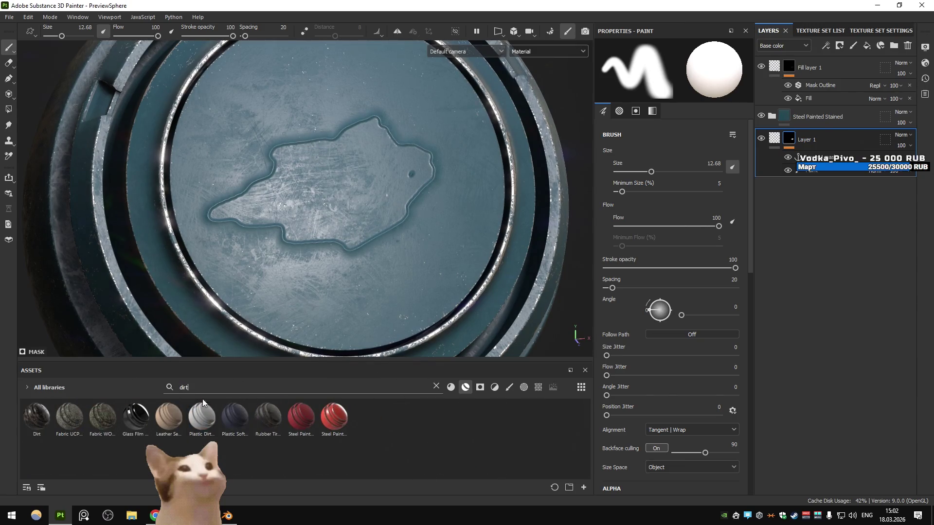
left_click(509, 387)
left_click(268, 417)
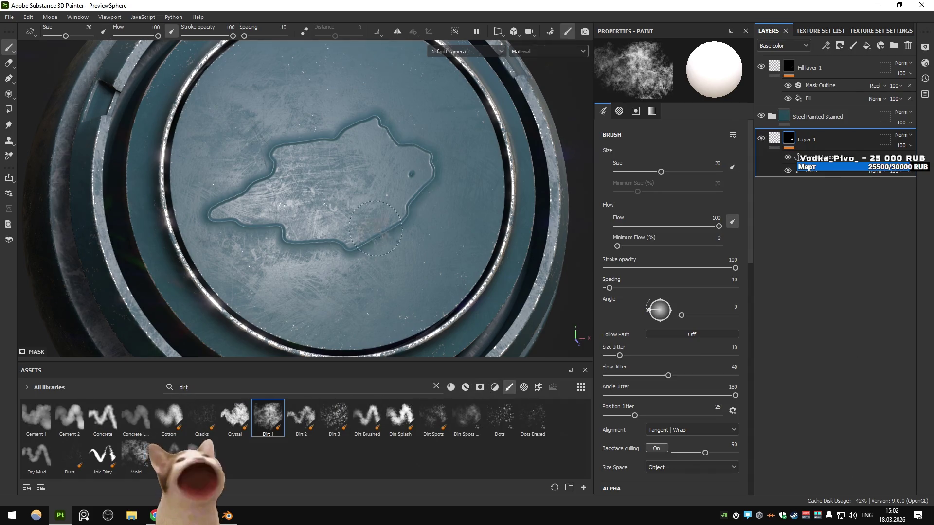
left_click_drag(316, 256, 364, 256)
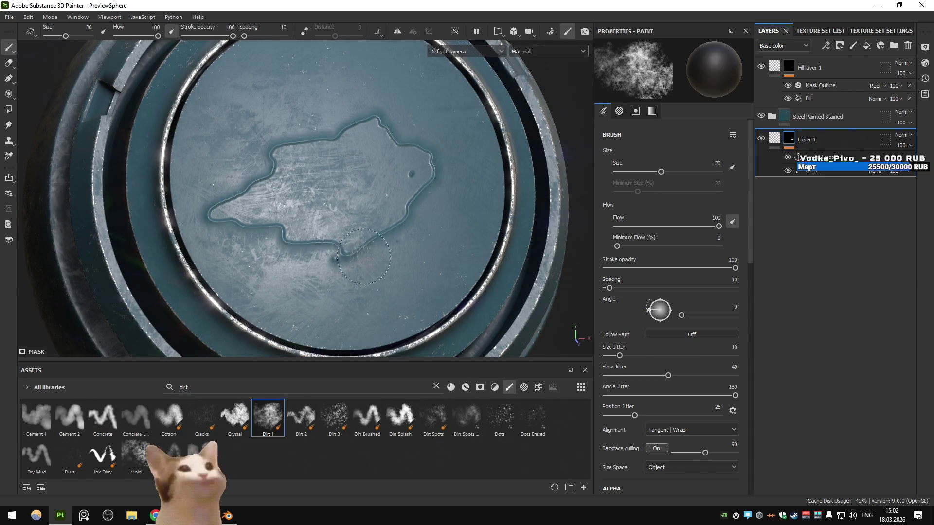
left_click_drag(226, 177, 407, 150)
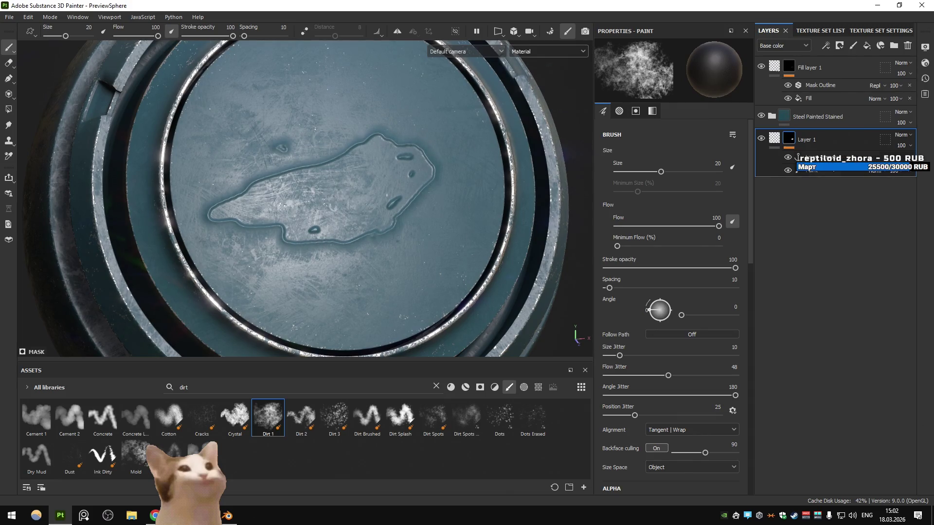
- Check the ridge layer's mask alone with the outline hidden, then reselect Layer 1
left_click(811, 99)
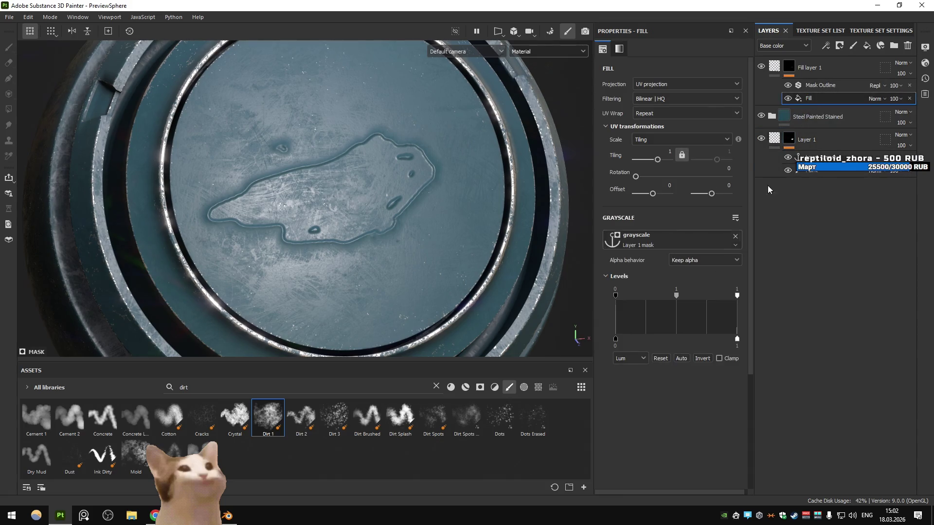
left_click(786, 70)
left_click(787, 86)
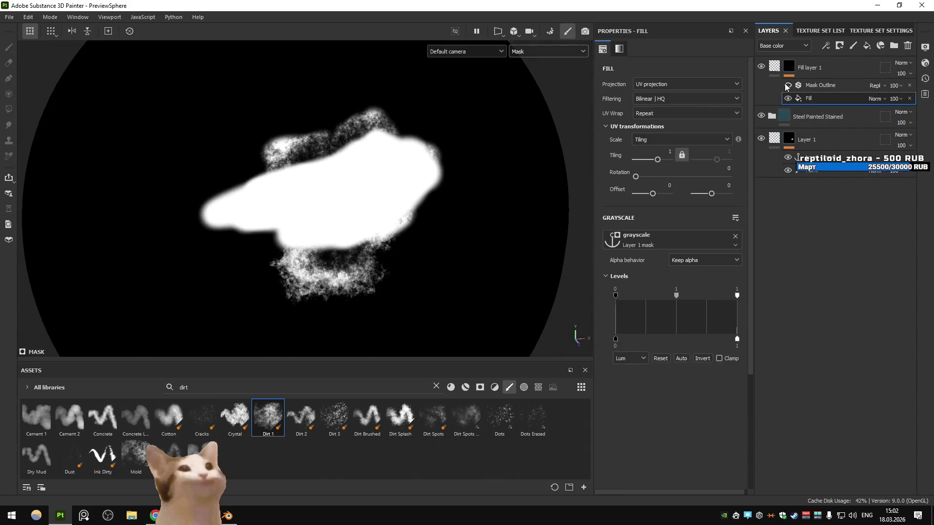
left_click(816, 171)
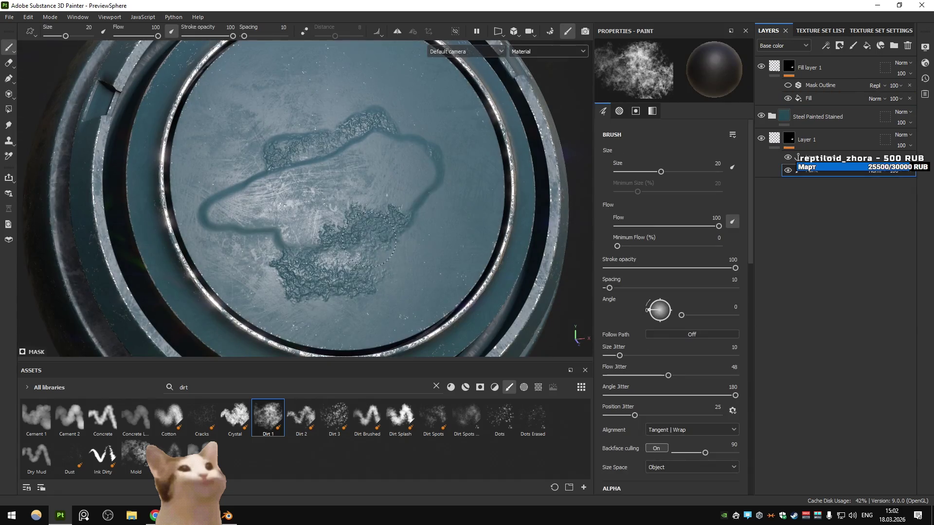
- Paint Dirt 1 strokes across the lower area, centre and left blob of the patch
left_click_drag(400, 224, 398, 210)
left_click_drag(365, 130, 308, 205)
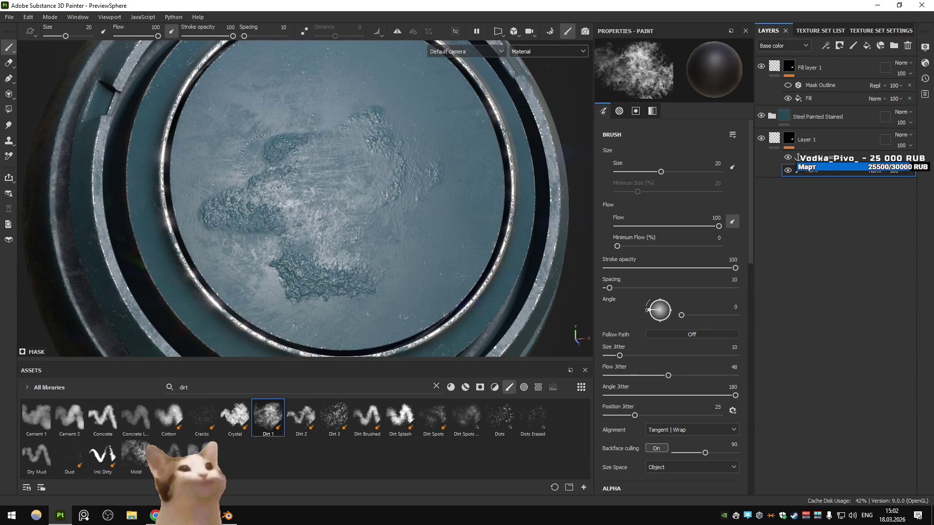
left_click_drag(232, 228, 391, 248)
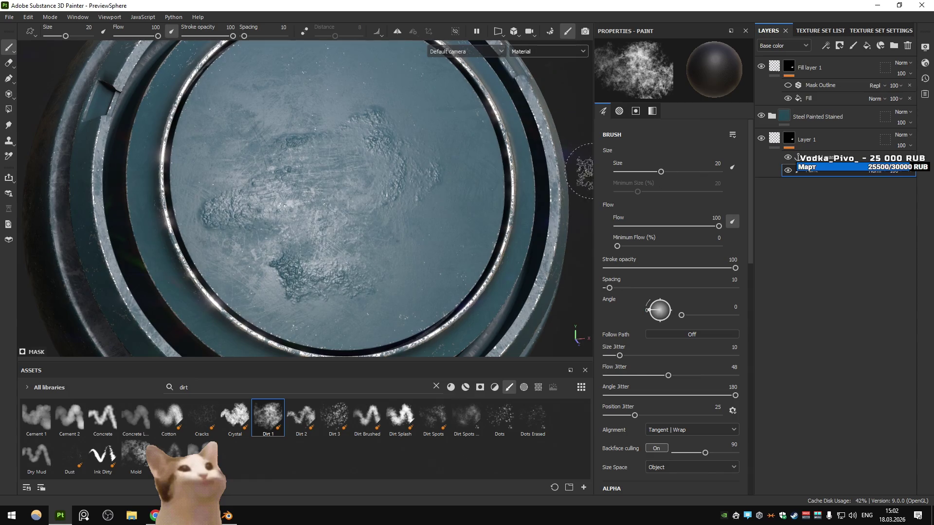
left_click(789, 139)
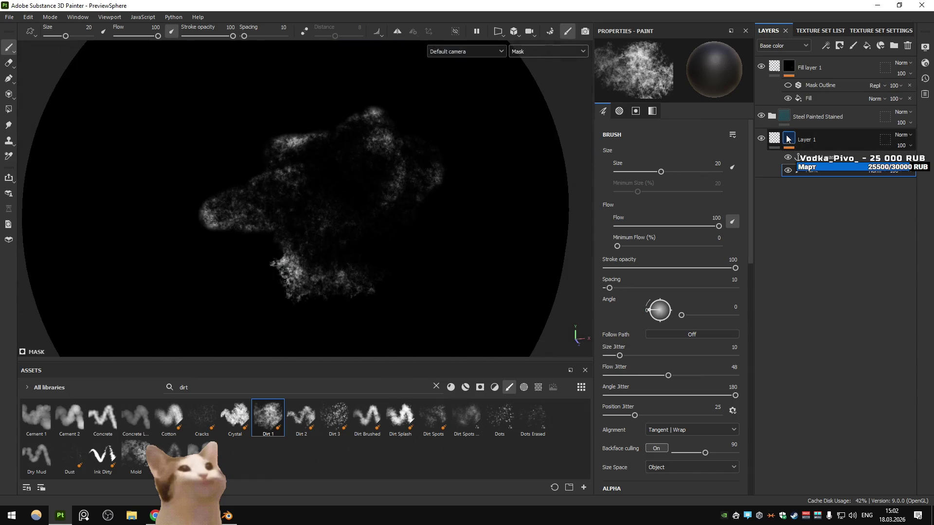
- Paint more dirt into the patch mask and set the fill effect's Levels white to about 0.6
left_click_drag(322, 235, 279, 222)
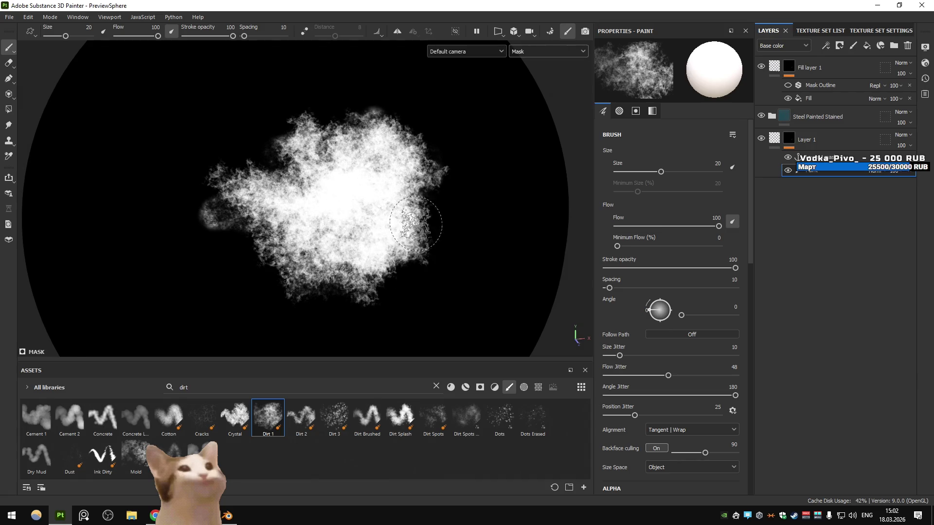
left_click(791, 70)
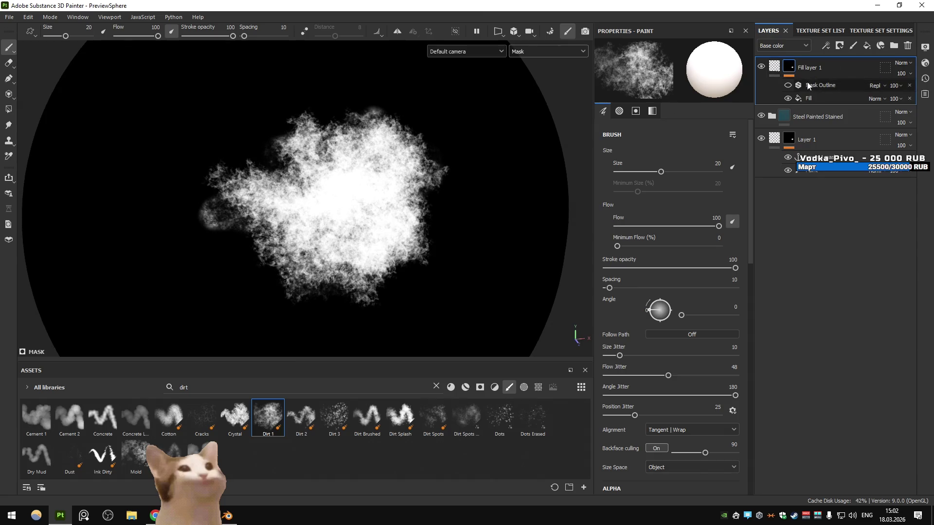
double_click(807, 98)
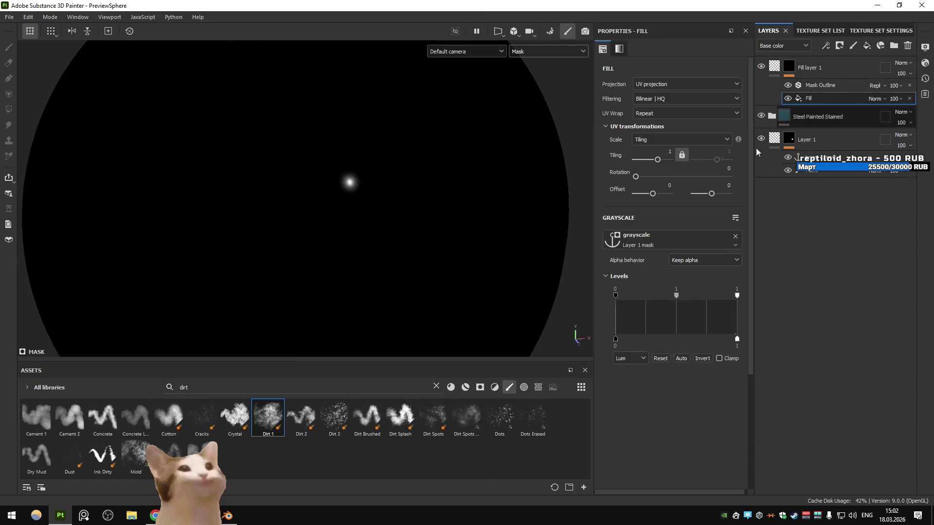
left_click_drag(737, 297, 689, 302)
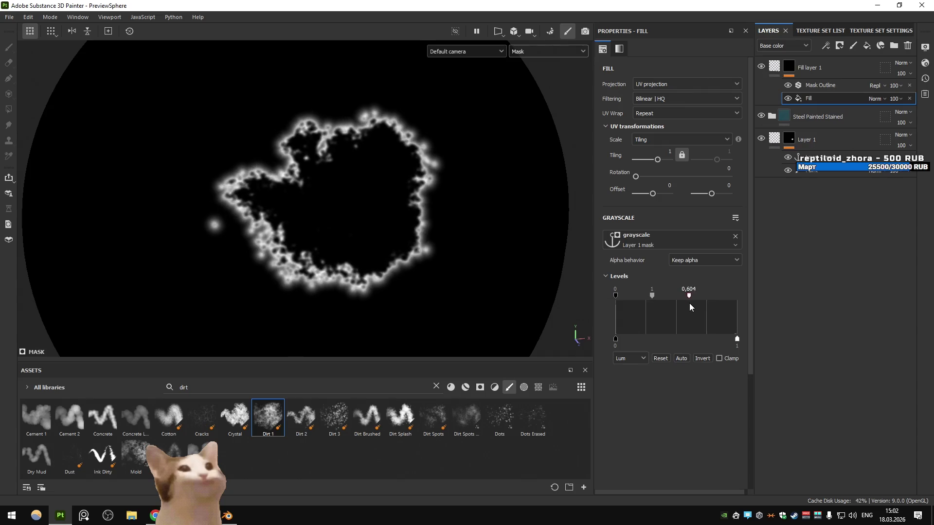
- Return to the material view and inspect the ragged ridge up close
left_click(807, 85)
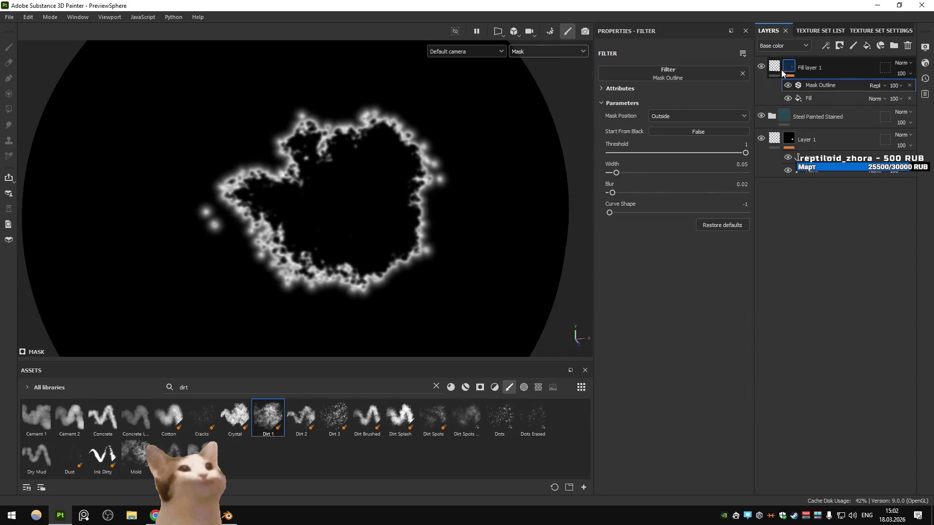
left_click(775, 69)
scroll("down", 3)
scroll("up", 3)
left_click_drag(397, 182, 340, 194)
left_click(788, 68)
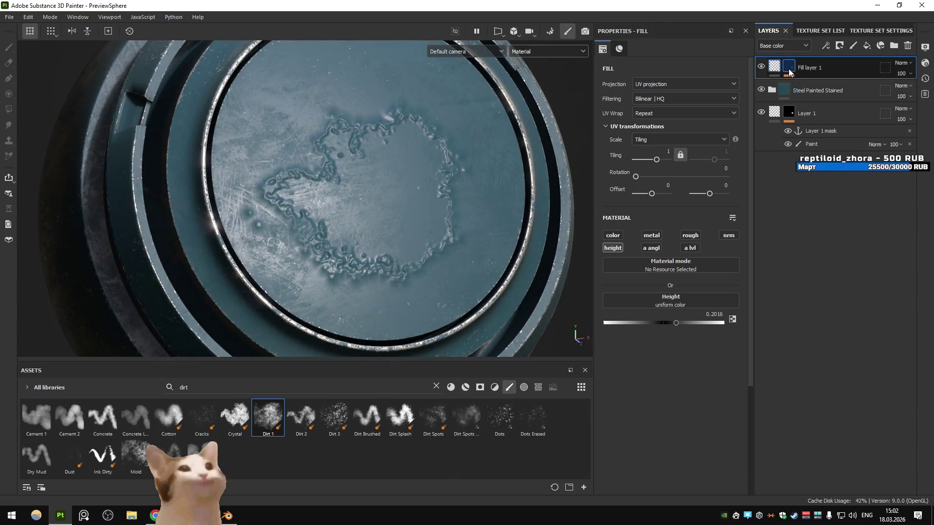
- Show Fill layer 1's Mask Outline settings with Blur at 0.02 and orbit around the ridge
left_click(822, 86)
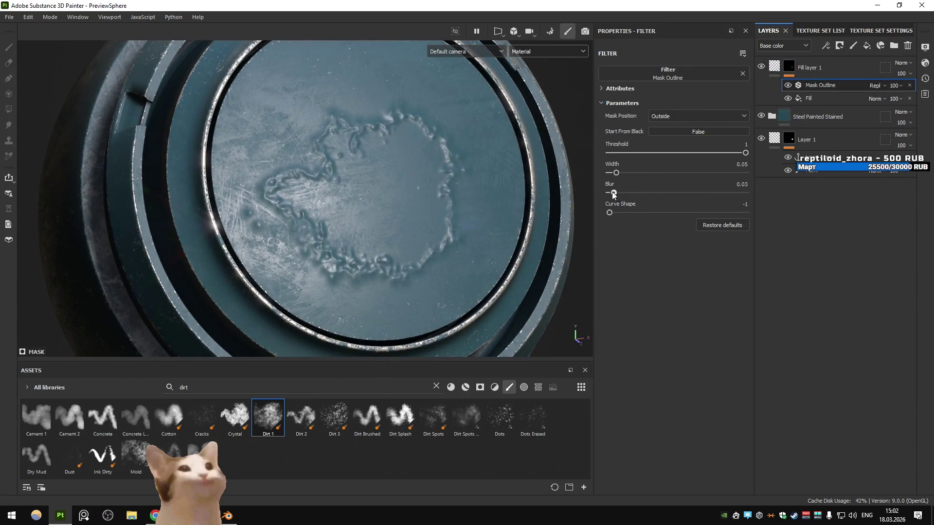
scroll("down", 3)
scroll("up", 3)
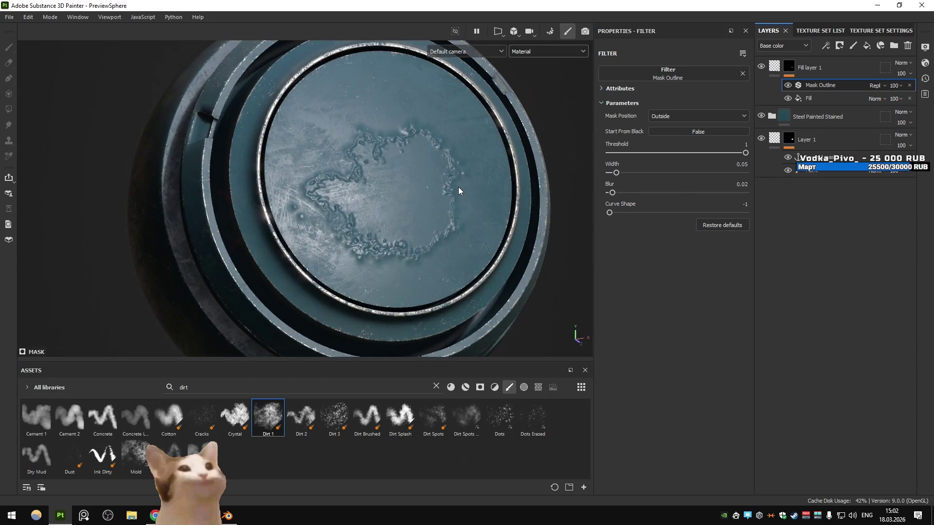
scroll("up", 3)
left_click_drag(482, 165, 452, 167)
scroll("down", 3)
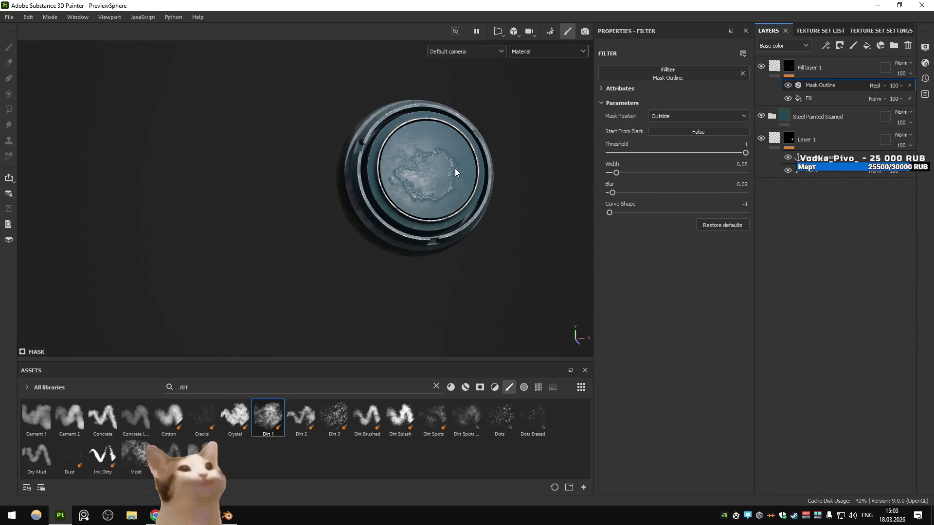
scroll("up", 3)
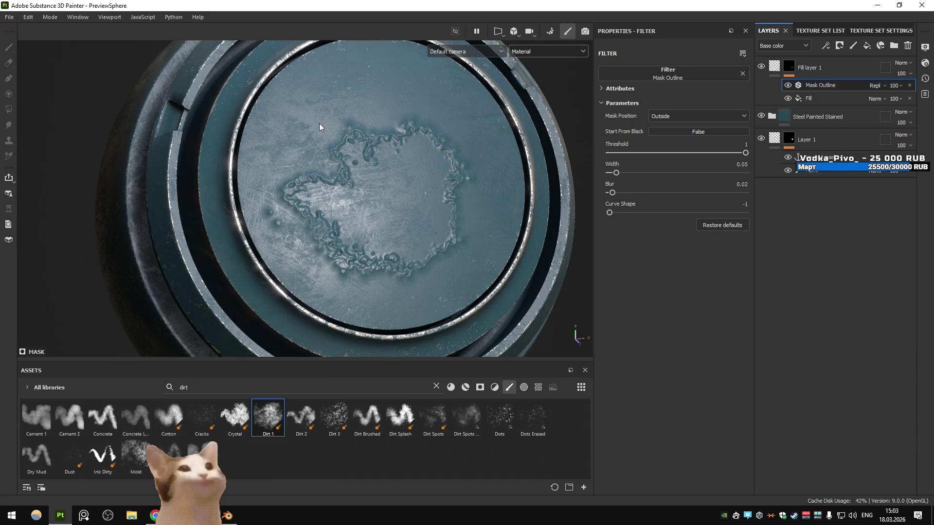
left_click(9, 16)
- Open the Schizm rusted-car project from Recent Projects, answering the save prompt
mouse_move(27, 48)
left_click(208, 63)
left_click(433, 271)
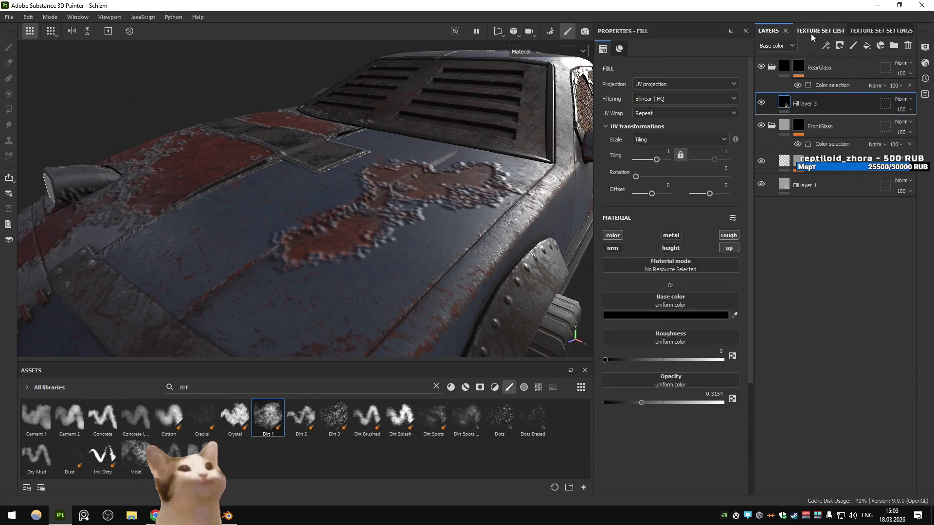
left_click(817, 30)
- Cycle the mesh map previews, return to the Material view, and bring up the texture set list
key("b")
key("b")
key("b")
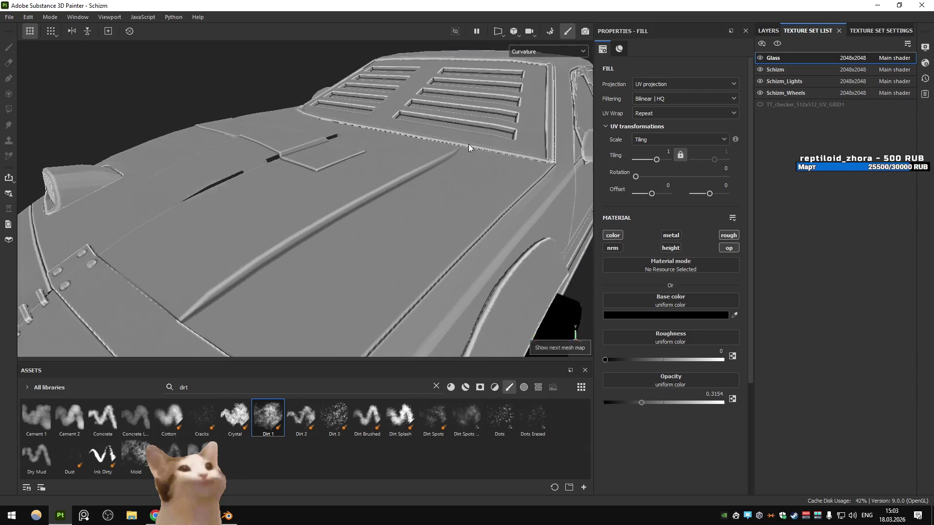
key("b")
left_click(545, 51)
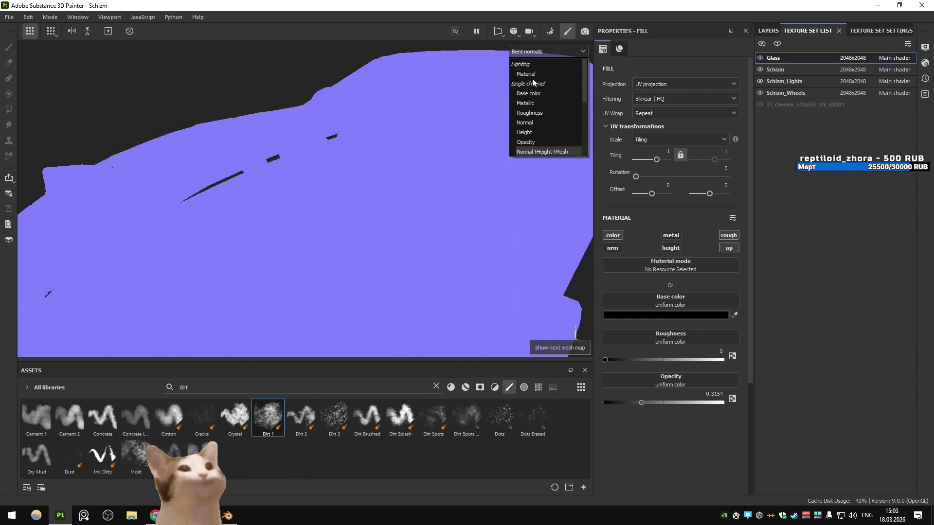
left_click(528, 63)
left_click(768, 30)
left_click(817, 30)
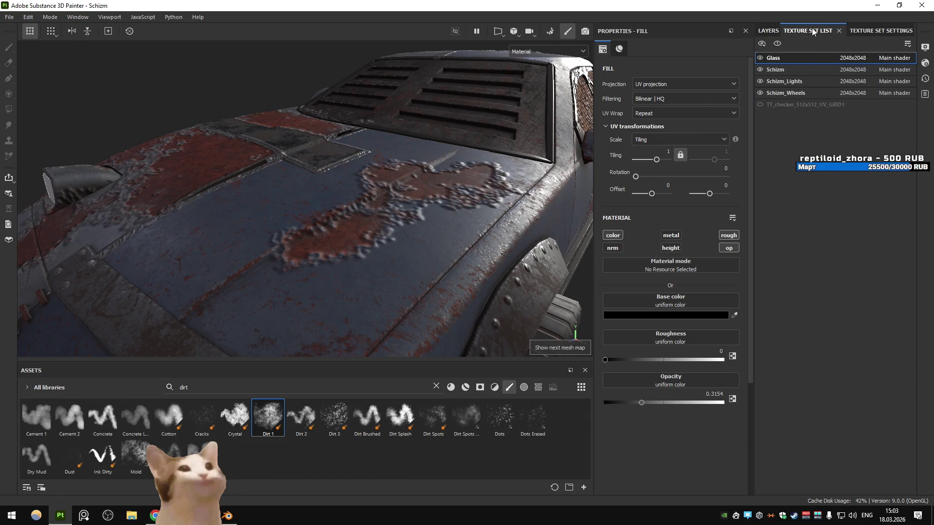
left_click(764, 30)
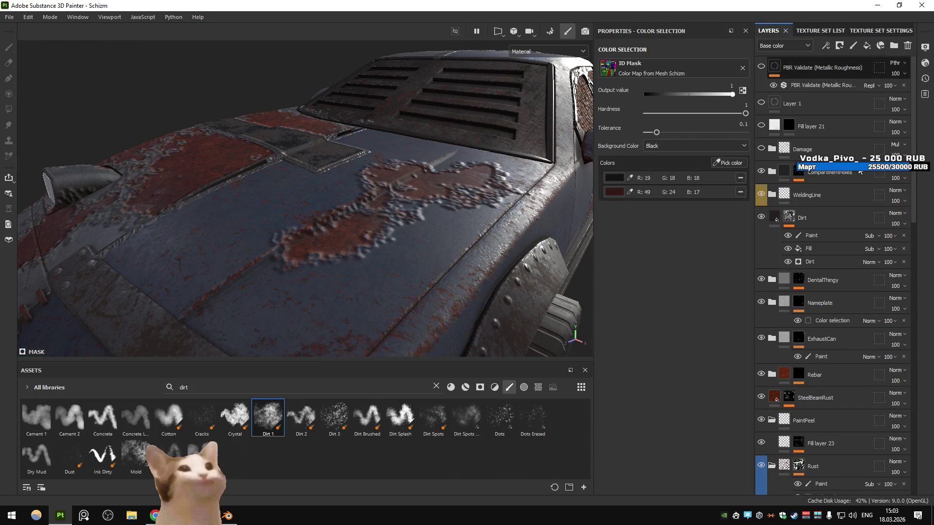
- Expand Fill layer 23, re-enable its Mask Outline, and tighten the mask fill's levels
scroll("down", 3)
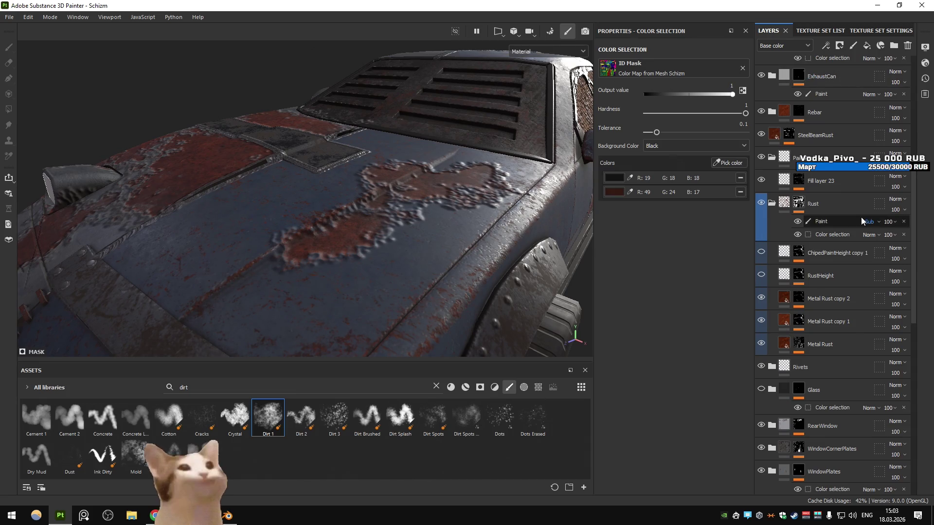
left_click(819, 181)
left_click(798, 181)
left_click(827, 248)
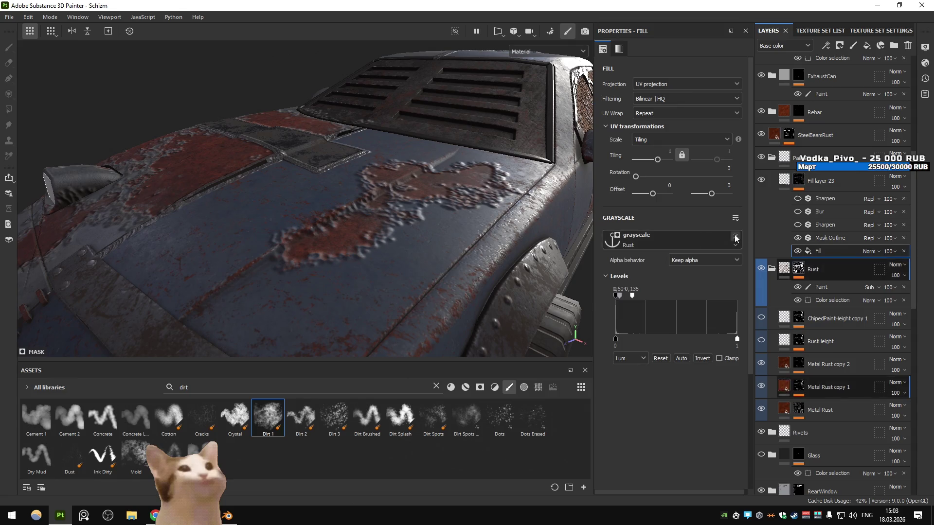
left_click(797, 238)
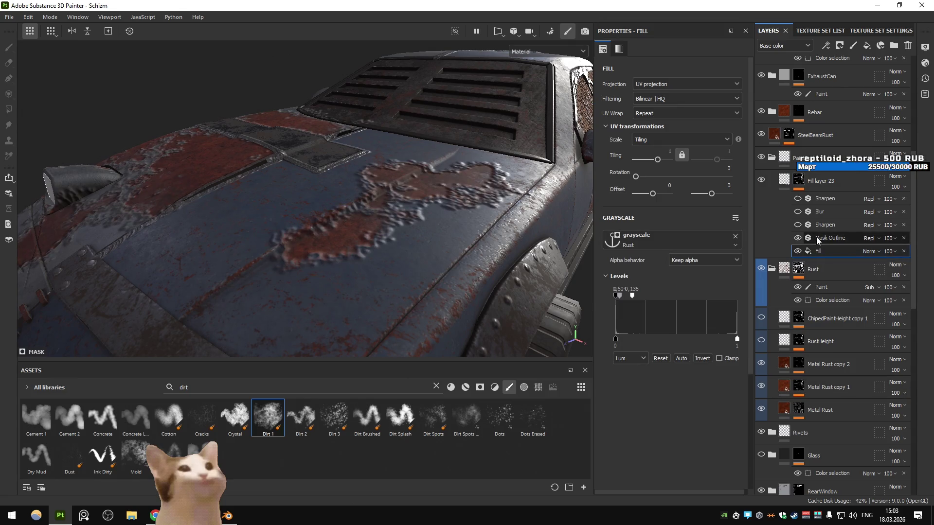
double_click(816, 251)
key("Escape")
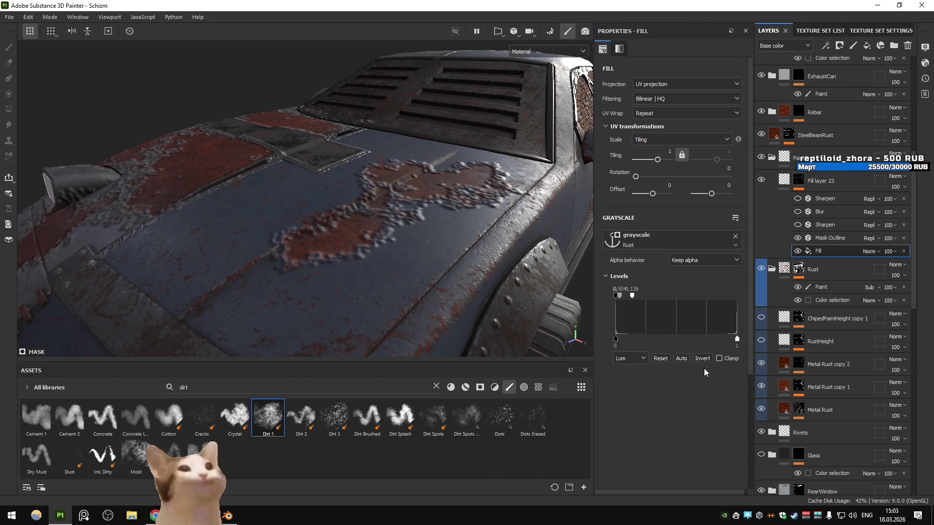
left_click_drag(632, 295, 448, 272)
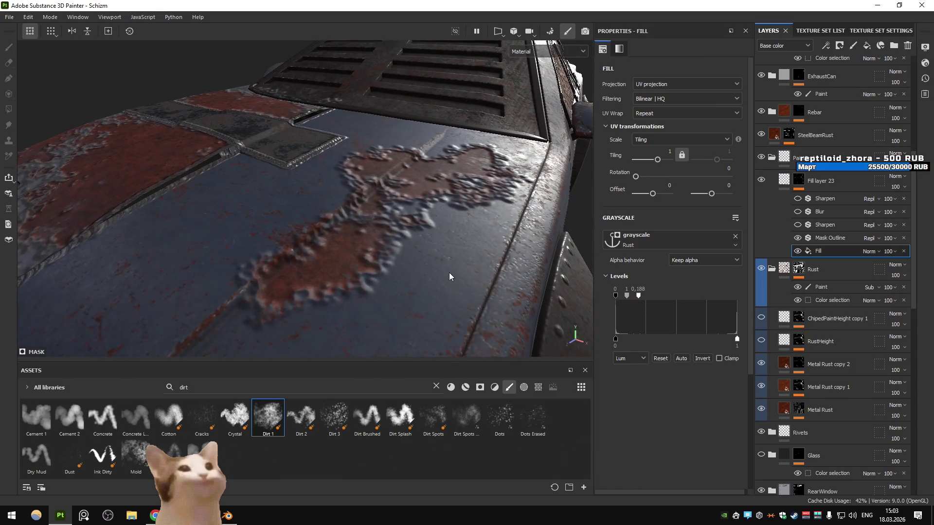
- Set the Mask Outline position to Outside and restore its defaults (Width 0.05, Blur 0)
left_click(830, 238)
left_click(718, 223)
left_click(671, 115)
left_click(667, 130)
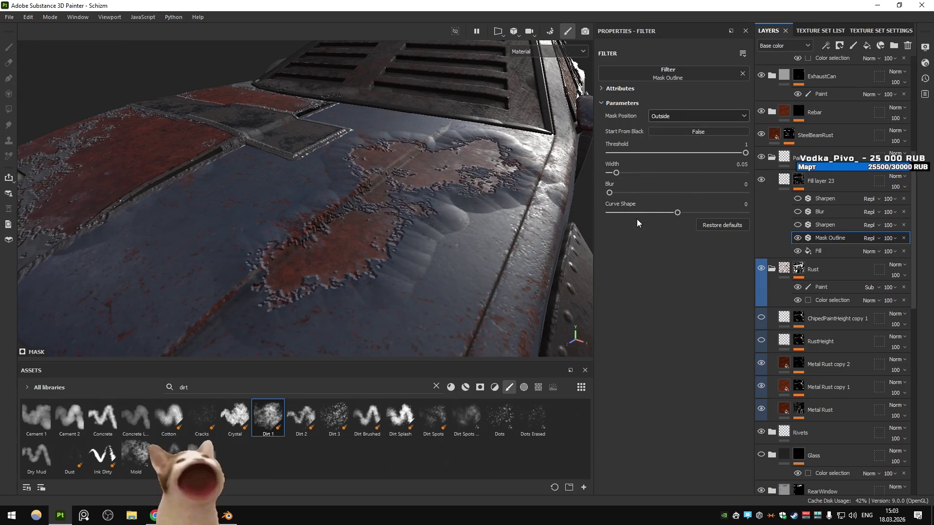